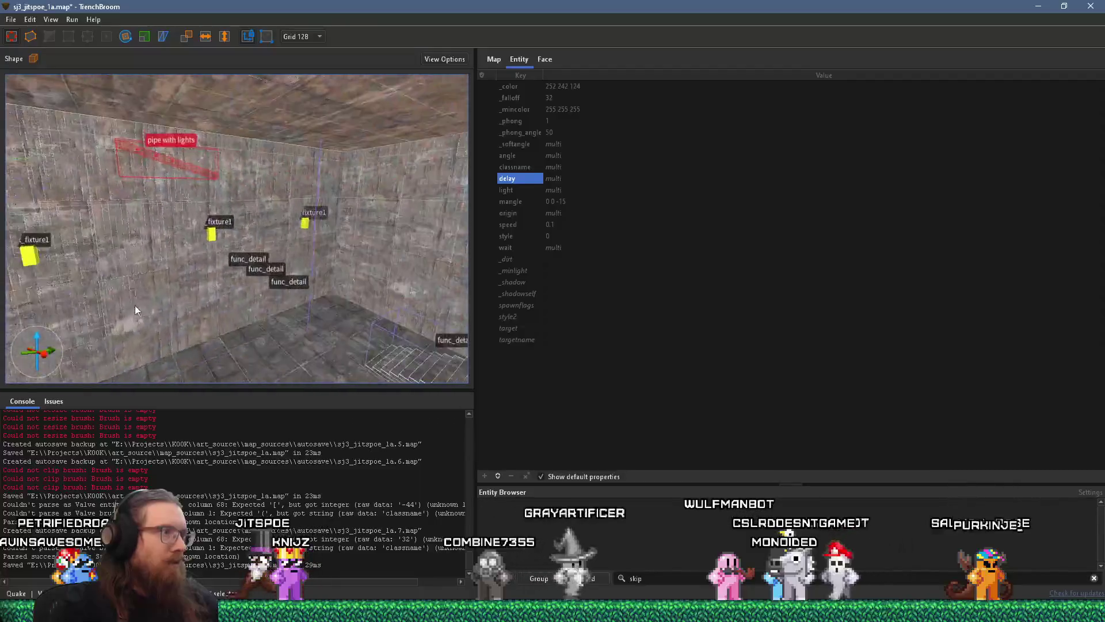
# Step: Add the lower pipe brush to the 'pipe with lights' group
pyautogui.click(252, 306)
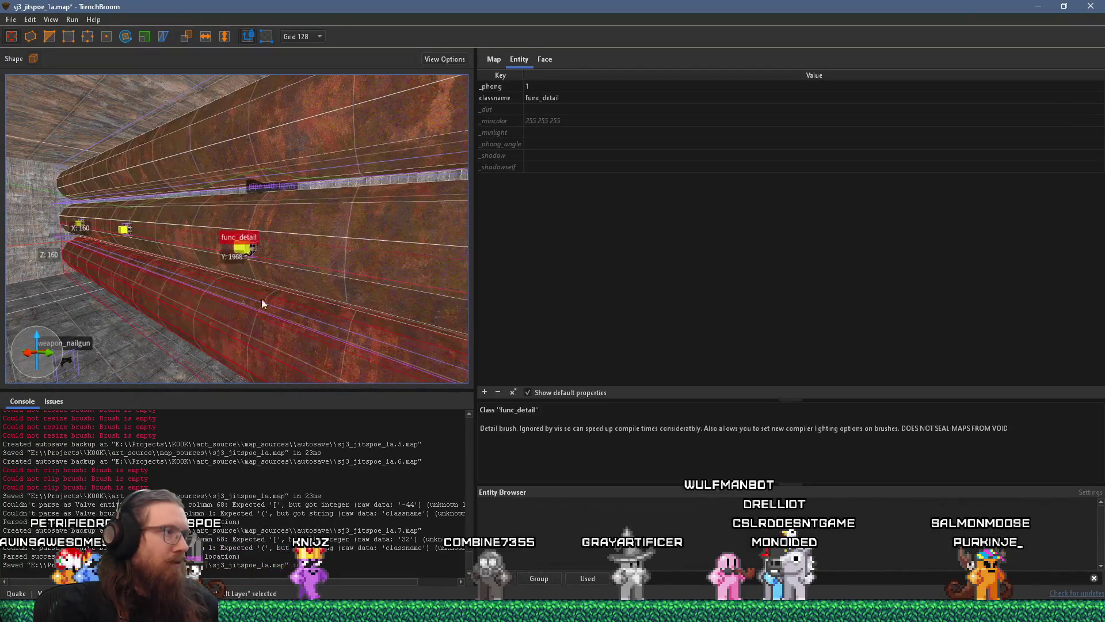
pyautogui.rightClick(312, 262)
pyautogui.click(382, 325)
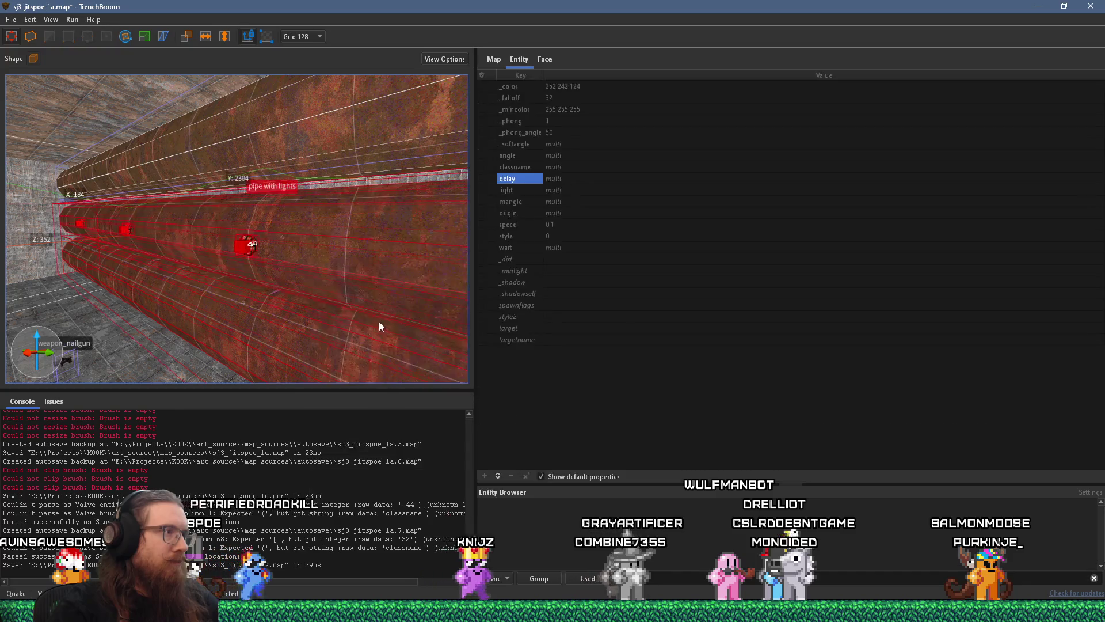
# Step: Select both curved pipe brushes and orbit to view them lengthwise
pyautogui.press('w')
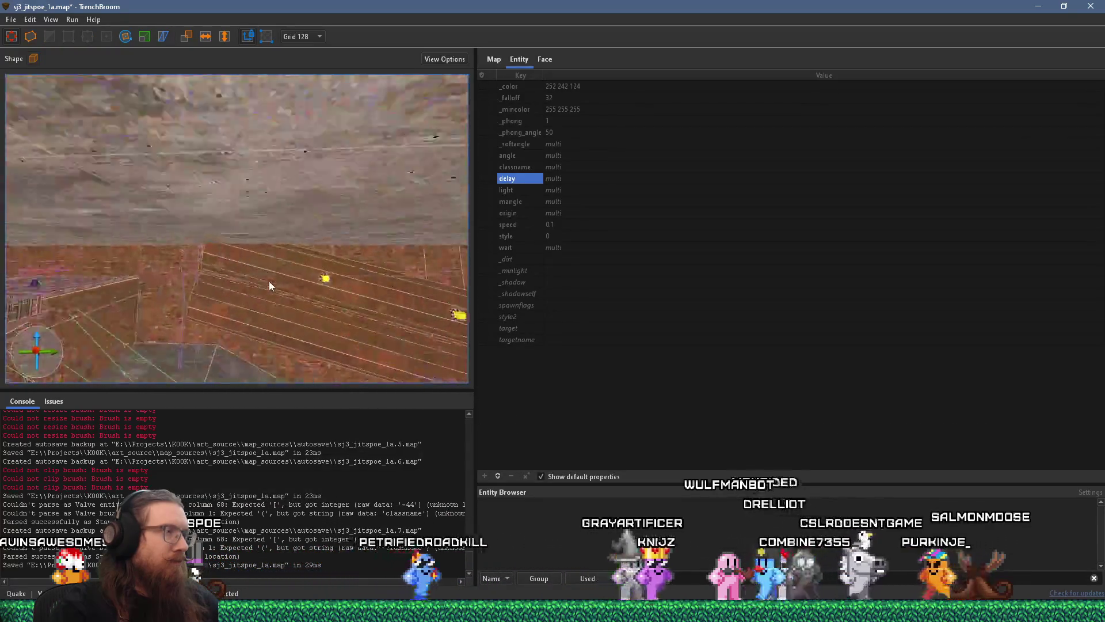
pyautogui.press('s')
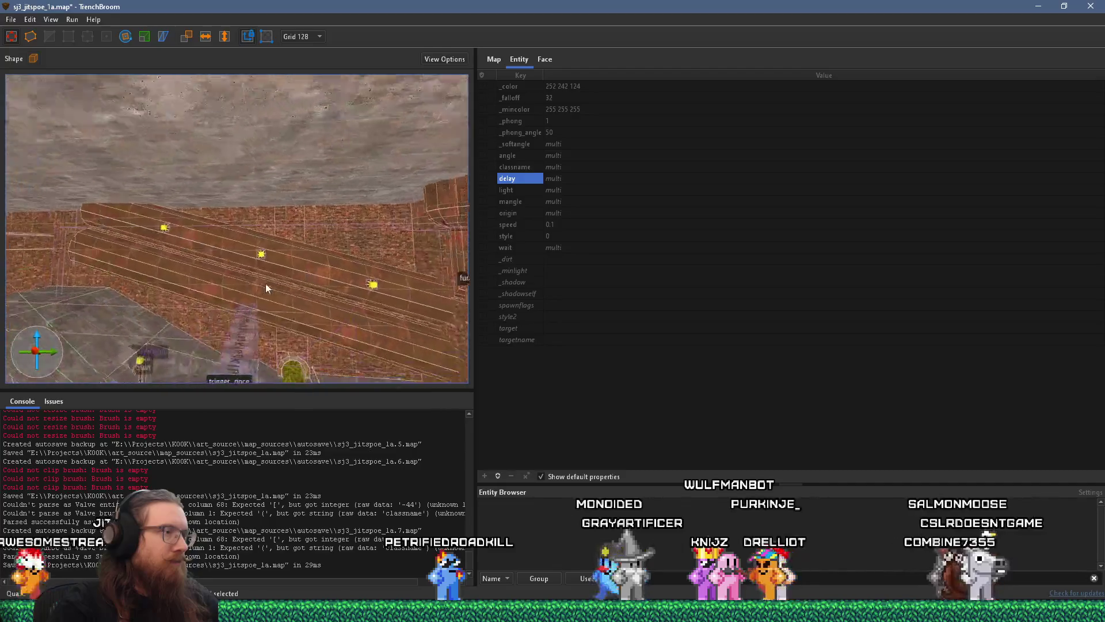
pyautogui.press('d')
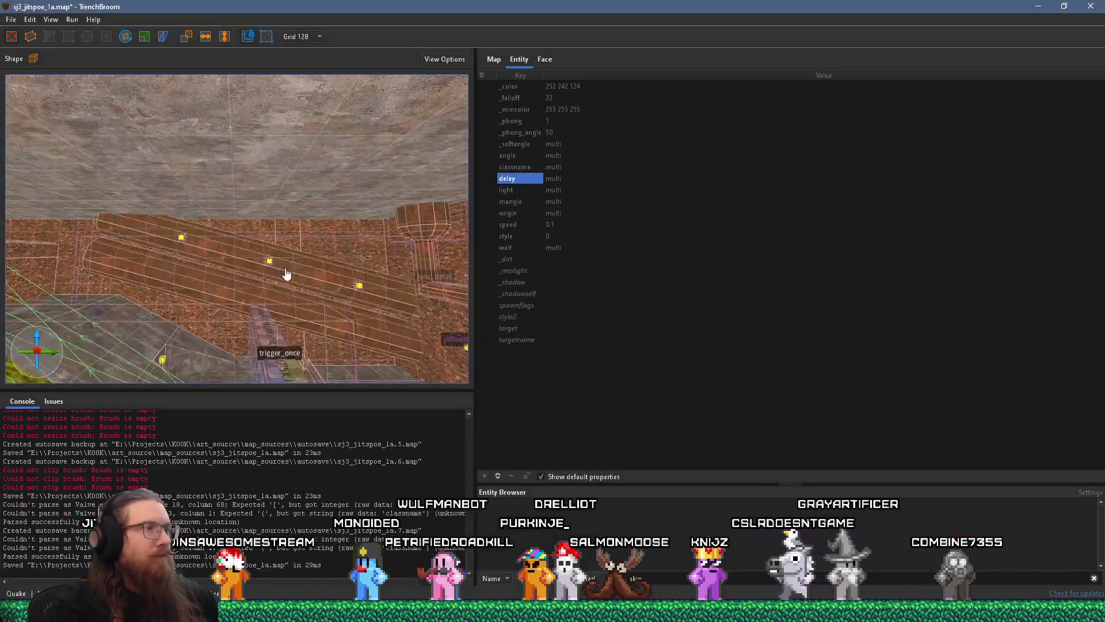
pyautogui.press('w')
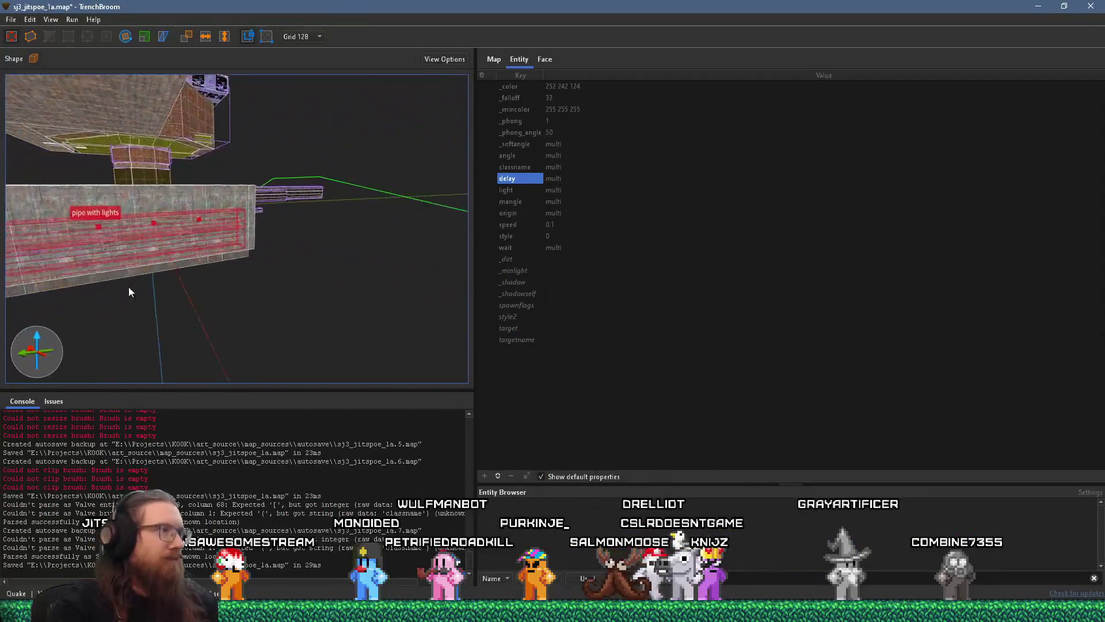
pyautogui.press('d')
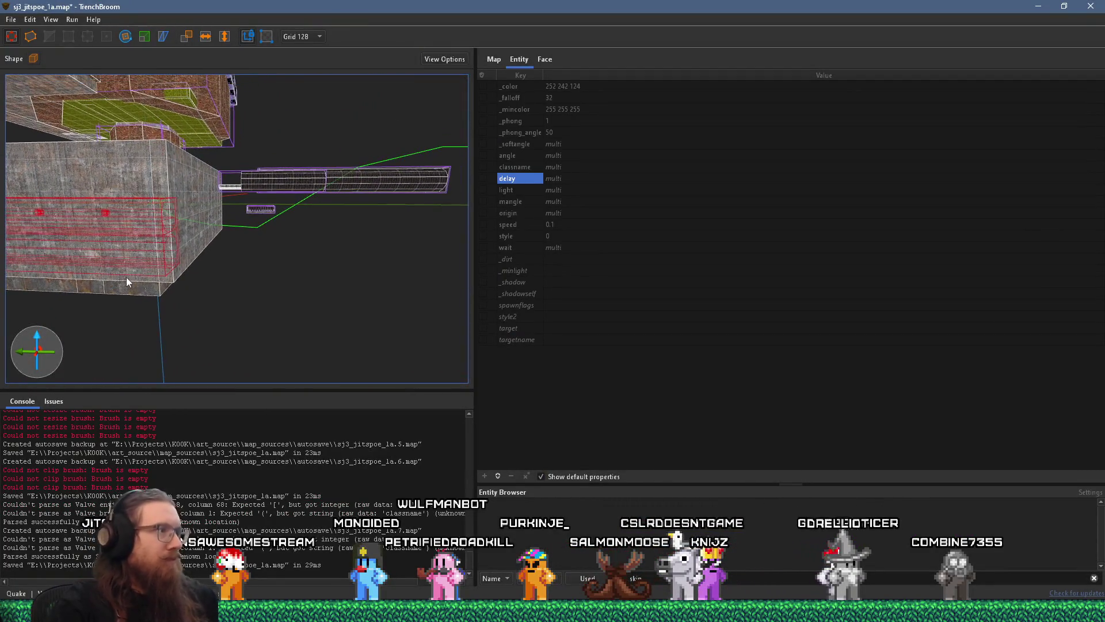
pyautogui.moveTo(167, 254)
pyautogui.mouseDown()
pyautogui.moveTo(118, 257)
pyautogui.moveTo(389, 223)
pyautogui.moveTo(350, 255)
pyautogui.moveTo(411, 247)
pyautogui.moveTo(262, 260)
pyautogui.moveTo(349, 281)
pyautogui.moveTo(261, 262)
pyautogui.mouseUp()
pyautogui.click(260, 262)
pyautogui.keyDown('ctrl'); pyautogui.click(151, 311); pyautogui.keyUp('ctrl')
pyautogui.moveTo(84, 264)
pyautogui.mouseDown()
pyautogui.moveTo(71, 261)
pyautogui.moveTo(378, 304)
pyautogui.moveTo(55, 255)
pyautogui.mouseUp()
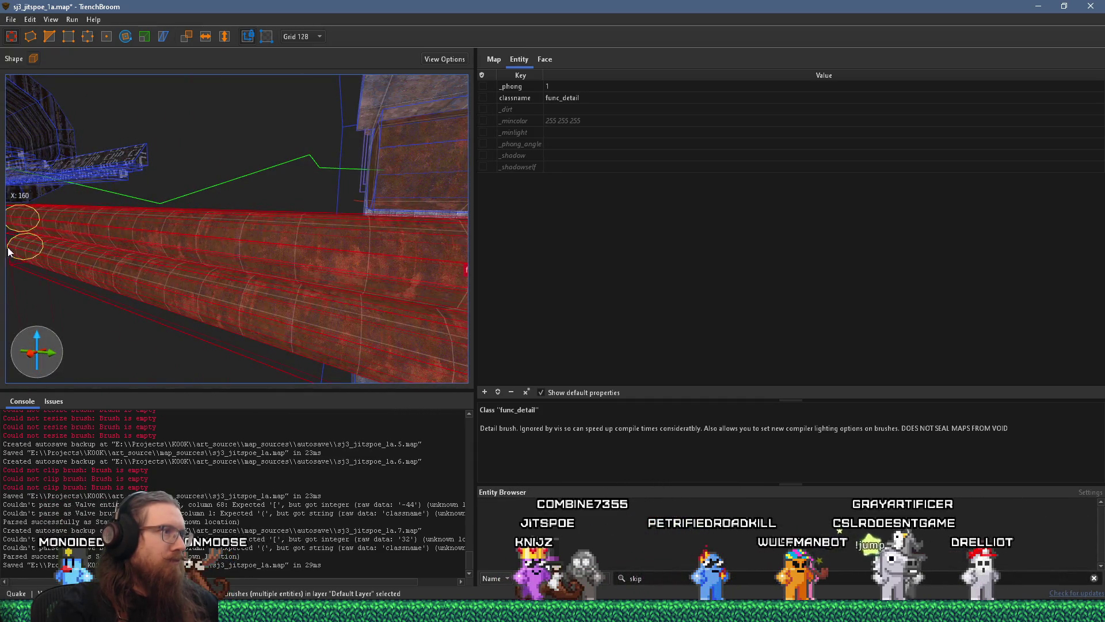
pyautogui.moveTo(16, 257)
pyautogui.mouseDown()
pyautogui.moveTo(224, 336)
pyautogui.moveTo(291, 283)
pyautogui.moveTo(375, 370)
pyautogui.moveTo(244, 284)
pyautogui.moveTo(250, 239)
pyautogui.moveTo(240, 272)
pyautogui.moveTo(215, 278)
pyautogui.moveTo(239, 292)
pyautogui.moveTo(295, 283)
pyautogui.moveTo(275, 304)
pyautogui.moveTo(254, 298)
pyautogui.moveTo(284, 307)
pyautogui.moveTo(220, 301)
pyautogui.moveTo(247, 320)
pyautogui.moveTo(207, 305)
pyautogui.moveTo(223, 323)
pyautogui.mouseUp()
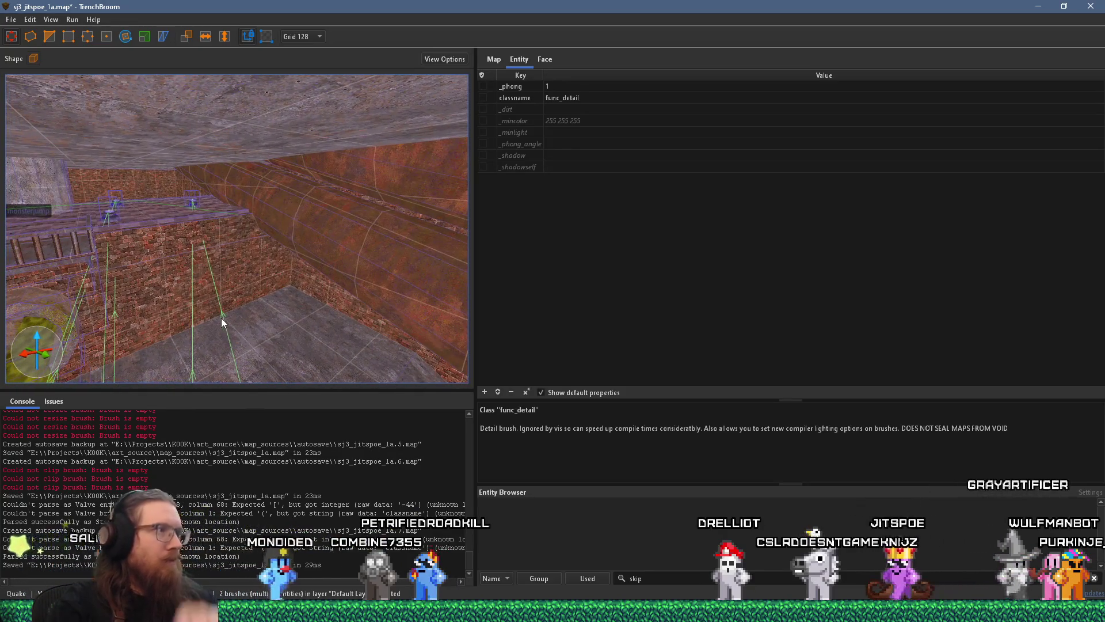
# Step: Extrude a new brick block out from the brick wall face
pyautogui.press('Escape')
pyautogui.moveTo(237, 265)
pyautogui.mouseDown()
pyautogui.moveTo(258, 291)
pyautogui.moveTo(260, 276)
pyautogui.mouseUp()
pyautogui.click(265, 272)
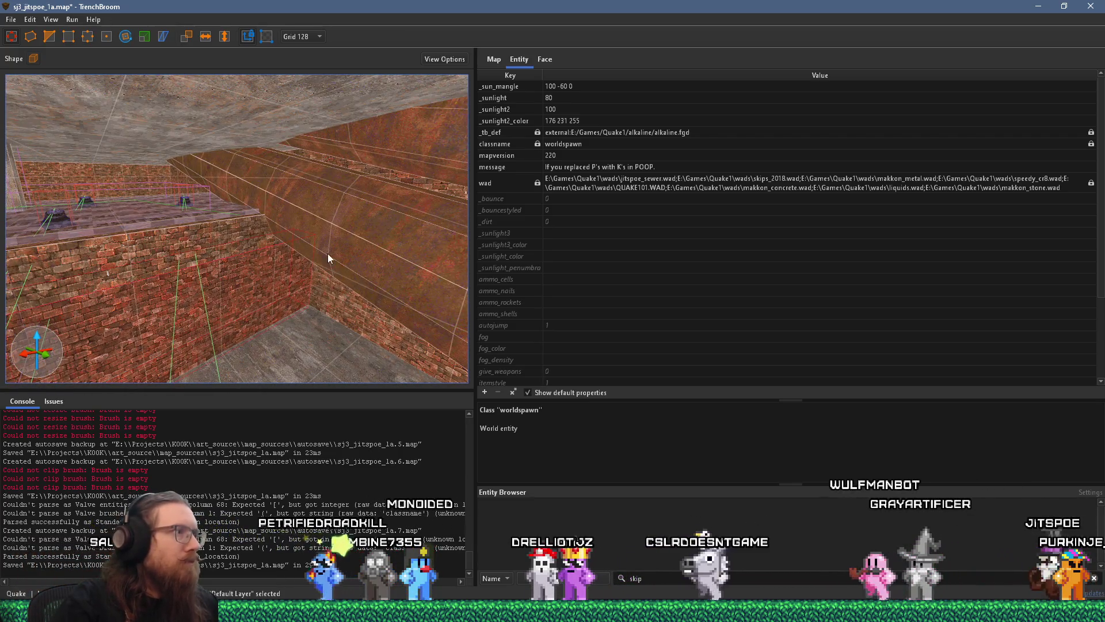
pyautogui.click(287, 253)
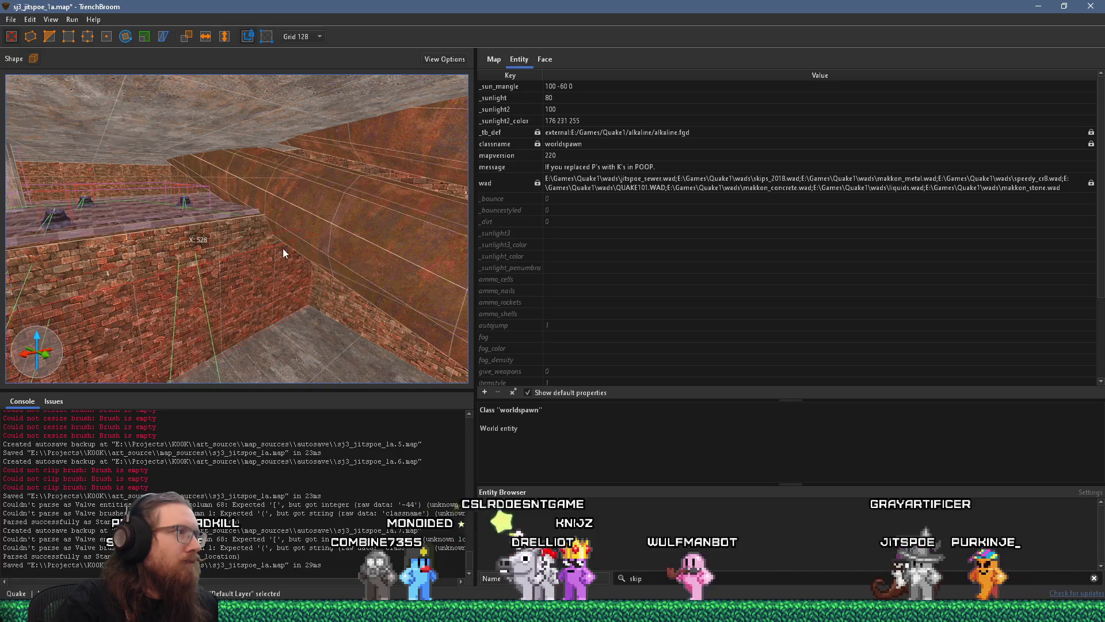
pyautogui.moveTo(261, 236)
pyautogui.mouseDown()
pyautogui.moveTo(295, 219)
pyautogui.moveTo(361, 231)
pyautogui.moveTo(337, 209)
pyautogui.moveTo(300, 208)
pyautogui.mouseUp()
pyautogui.click(313, 245)
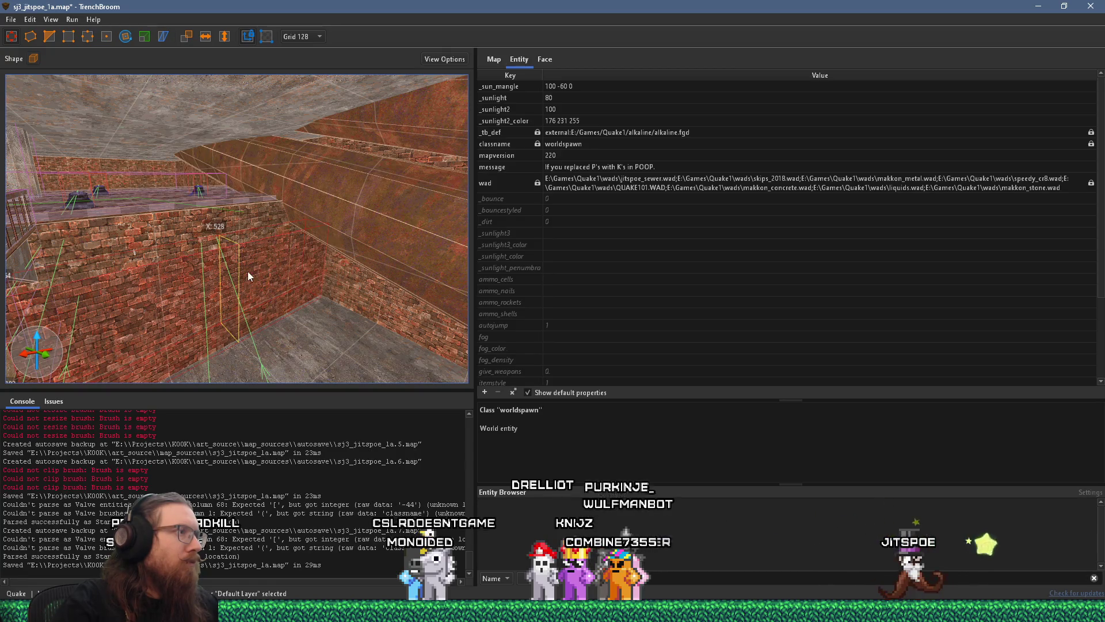
pyautogui.moveTo(287, 265)
pyautogui.mouseDown()
pyautogui.moveTo(319, 303)
pyautogui.moveTo(282, 278)
pyautogui.moveTo(228, 285)
pyautogui.moveTo(289, 285)
pyautogui.moveTo(335, 327)
pyautogui.moveTo(292, 178)
pyautogui.moveTo(298, 104)
pyautogui.mouseUp()
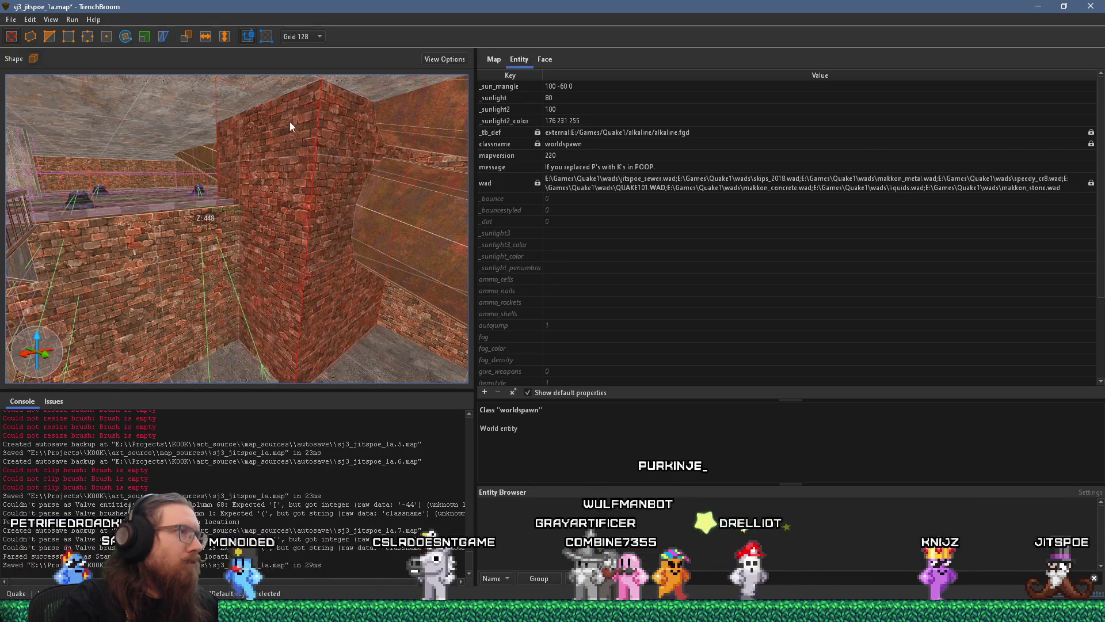
# Step: Change the grid size to 16 units
pyautogui.press('w')
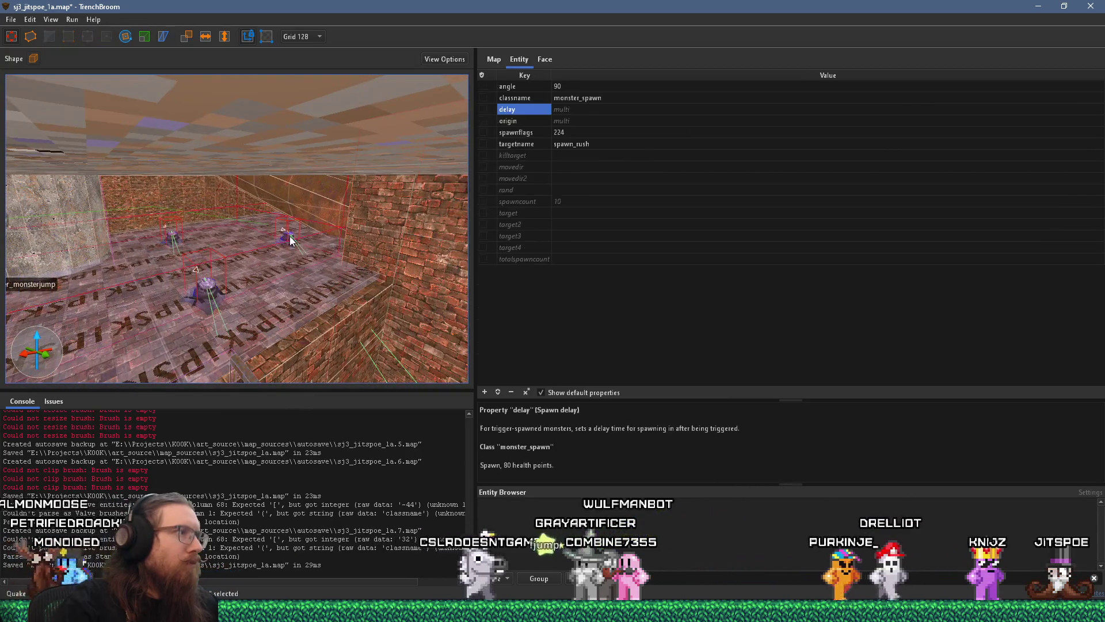
pyautogui.press('s')
pyautogui.moveTo(338, 247); pyautogui.dragTo(384, 234)
pyautogui.press('Escape')
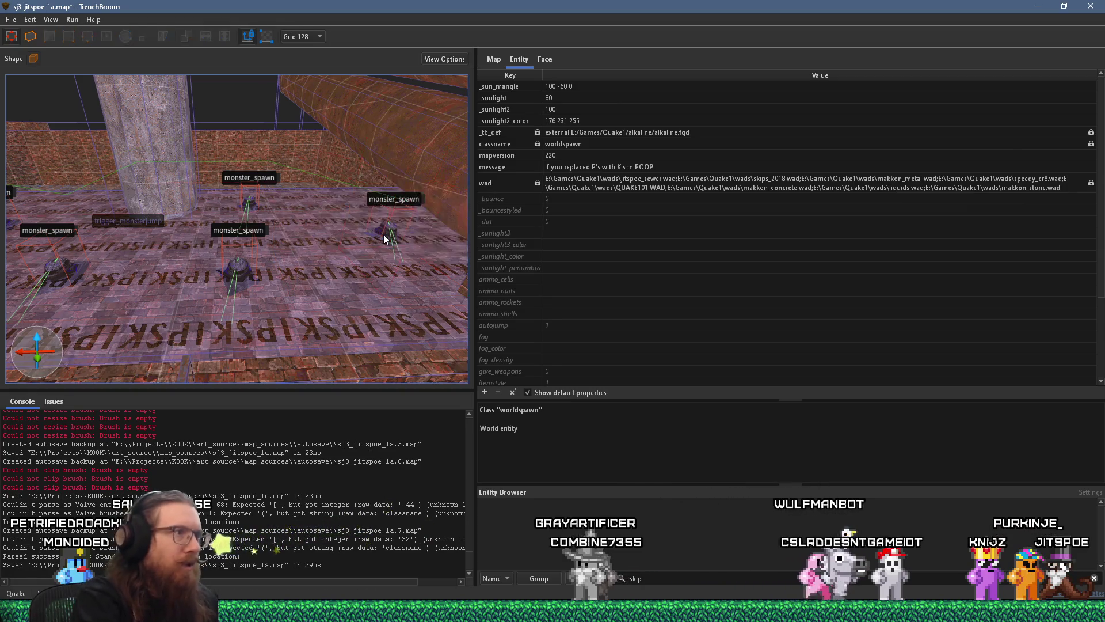
pyautogui.click(387, 232)
pyautogui.click(305, 37)
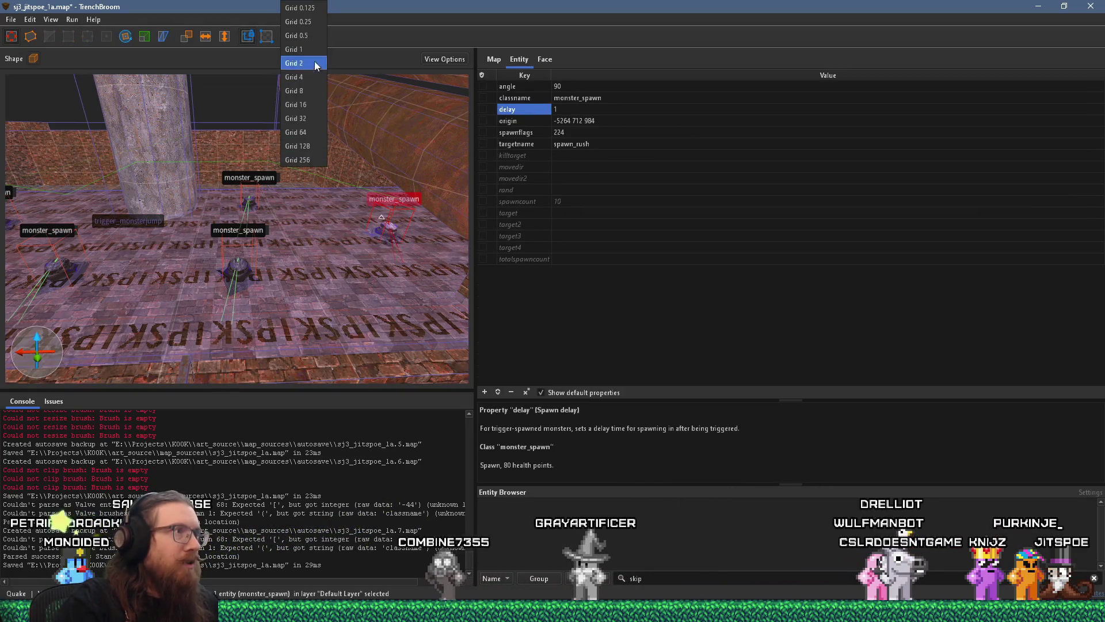
pyautogui.click(311, 105)
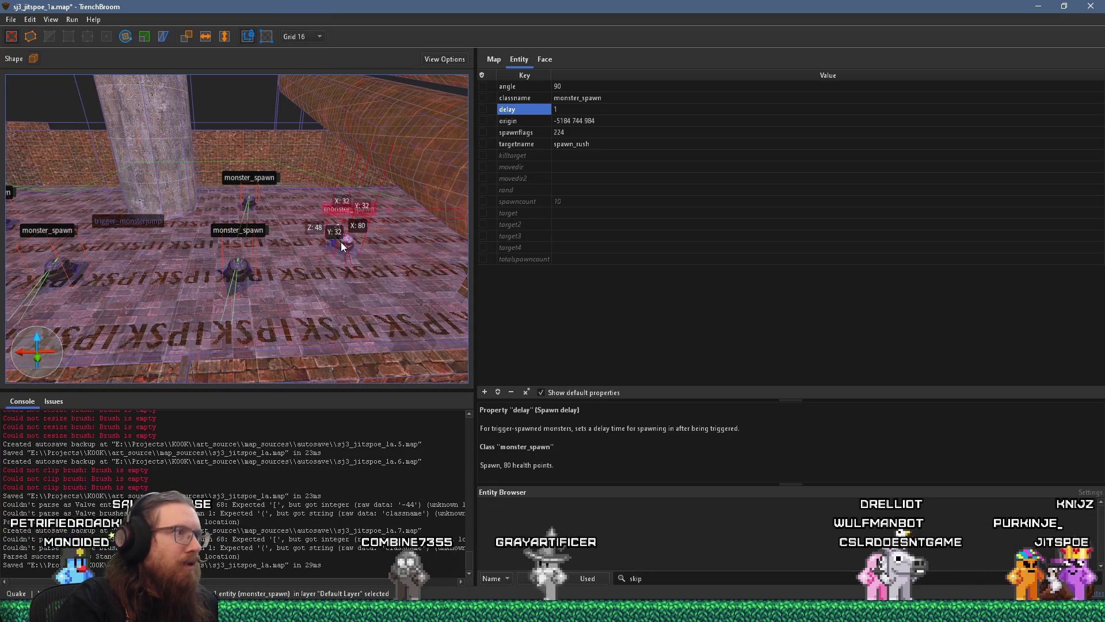
pyautogui.press('Escape')
# Step: Nudge the wall brush slightly left, then select the right brick wall face
pyautogui.rightClick(314, 233)
pyautogui.click(315, 209)
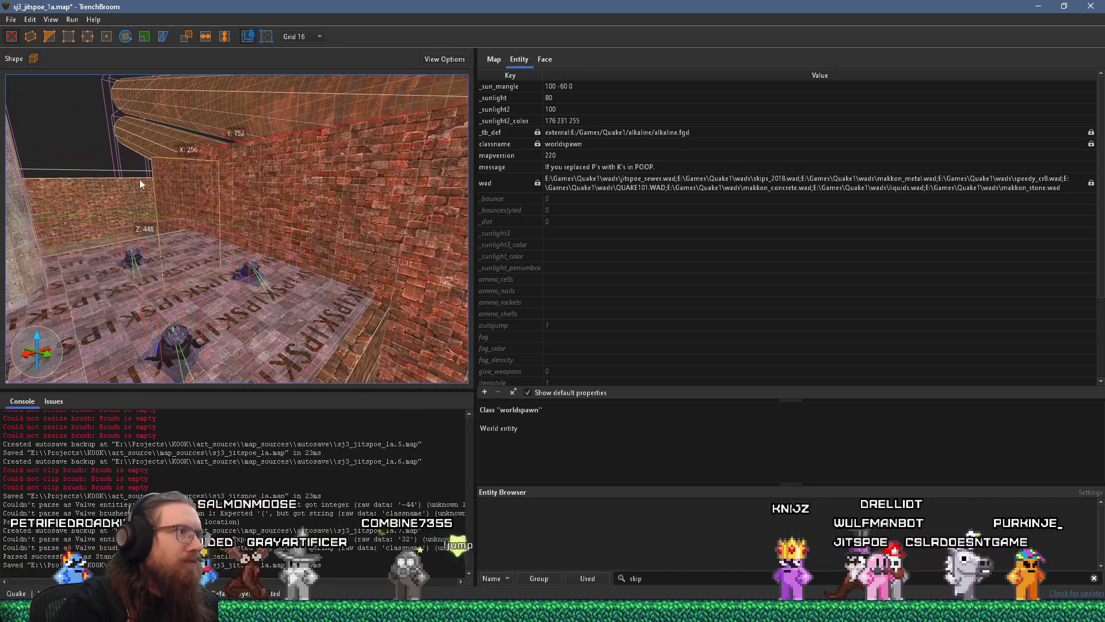
pyautogui.scroll(5, 141, 180)
pyautogui.scroll(-5, 262, 217)
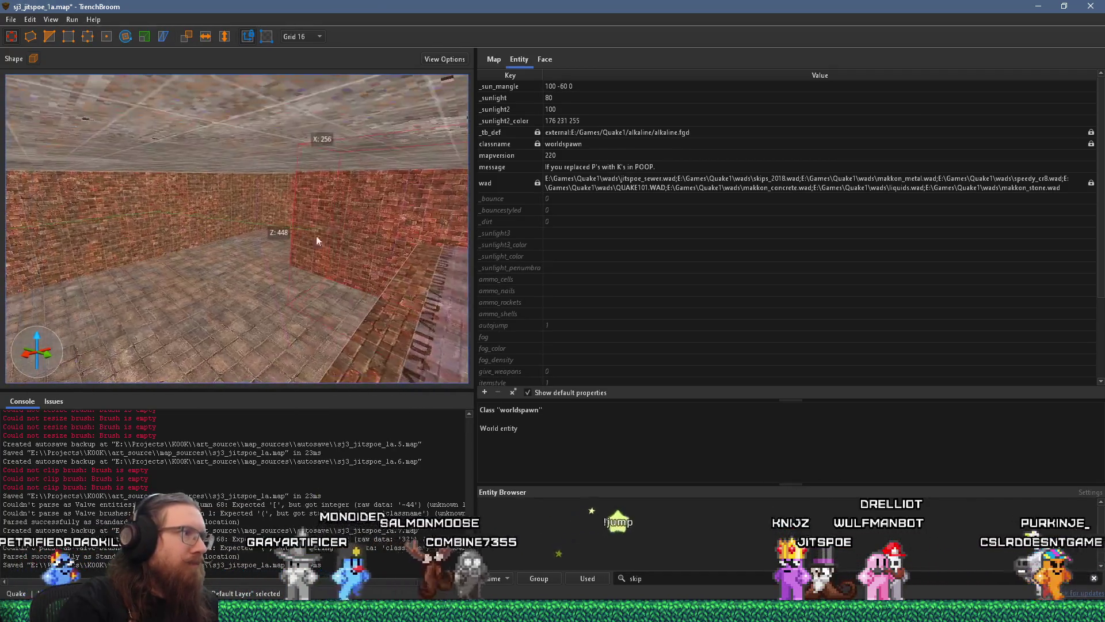
pyautogui.moveTo(243, 215)
pyautogui.mouseDown()
pyautogui.moveTo(223, 216)
pyautogui.moveTo(282, 185)
pyautogui.moveTo(140, 133)
pyautogui.moveTo(230, 249)
pyautogui.moveTo(178, 206)
pyautogui.mouseUp()
pyautogui.scroll(5, 258, 222)
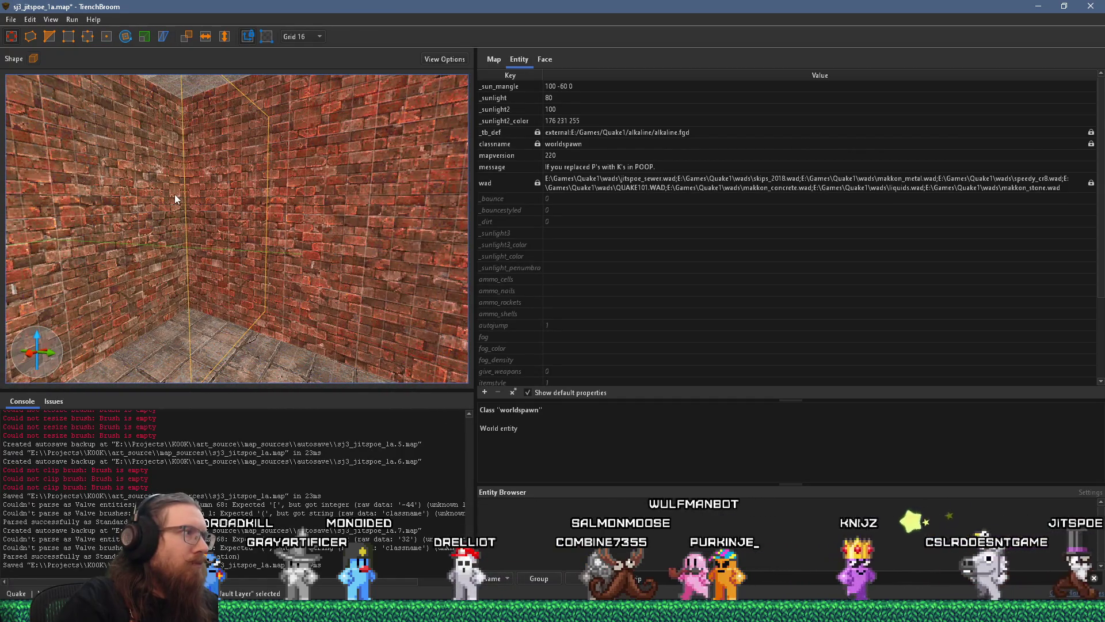
pyautogui.press('Escape')
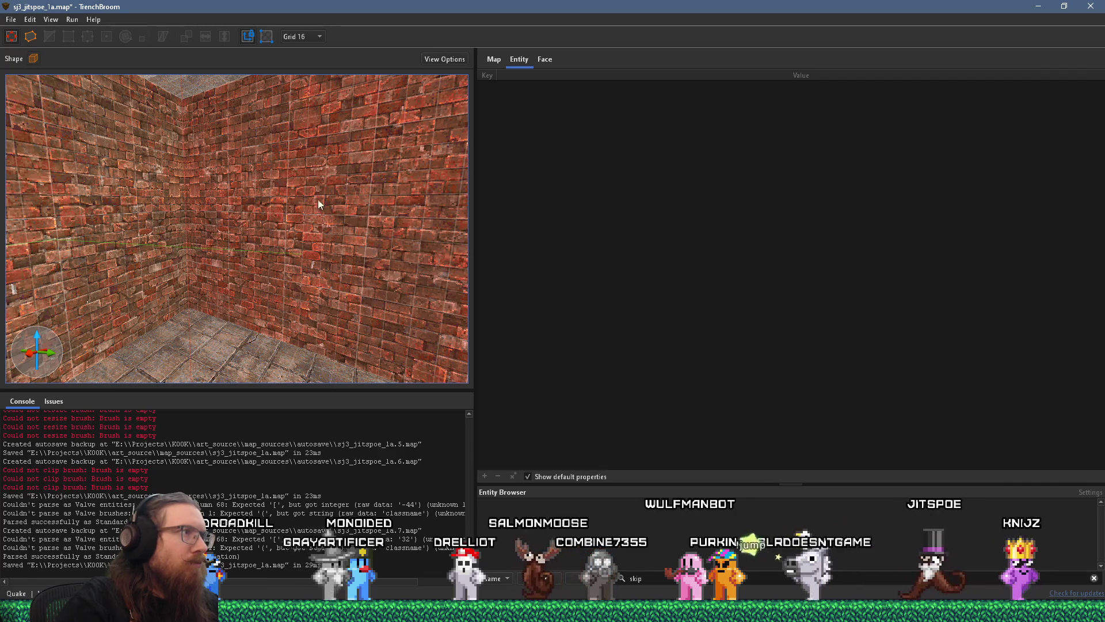
pyautogui.keyDown('shift'); pyautogui.click(311, 201); pyautogui.keyUp('shift')
pyautogui.click(546, 58)
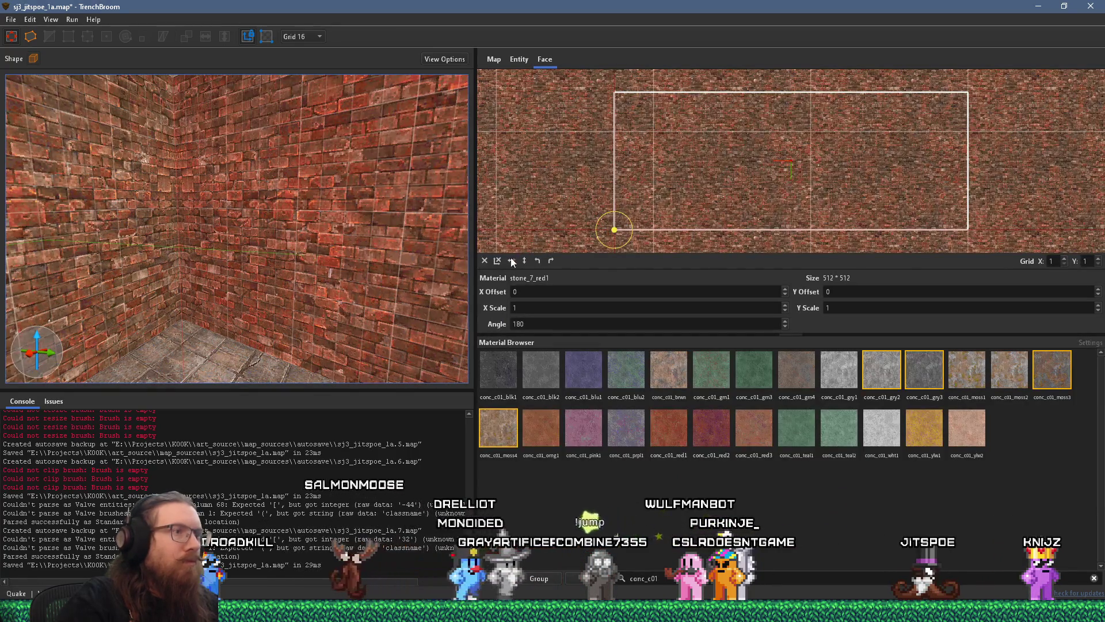
# Step: Reset the brick wall face's texture angle from 180 to 0
pyautogui.click(512, 260)
pyautogui.moveTo(305, 205)
pyautogui.mouseDown()
pyautogui.moveTo(213, 211)
pyautogui.moveTo(230, 230)
pyautogui.moveTo(118, 243)
pyautogui.moveTo(202, 248)
pyautogui.moveTo(125, 231)
pyautogui.moveTo(152, 267)
pyautogui.moveTo(184, 281)
pyautogui.moveTo(236, 271)
pyautogui.moveTo(138, 230)
pyautogui.moveTo(225, 229)
pyautogui.mouseUp()
pyautogui.press('Escape')
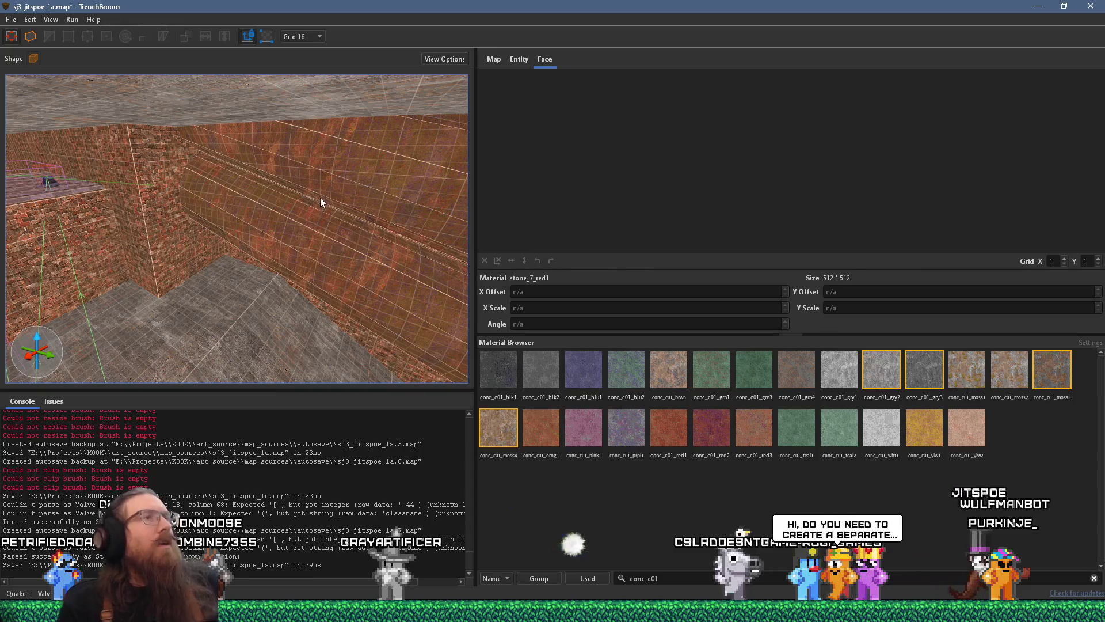
# Step: Save sj3_jitspoe_1a.map, look around the room, and bring up the Run menu
pyautogui.click(16, 21)
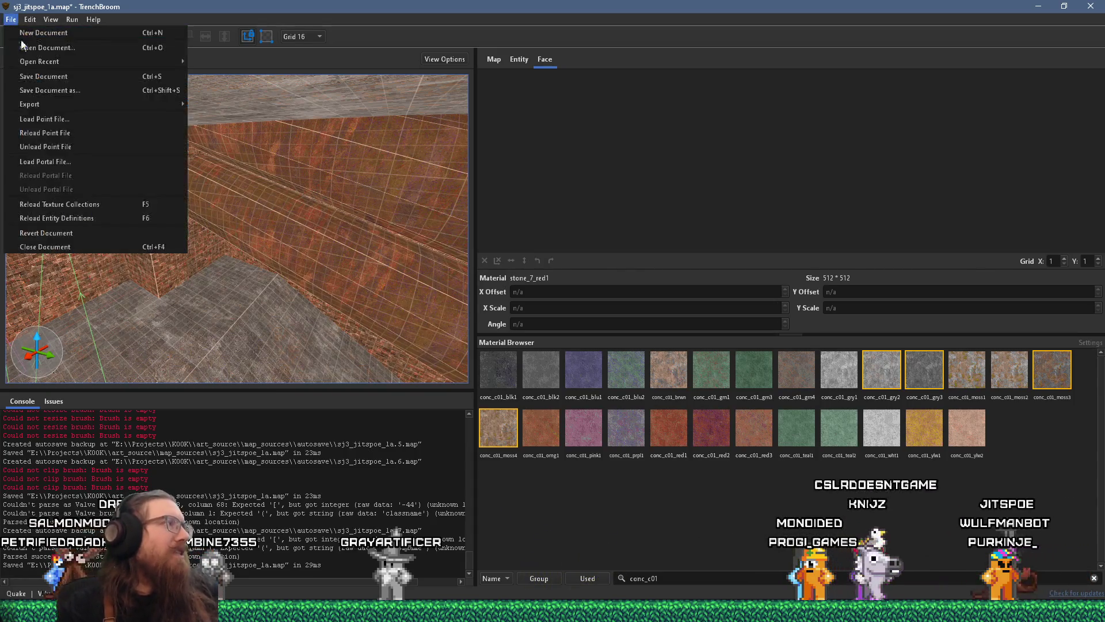
pyautogui.click(50, 83)
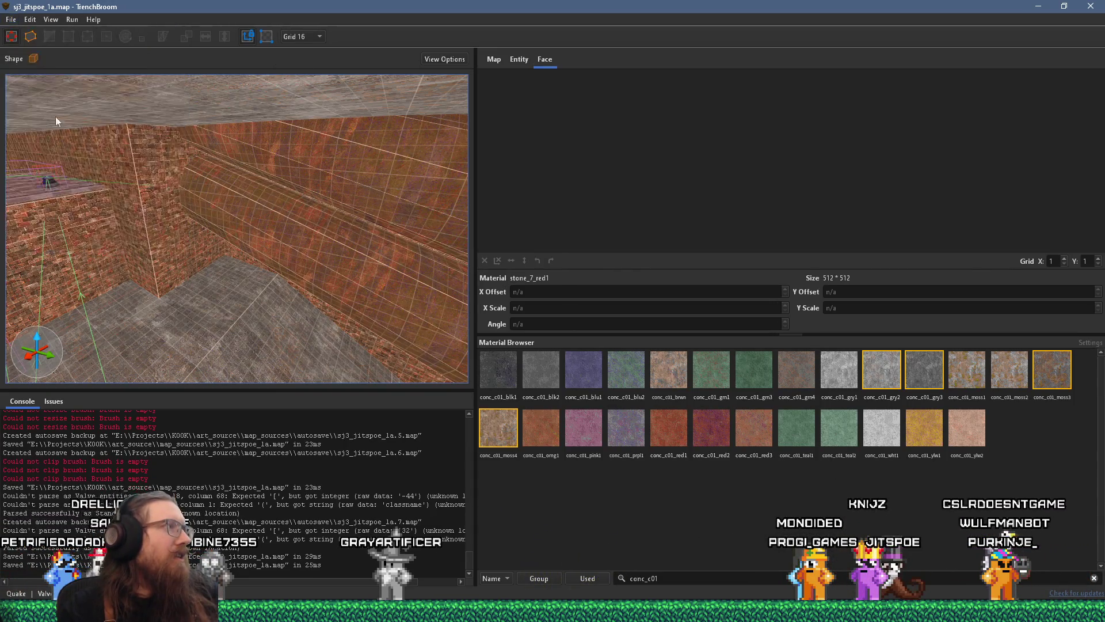
pyautogui.moveTo(250, 264)
pyautogui.mouseDown()
pyautogui.moveTo(300, 223)
pyautogui.moveTo(206, 326)
pyautogui.moveTo(337, 232)
pyautogui.moveTo(198, 315)
pyautogui.moveTo(243, 272)
pyautogui.moveTo(198, 241)
pyautogui.mouseUp()
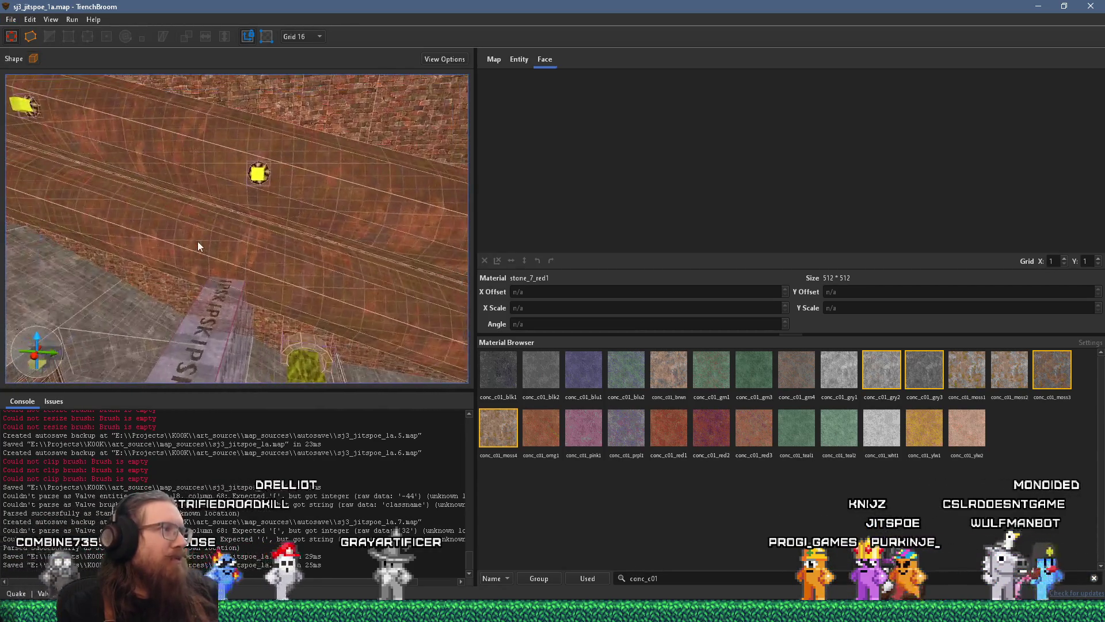
pyautogui.scroll(2, 272, 243)
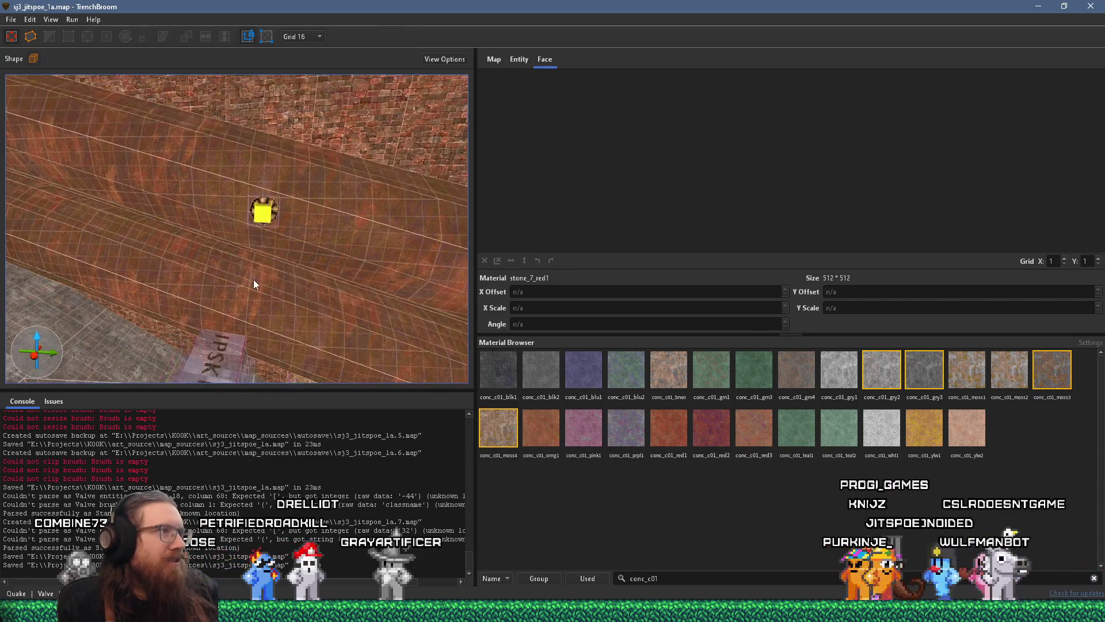
pyautogui.scroll(3, 253, 278)
pyautogui.moveTo(246, 275)
pyautogui.mouseDown()
pyautogui.moveTo(172, 252)
pyautogui.moveTo(391, 283)
pyautogui.moveTo(316, 281)
pyautogui.mouseUp()
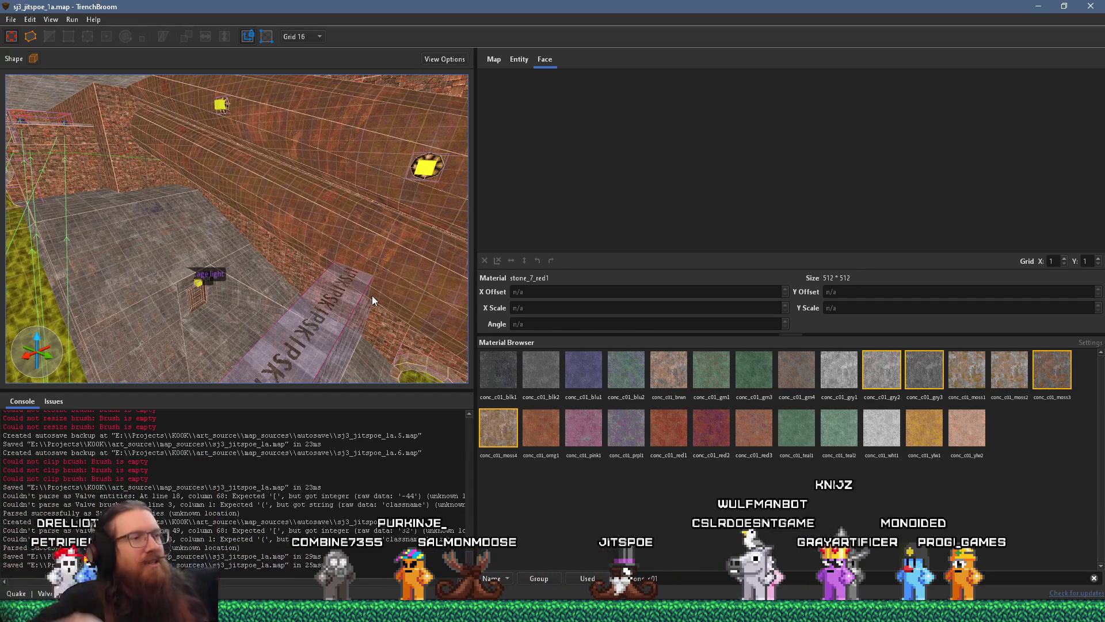
pyautogui.moveTo(371, 295)
pyautogui.mouseDown()
pyautogui.moveTo(253, 240)
pyautogui.moveTo(277, 248)
pyautogui.mouseUp()
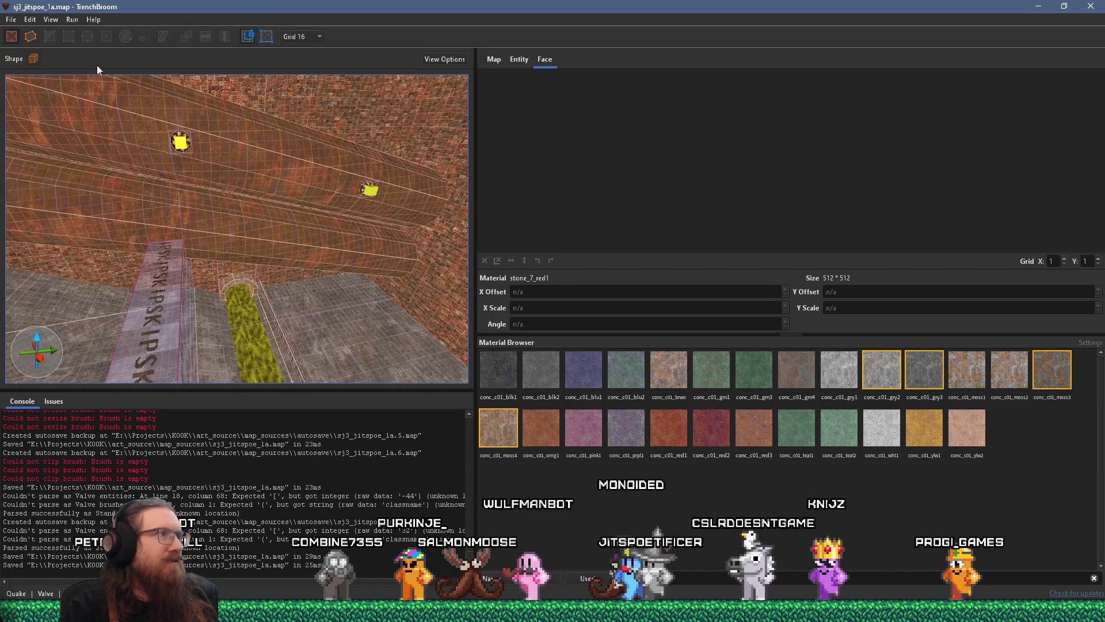
pyautogui.click(38, 19)
# Step: Compile sj3_jitspoe_1a with the alkaline dev profile, orbiting the view as qbsp and light run
pyautogui.click(41, 69)
pyautogui.click(72, 19)
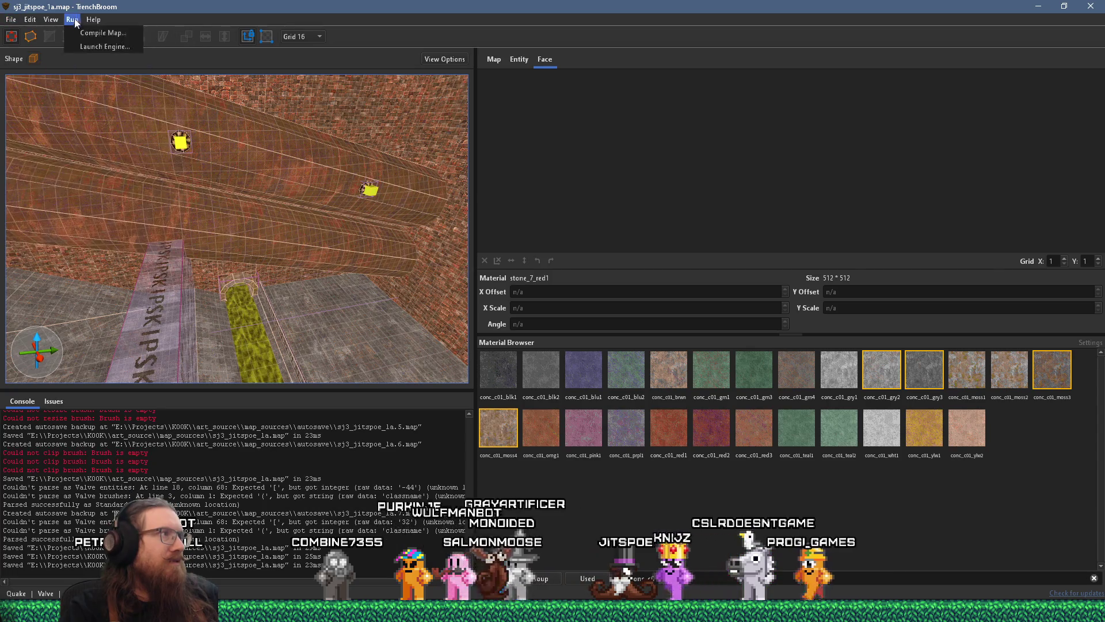
pyautogui.click(85, 33)
pyautogui.click(881, 549)
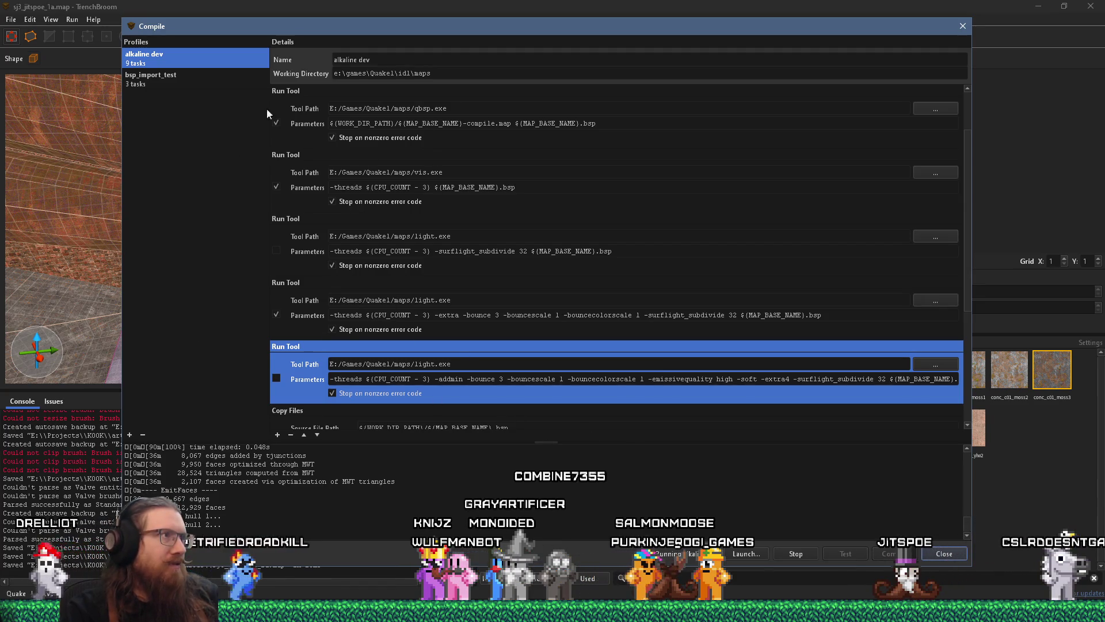
pyautogui.moveTo(330, 32); pyautogui.dragTo(593, 42)
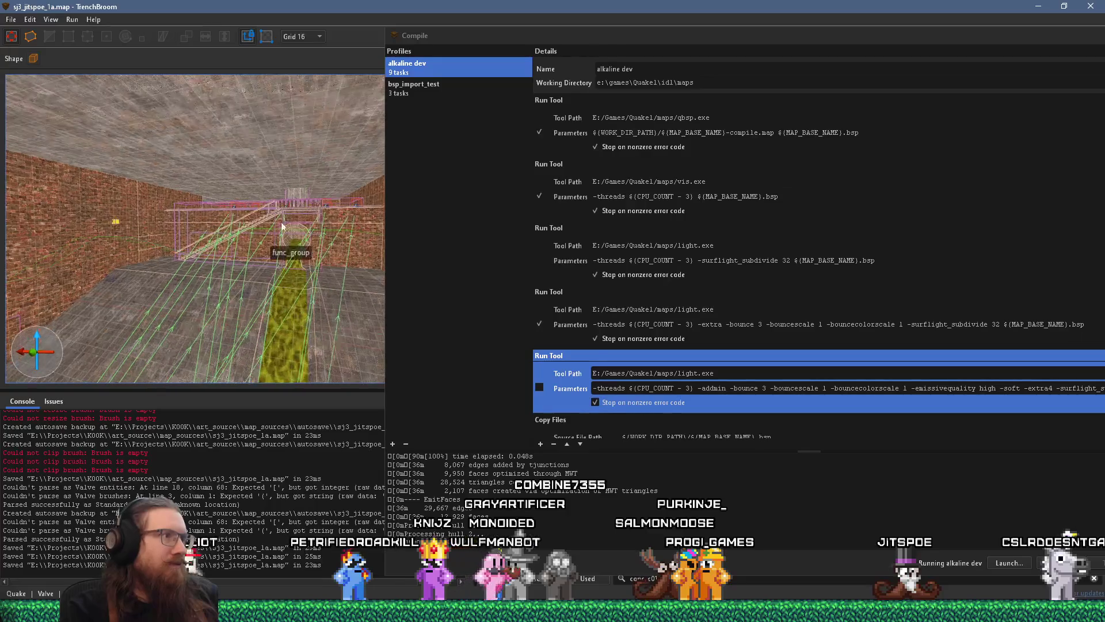
pyautogui.scroll(5, 245, 317)
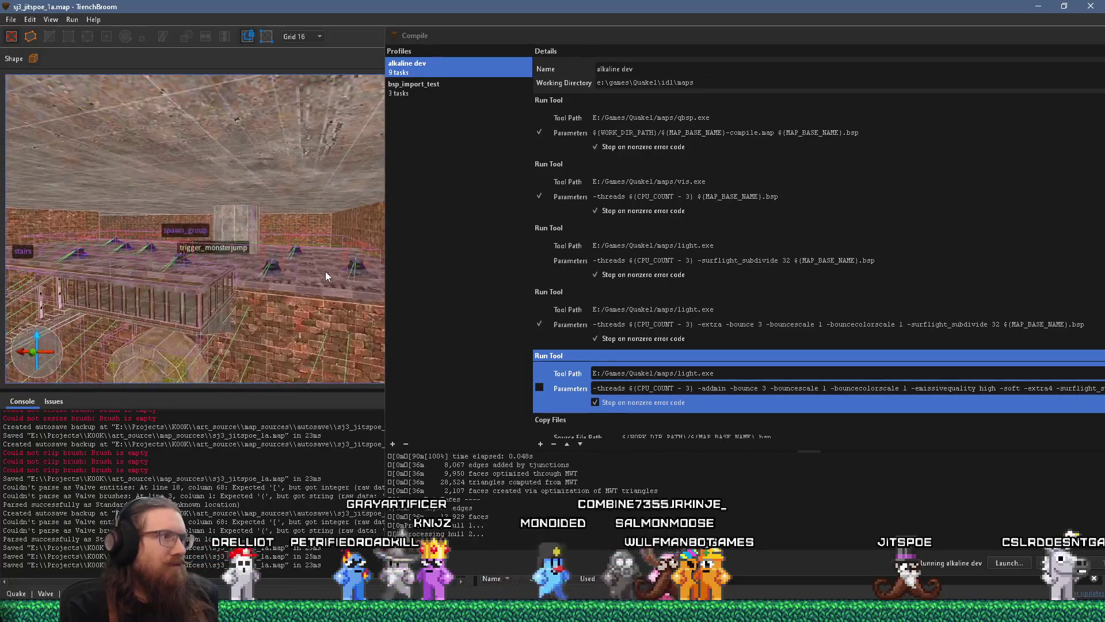
pyautogui.moveTo(302, 291); pyautogui.dragTo(127, 321)
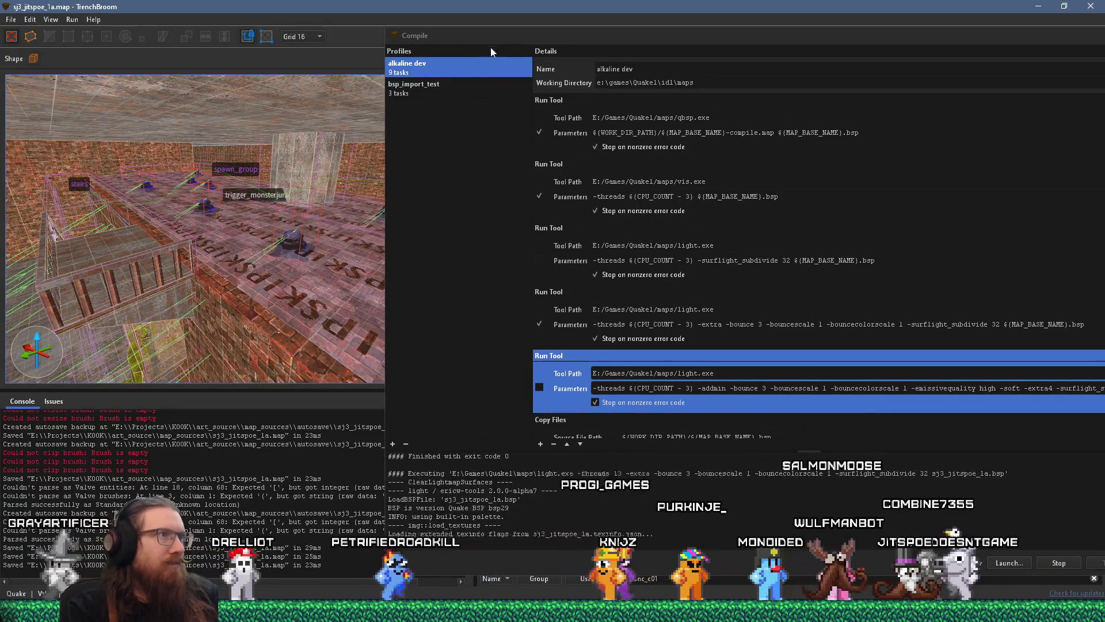
pyautogui.moveTo(259, 227)
pyautogui.mouseDown()
pyautogui.moveTo(240, 250)
pyautogui.moveTo(160, 240)
pyautogui.moveTo(250, 248)
pyautogui.moveTo(214, 324)
pyautogui.moveTo(229, 326)
pyautogui.moveTo(153, 355)
pyautogui.moveTo(376, 334)
pyautogui.moveTo(268, 298)
pyautogui.moveTo(254, 299)
pyautogui.moveTo(312, 322)
pyautogui.moveTo(216, 302)
pyautogui.moveTo(331, 332)
pyautogui.moveTo(161, 288)
pyautogui.moveTo(209, 317)
pyautogui.moveTo(278, 295)
pyautogui.moveTo(250, 278)
pyautogui.moveTo(319, 279)
pyautogui.moveTo(289, 292)
pyautogui.mouseUp()
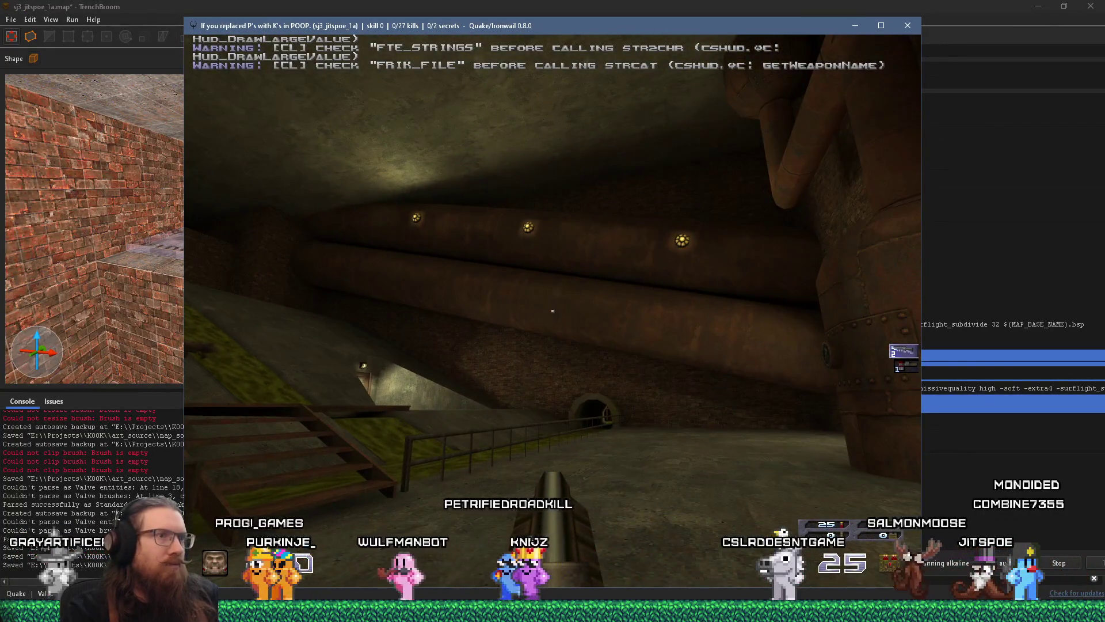
# Step: Walk the sewer map in Ironwail, take two F12 screenshots, and open the console
pyautogui.moveTo(553, 311)
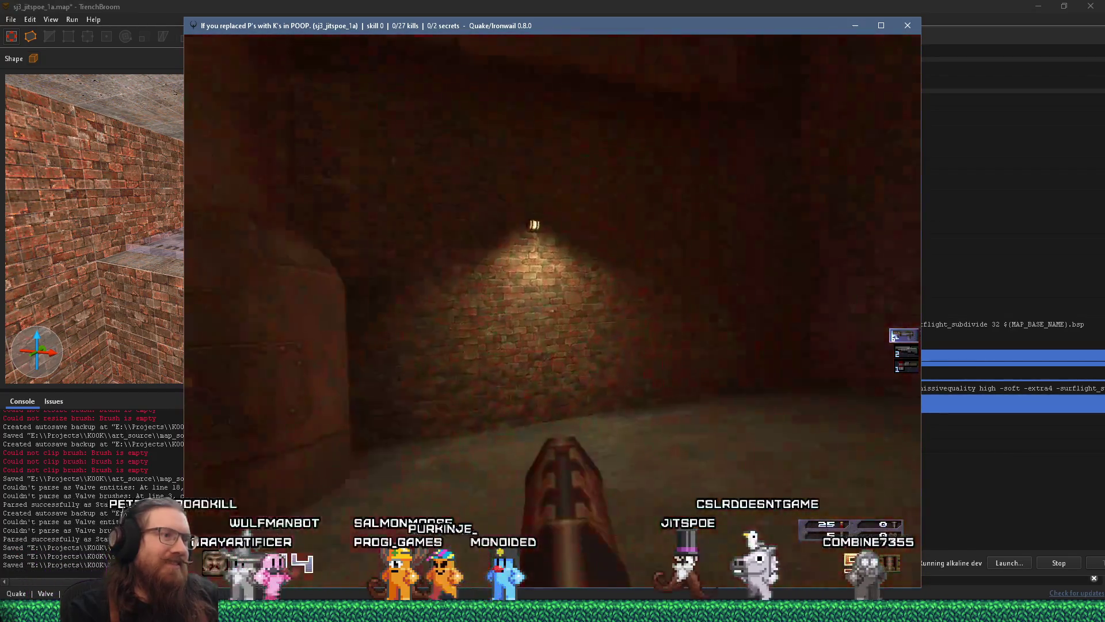
pyautogui.press('F12')
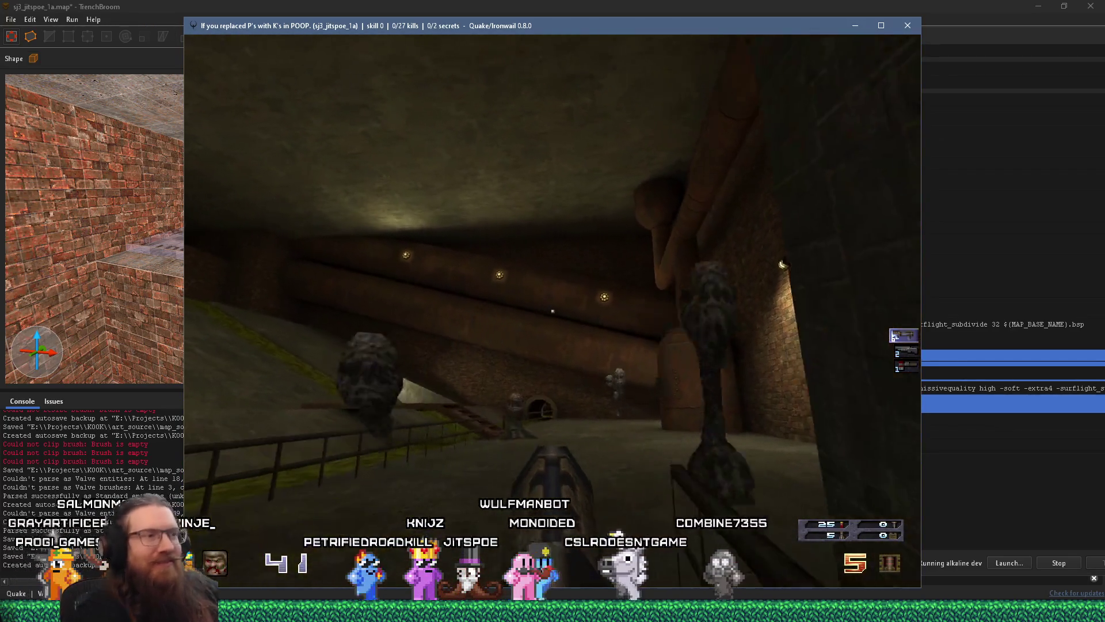
pyautogui.press('F12')
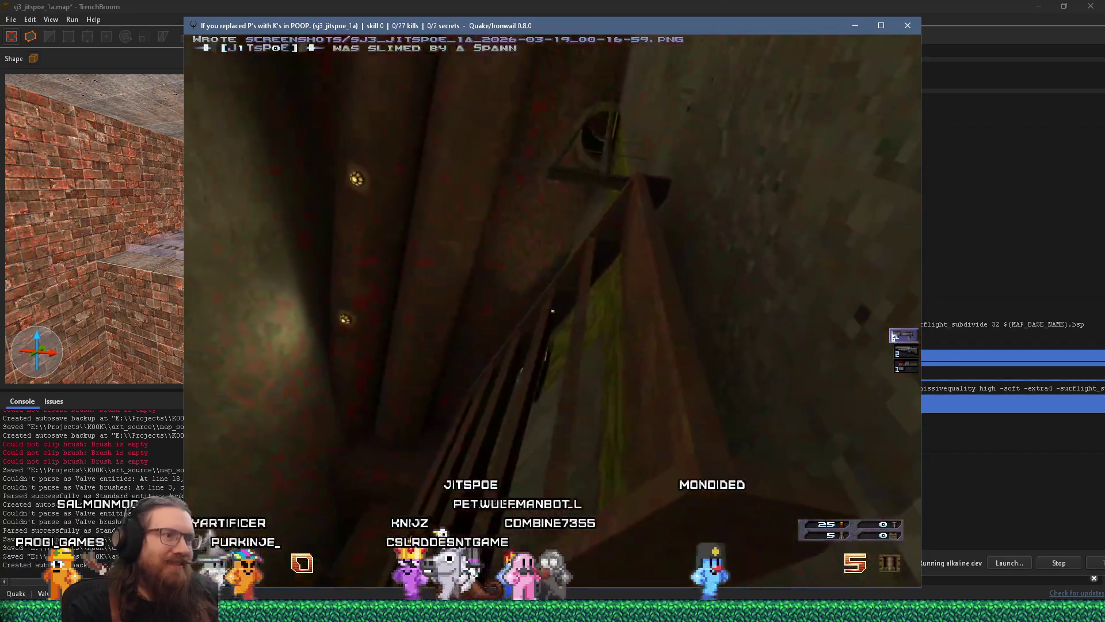
pyautogui.press('`')
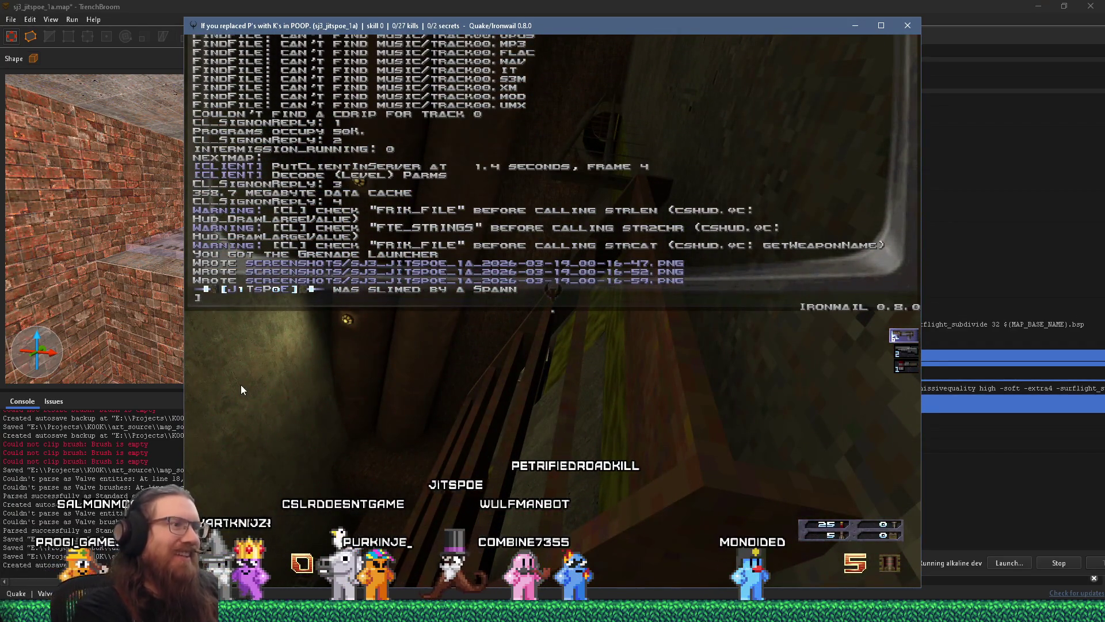
# Step: Quit Quake and enter the e:\games\quake1\alkaline path in the Run dialog
pyautogui.write('quit')
pyautogui.press('Return')
pyautogui.press('super+r')
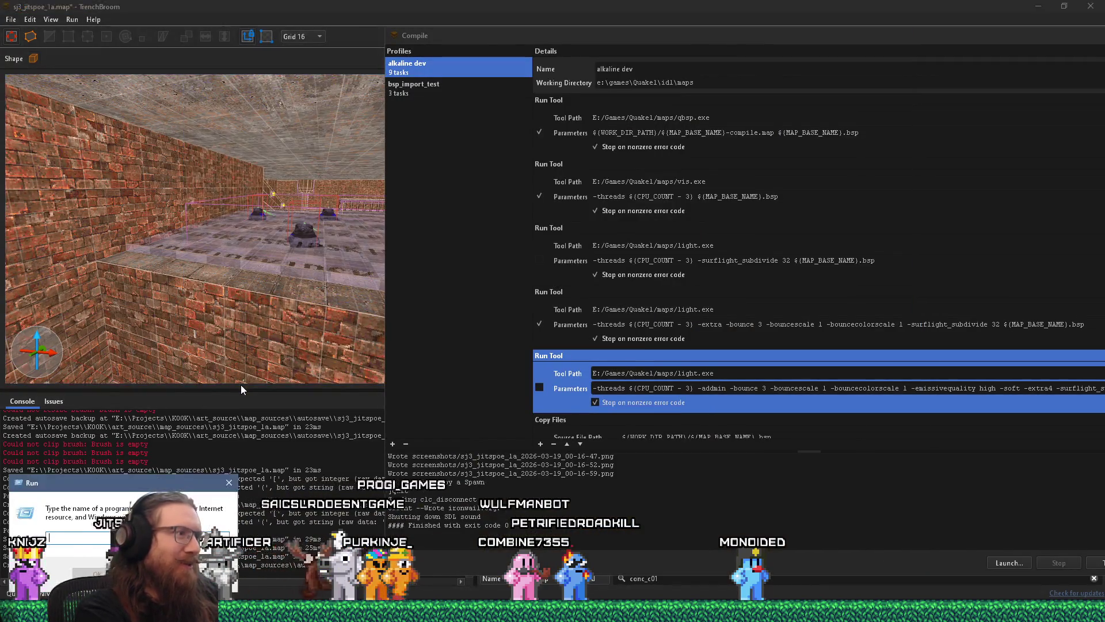
pyautogui.click(553, 611)
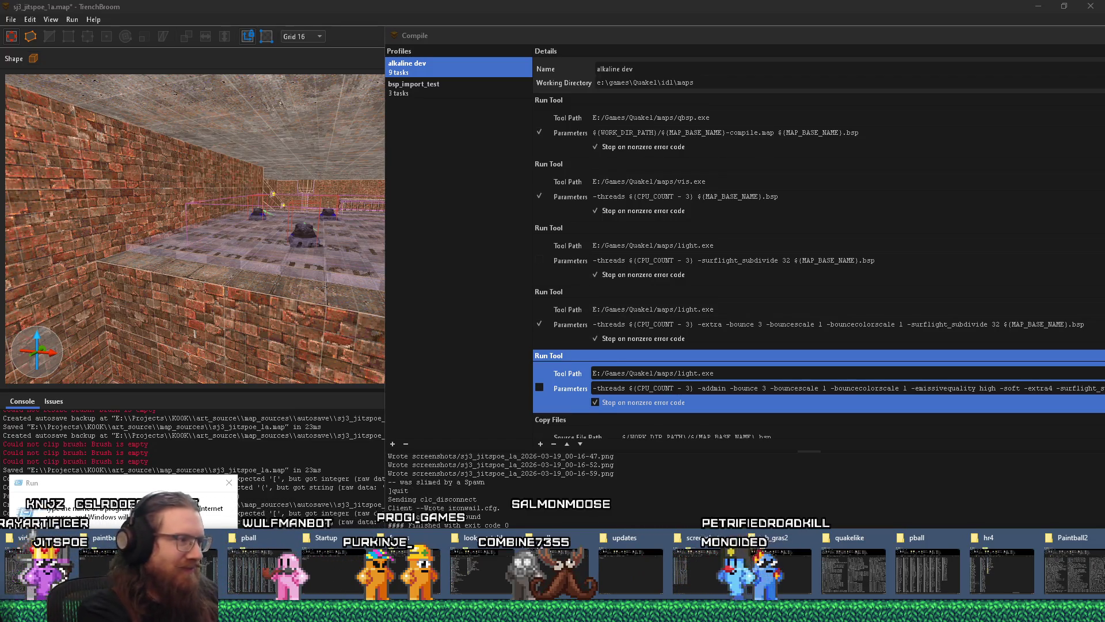
pyautogui.write('e:\\')
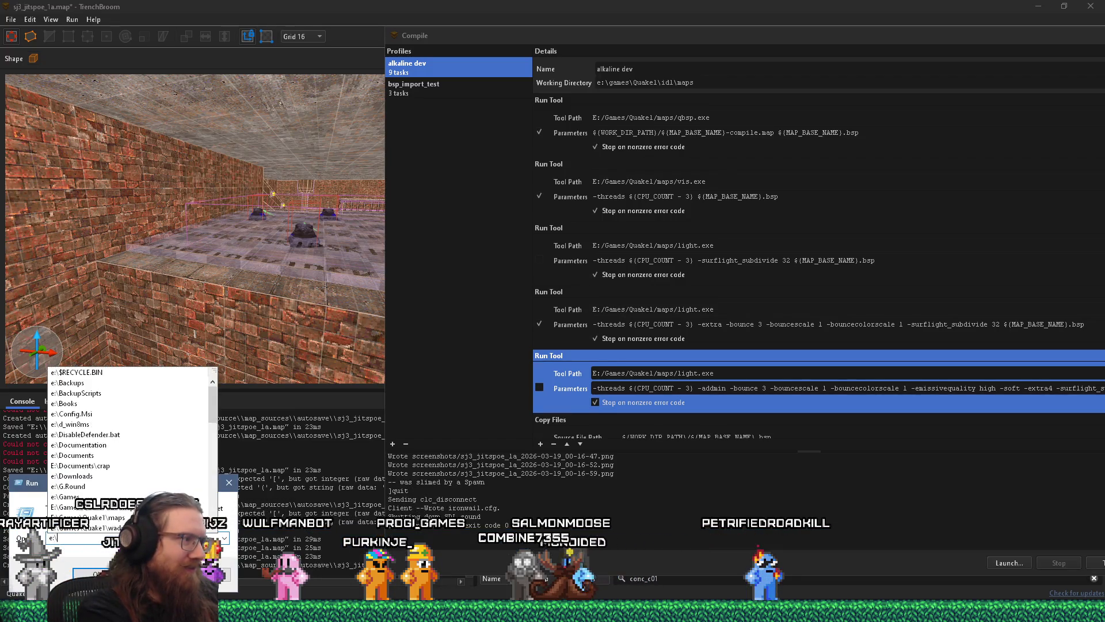
pyautogui.write('games\\quake1')
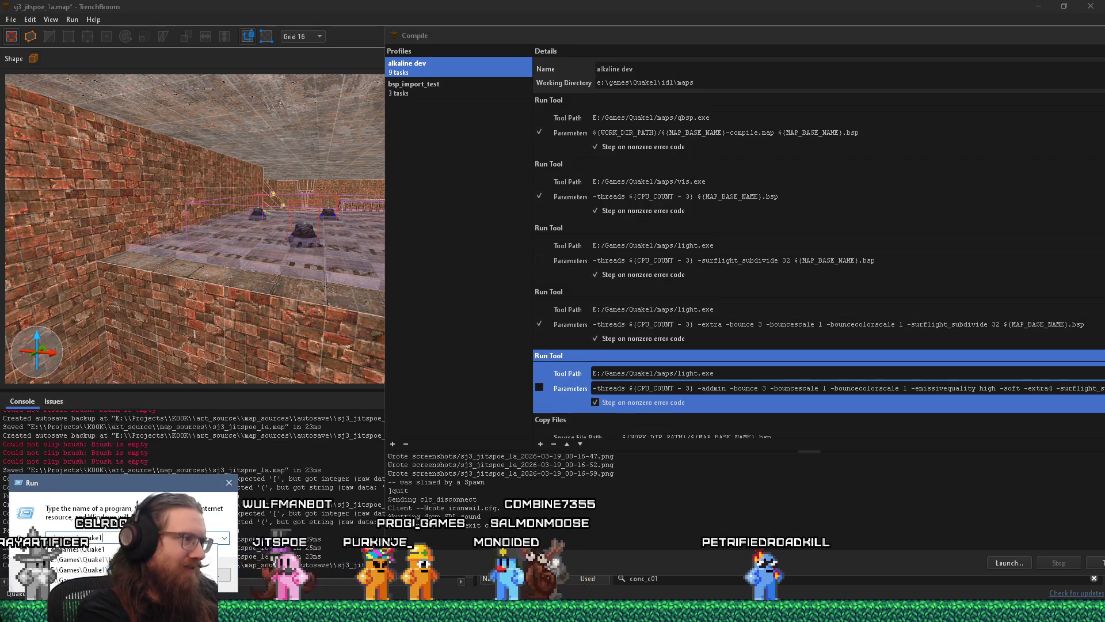
pyautogui.write('\\a')
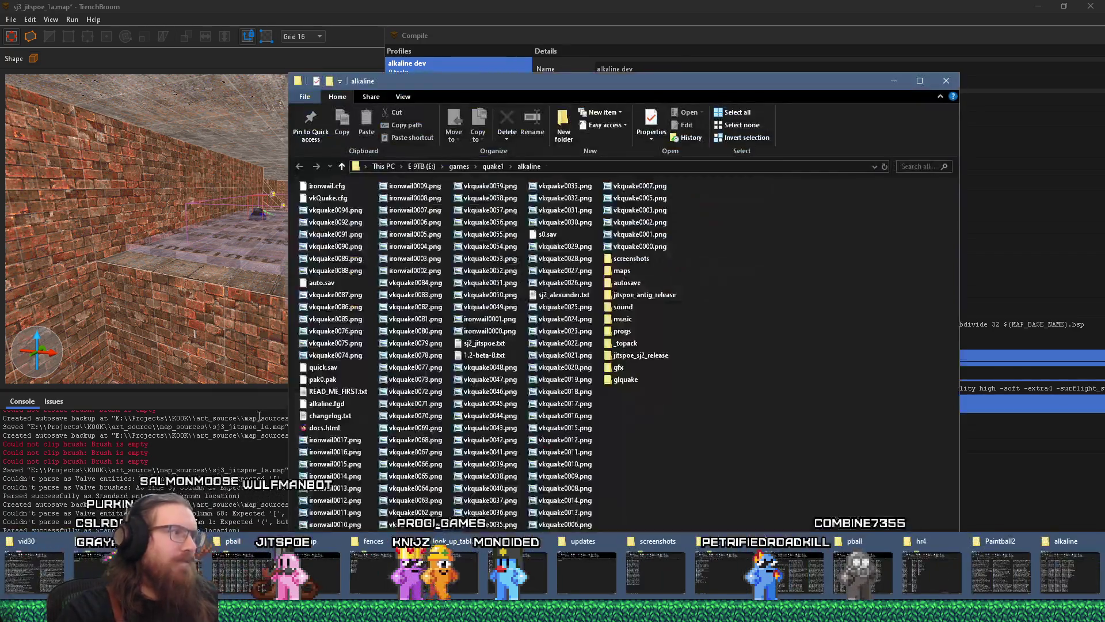
# Step: Show sj3_jitspoe_1a_2026-03-19_00-16-47.png from the screenshots folder enlarged in Photo Viewer
pyautogui.doubleClick(641, 266)
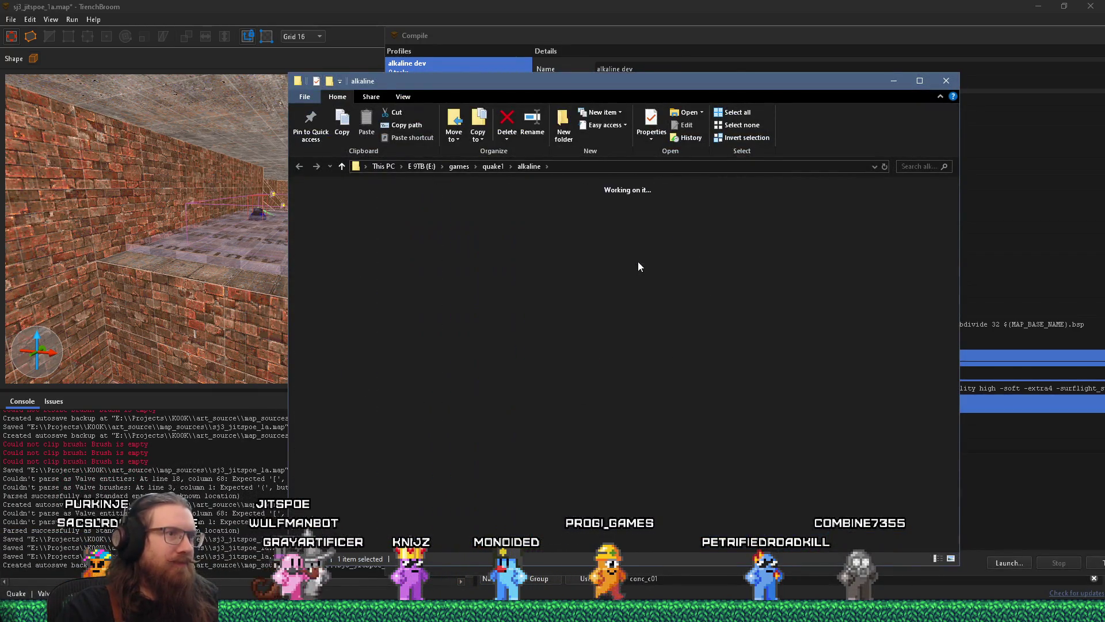
pyautogui.doubleClick(358, 186)
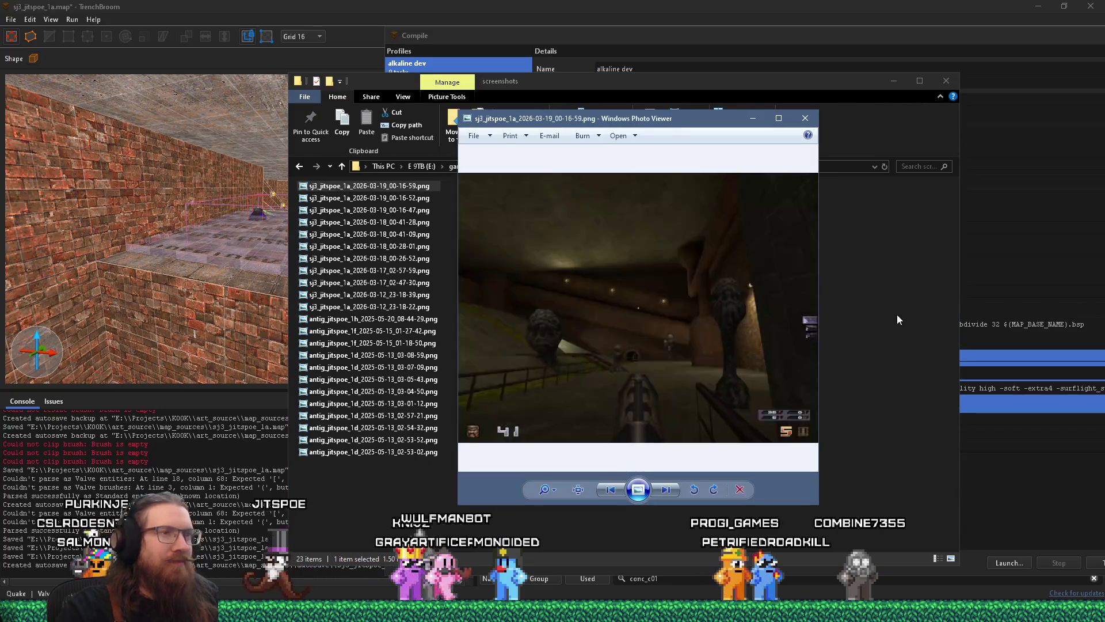
pyautogui.press('Right')
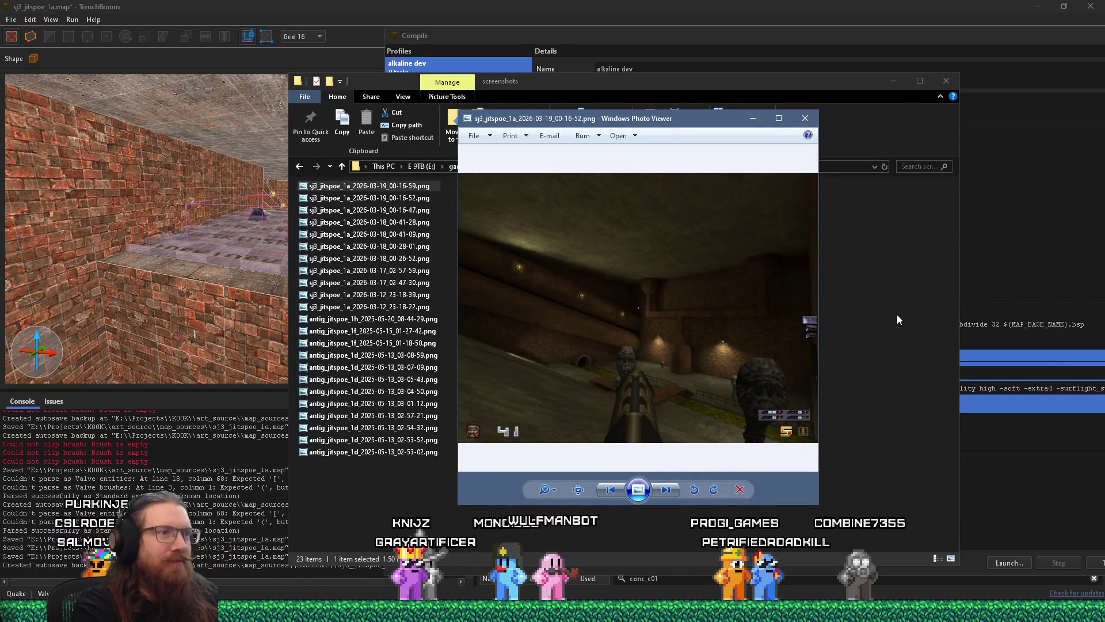
pyautogui.press('Right')
pyautogui.press('Left')
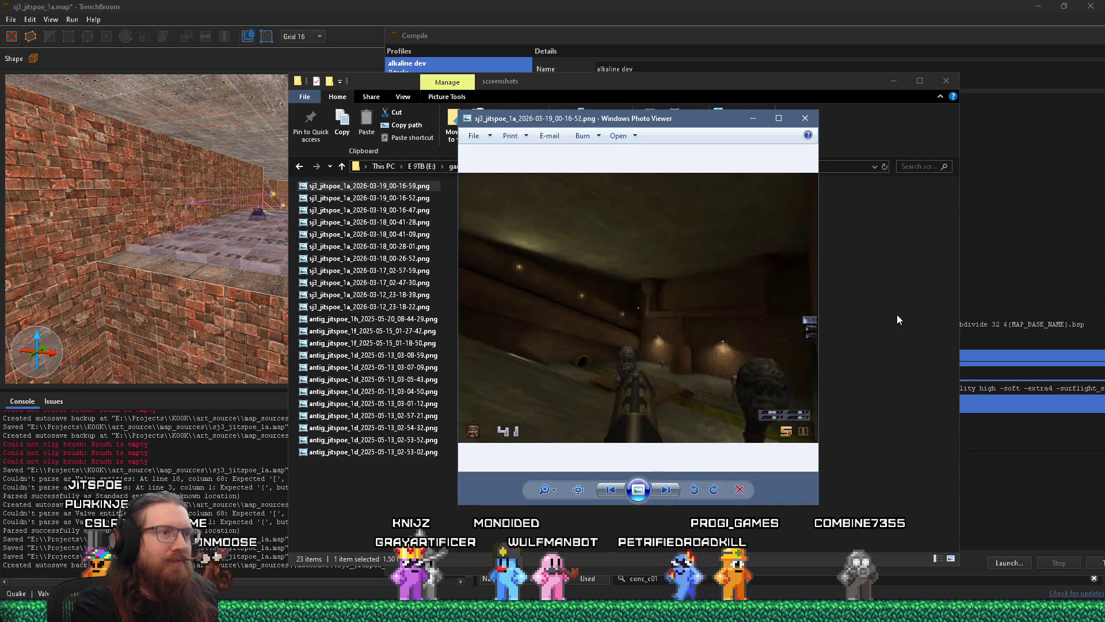
pyautogui.press('Right')
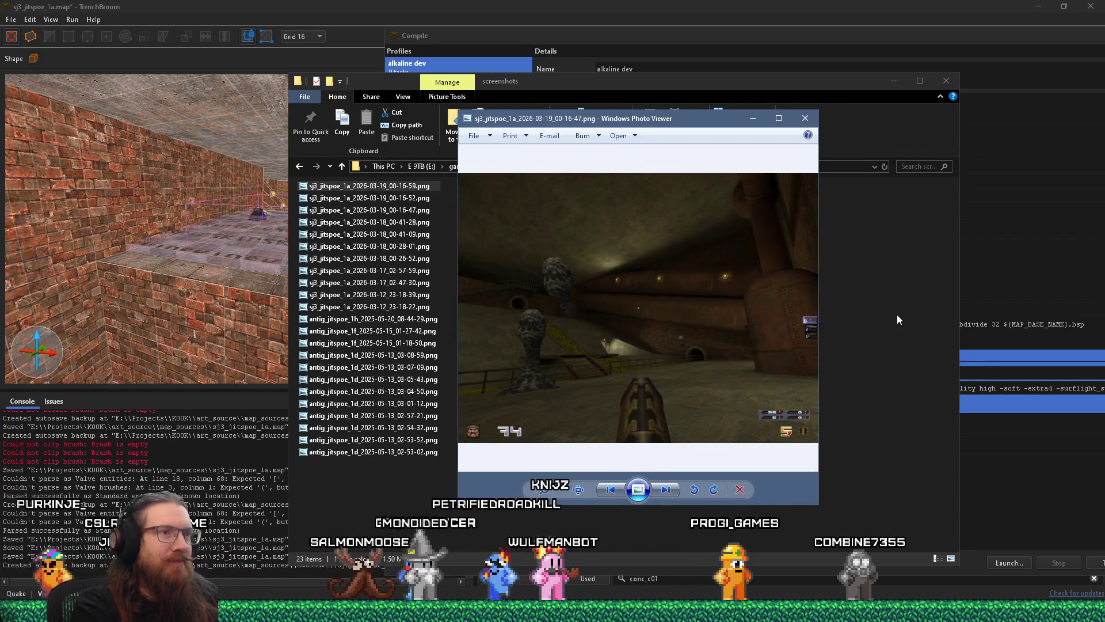
pyautogui.press('Right')
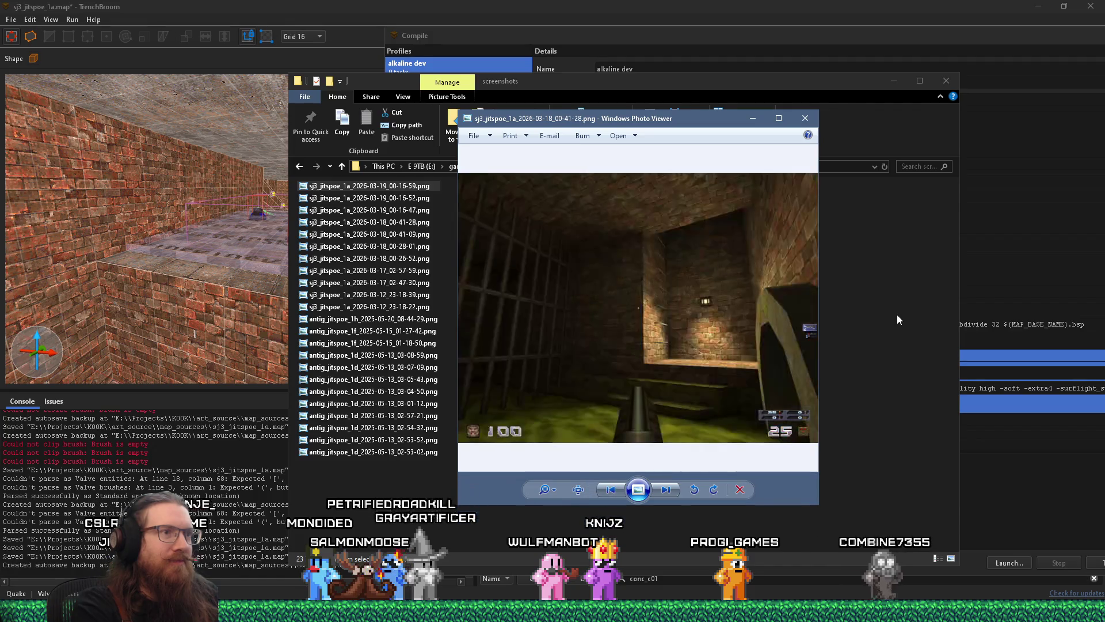
pyautogui.press('Left')
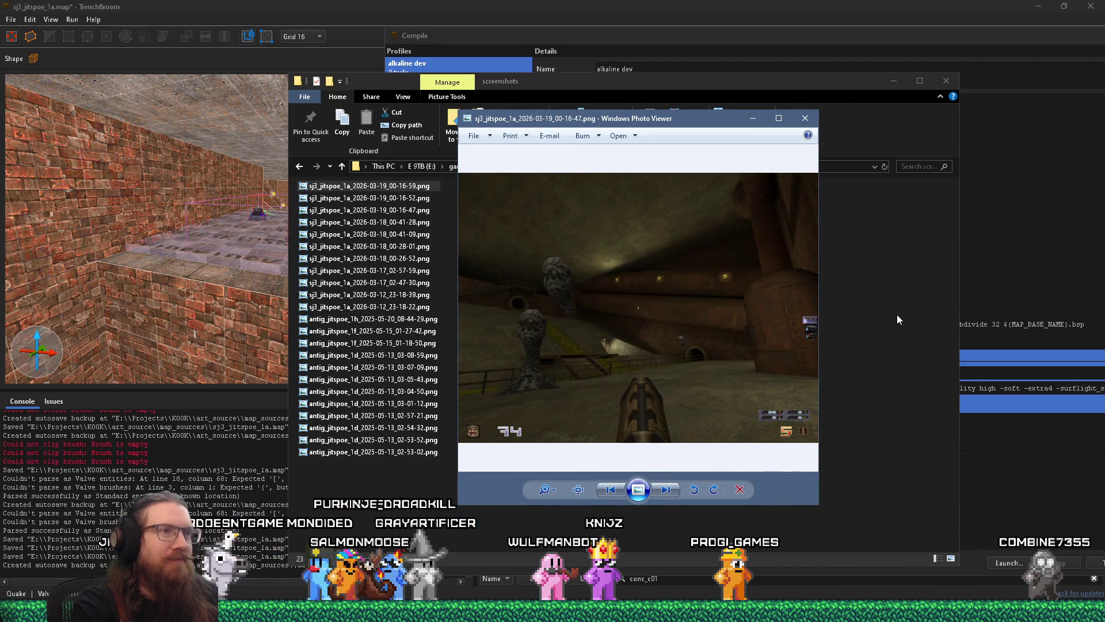
pyautogui.doubleClick(708, 120)
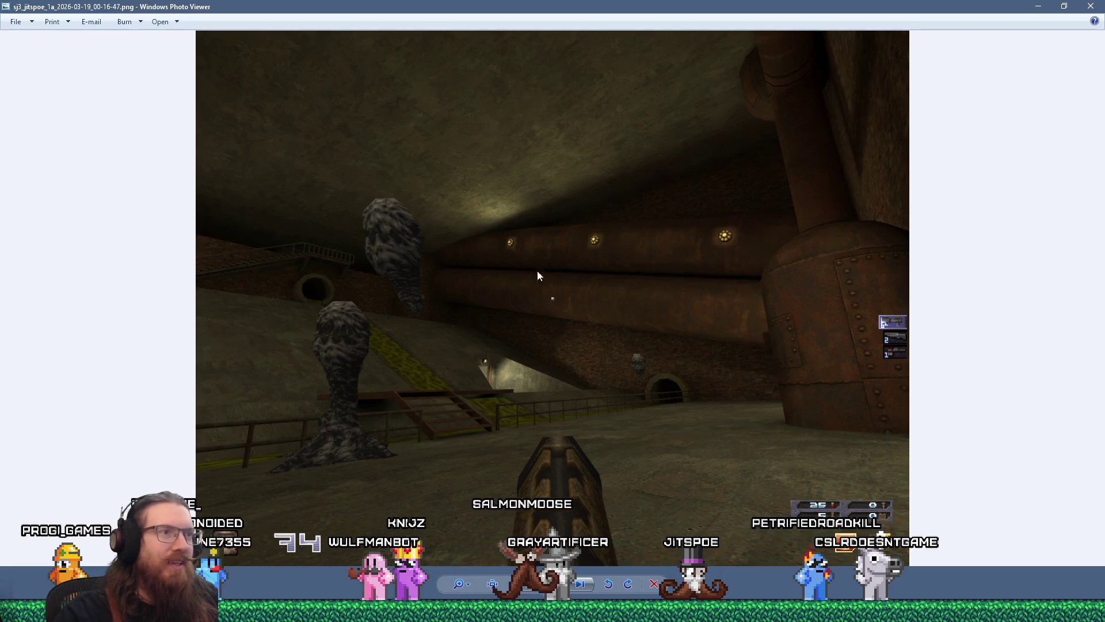
pyautogui.scroll(5, 526, 287)
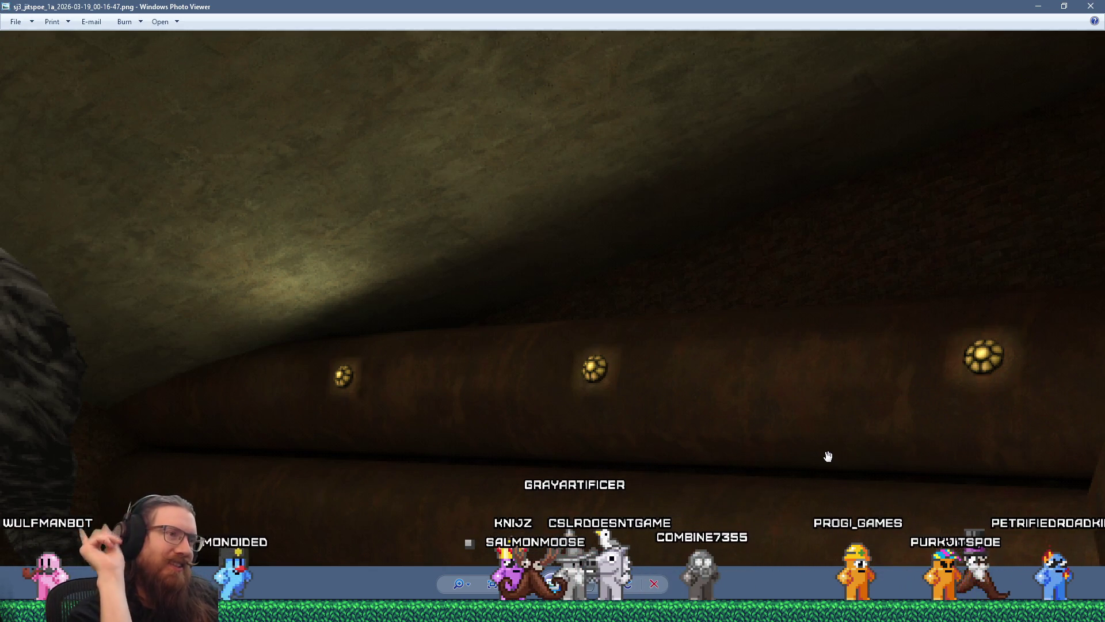
pyautogui.scroll(-5, 816, 314)
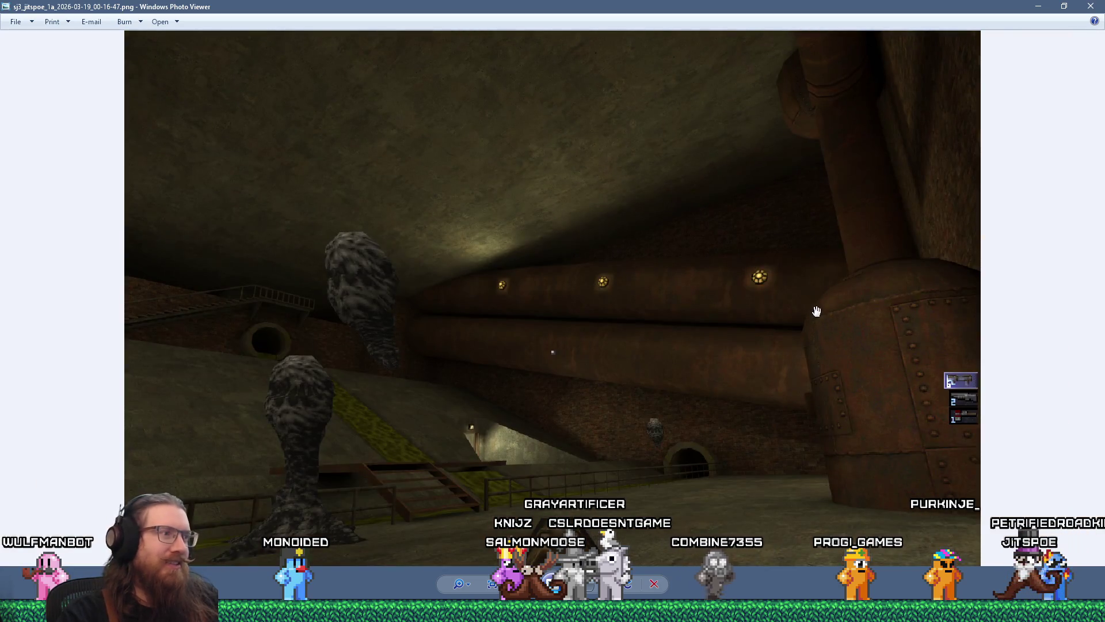
pyautogui.scroll(-2, 814, 313)
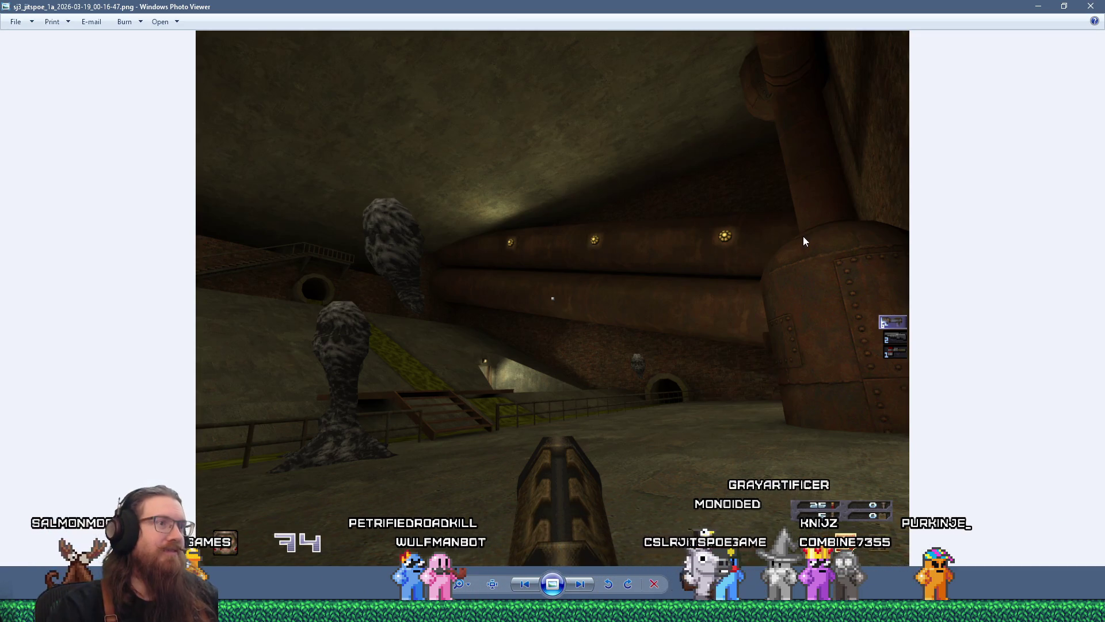
pyautogui.rightClick(732, 227)
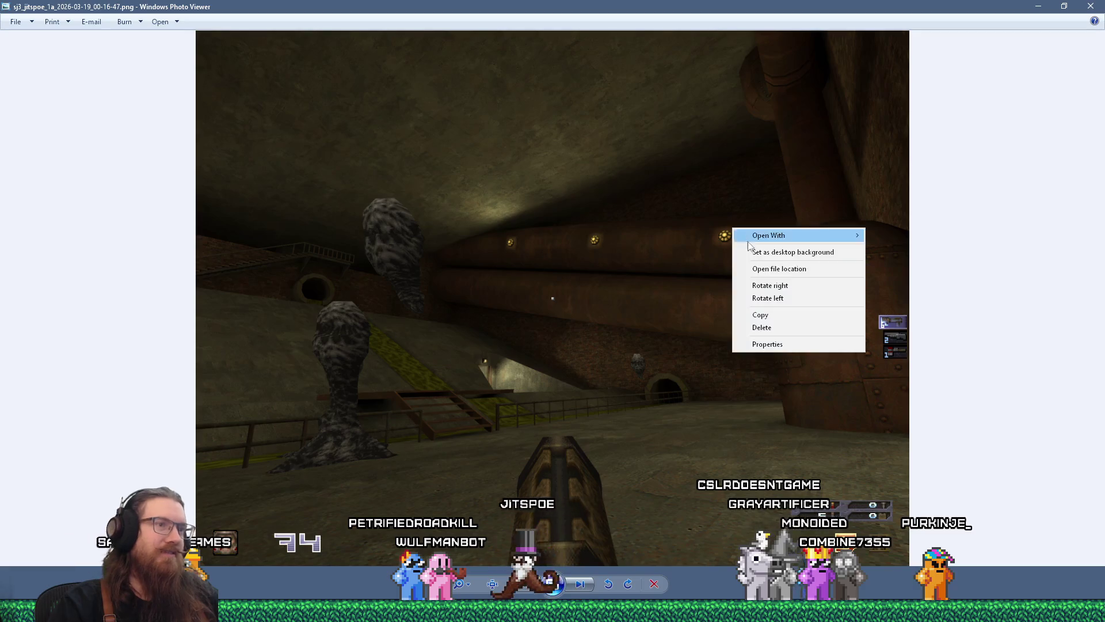
# Step: Open the 00-16-47 screenshot's file location in Explorer and bring Discord forward
pyautogui.click(773, 272)
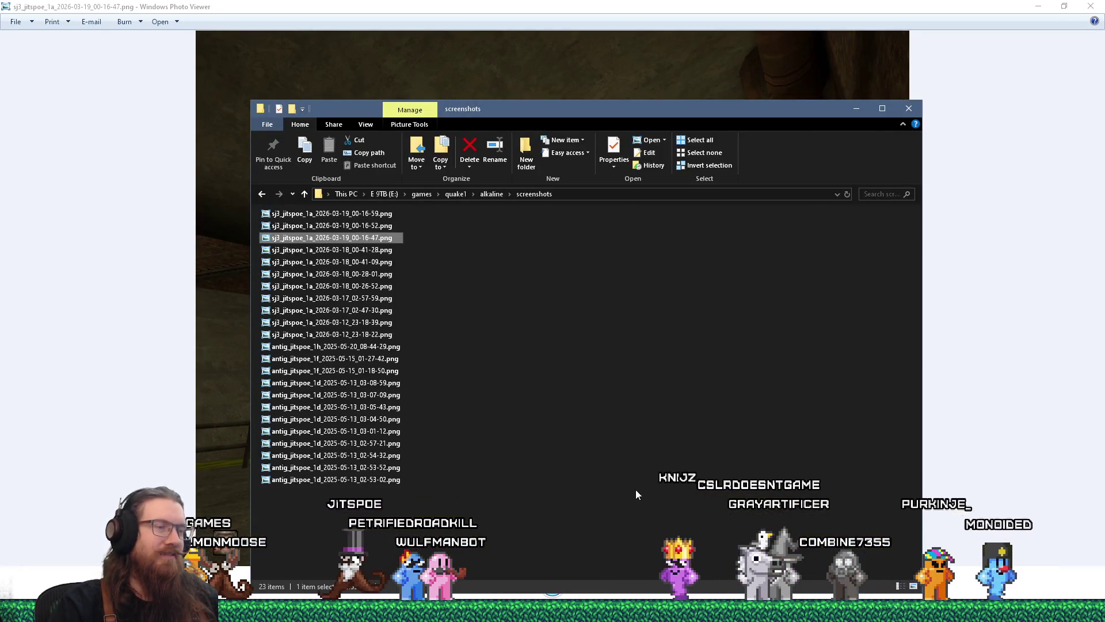
pyautogui.hotkey('alt', 'Tab')
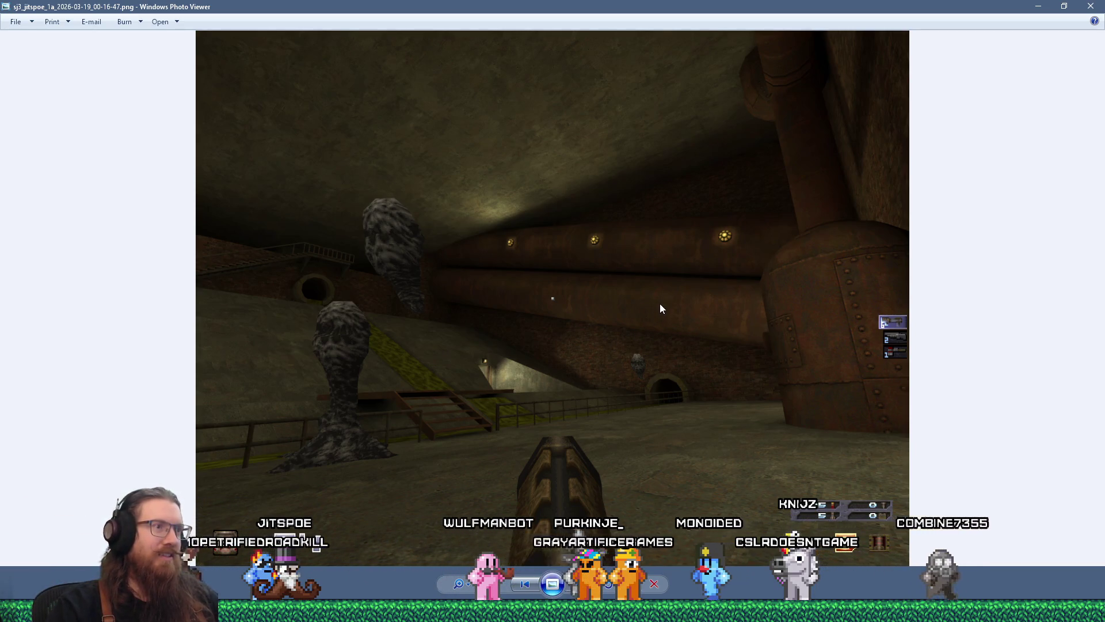
pyautogui.rightClick(659, 263)
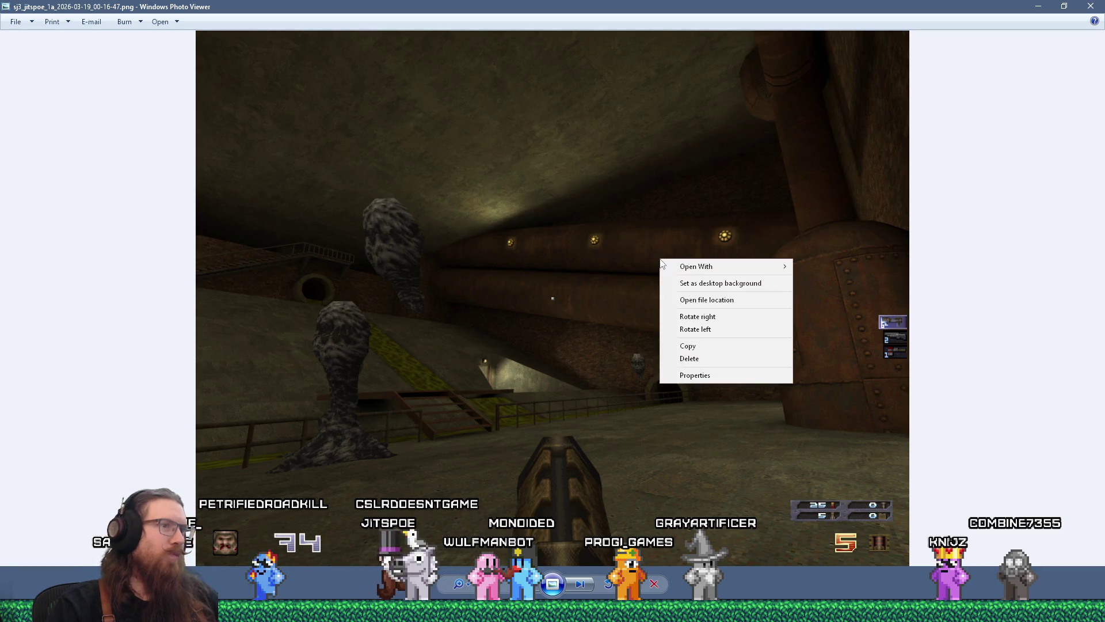
pyautogui.click(705, 297)
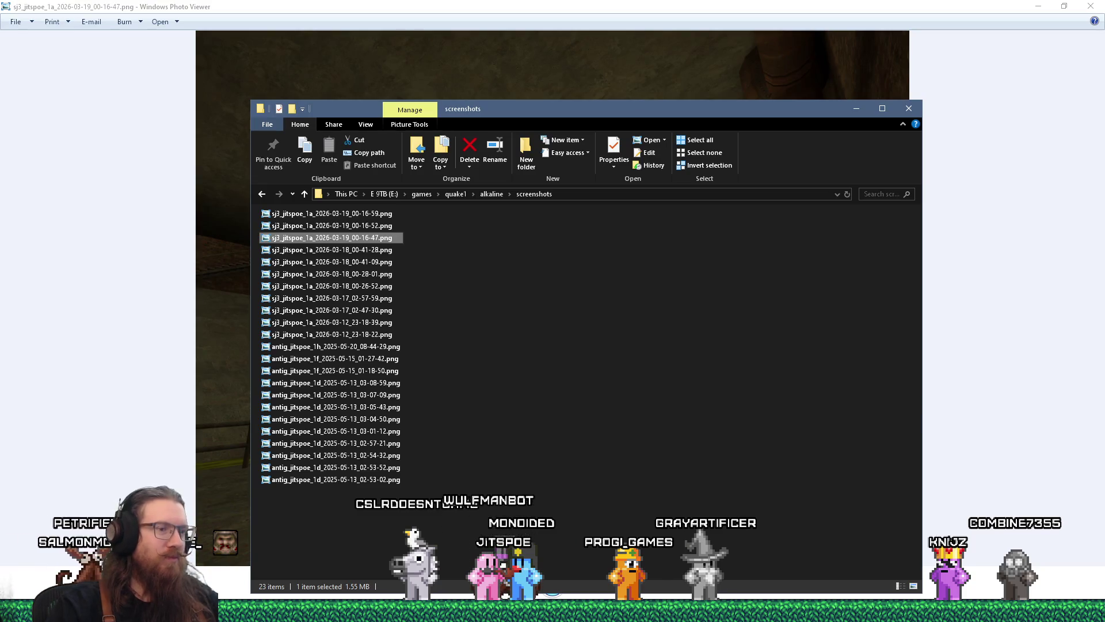
pyautogui.click(454, 593)
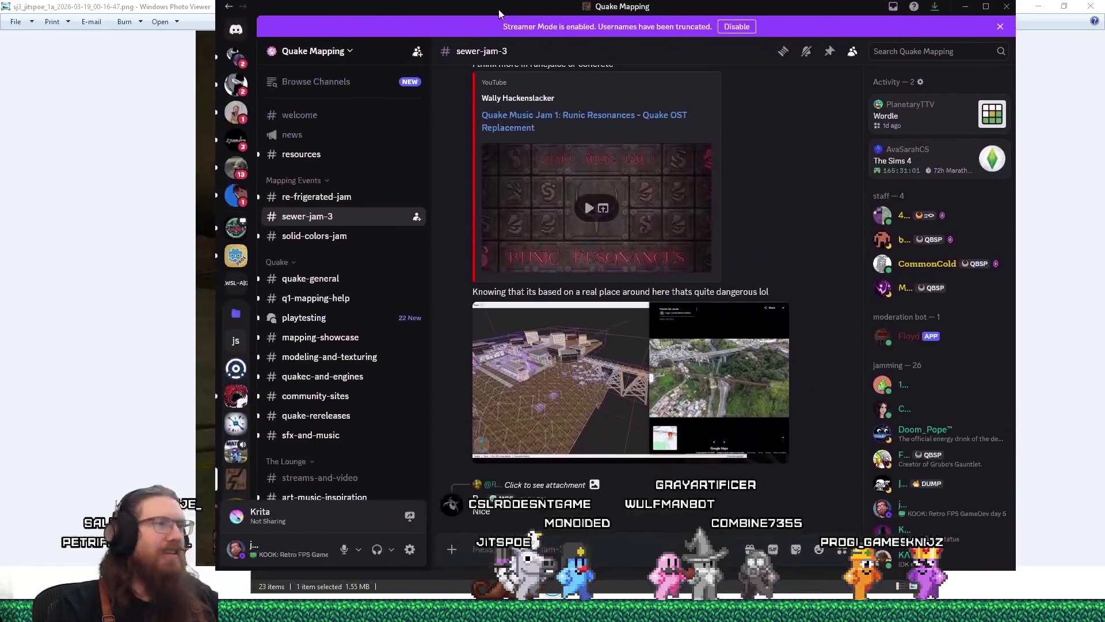
# Step: View the bridge map versus Puente las vacas attachment full size, then close it
pyautogui.scroll(3, 800, 219)
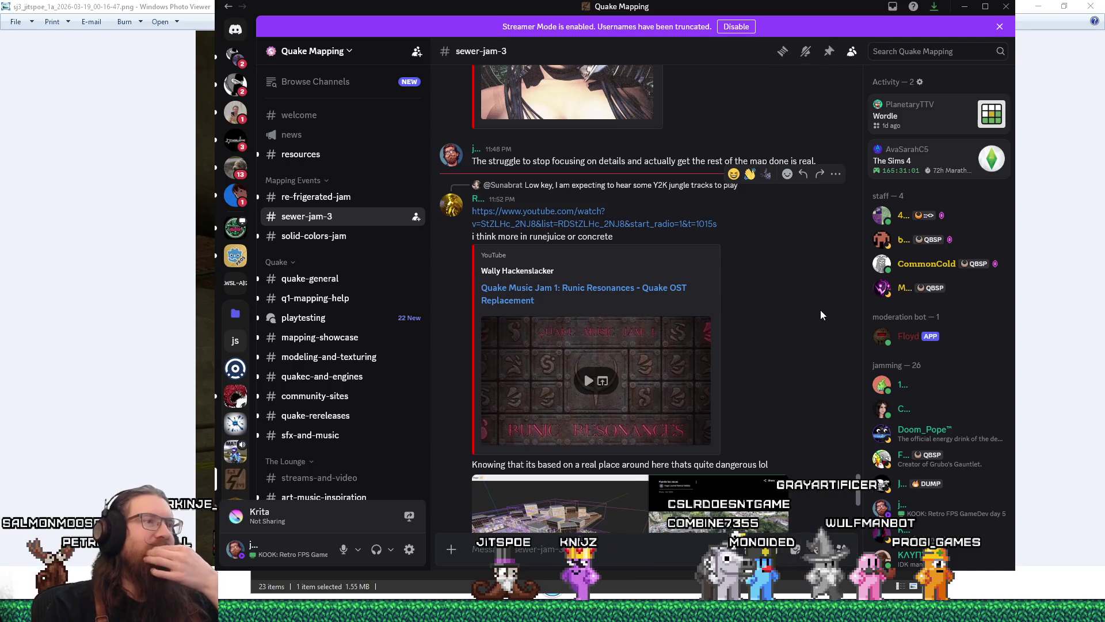
pyautogui.scroll(-3, 821, 310)
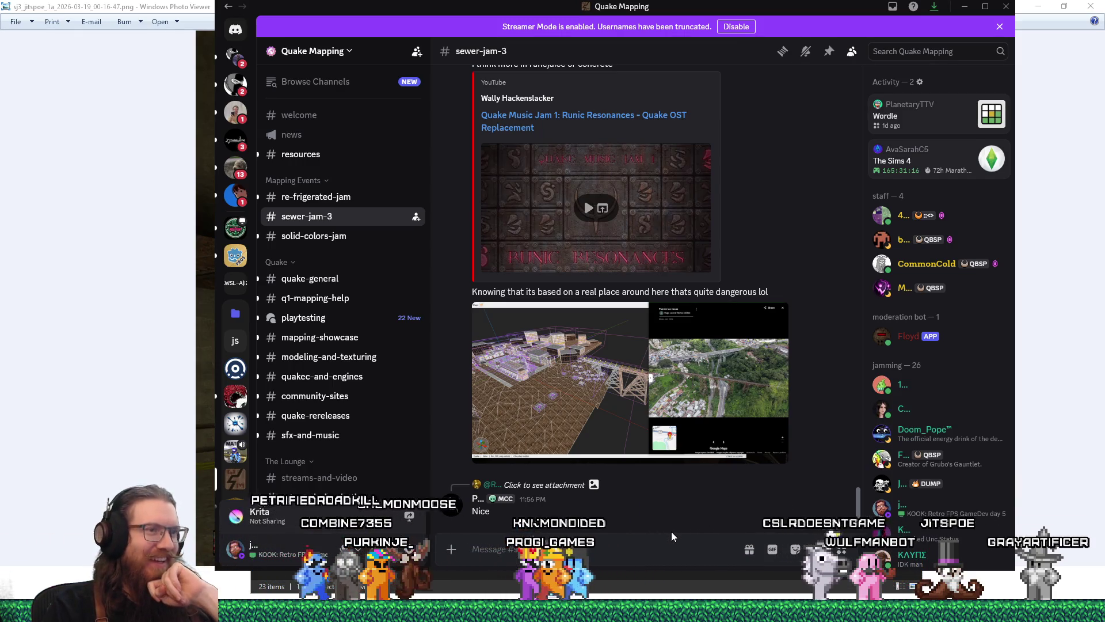
pyautogui.click(680, 413)
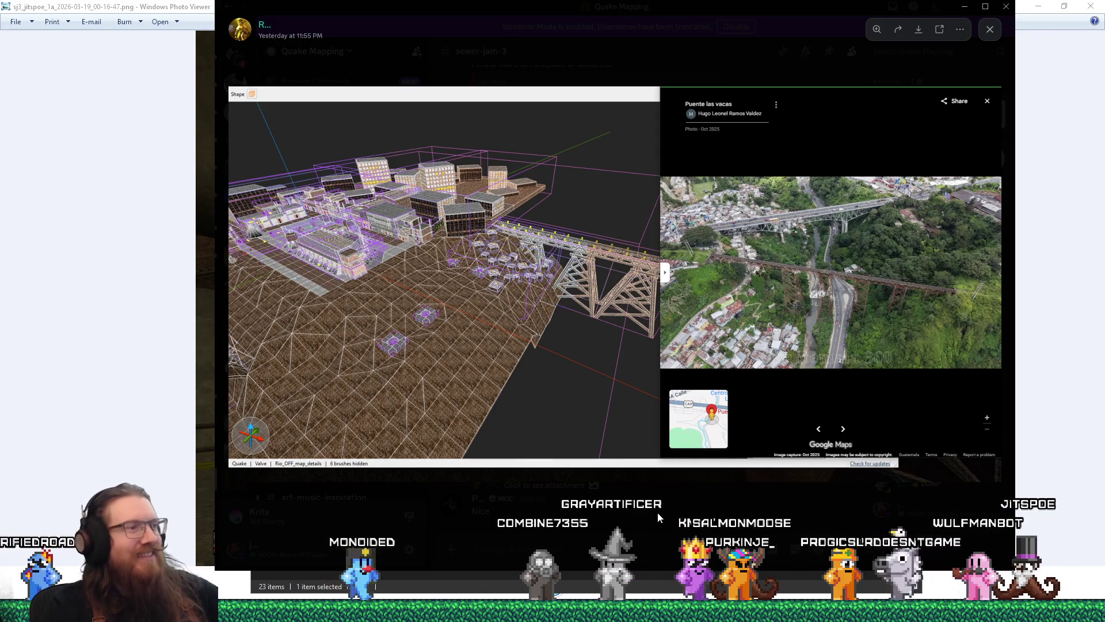
pyautogui.press('Escape')
pyautogui.hotkey('alt', 'Tab')
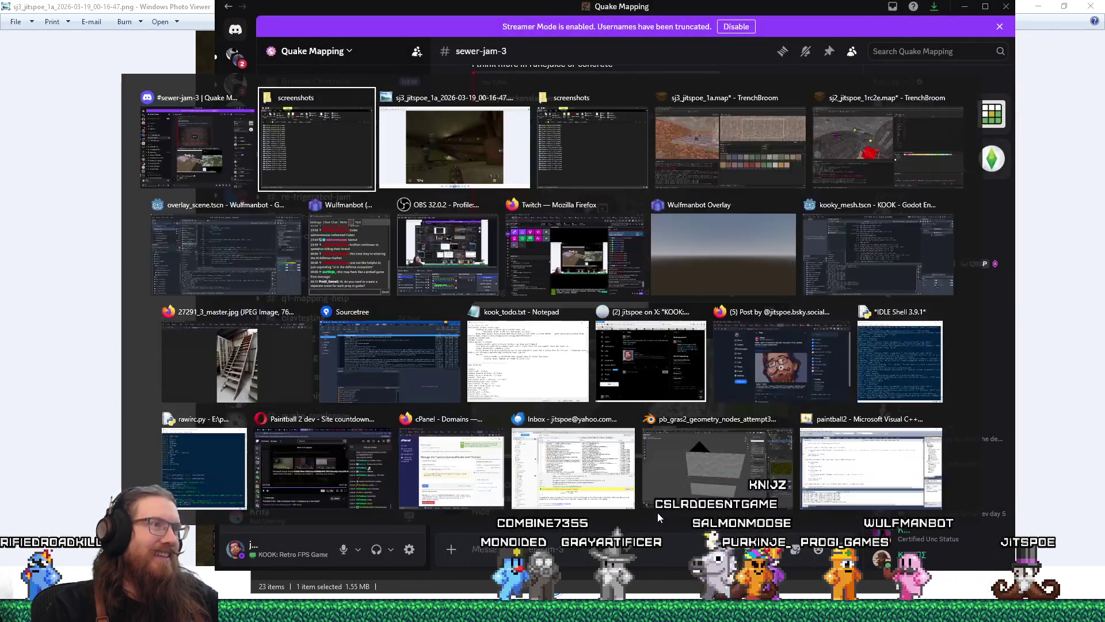
# Step: Reveal the 00-16-47 screenshot file in its Explorer folder
pyautogui.press('Tab')
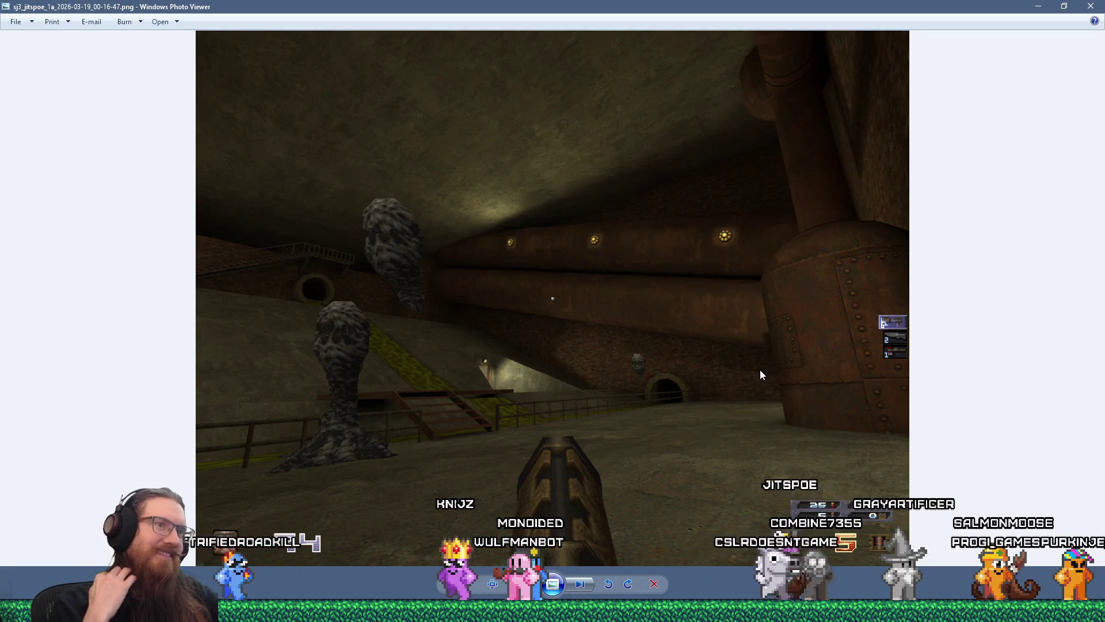
pyautogui.rightClick(716, 328)
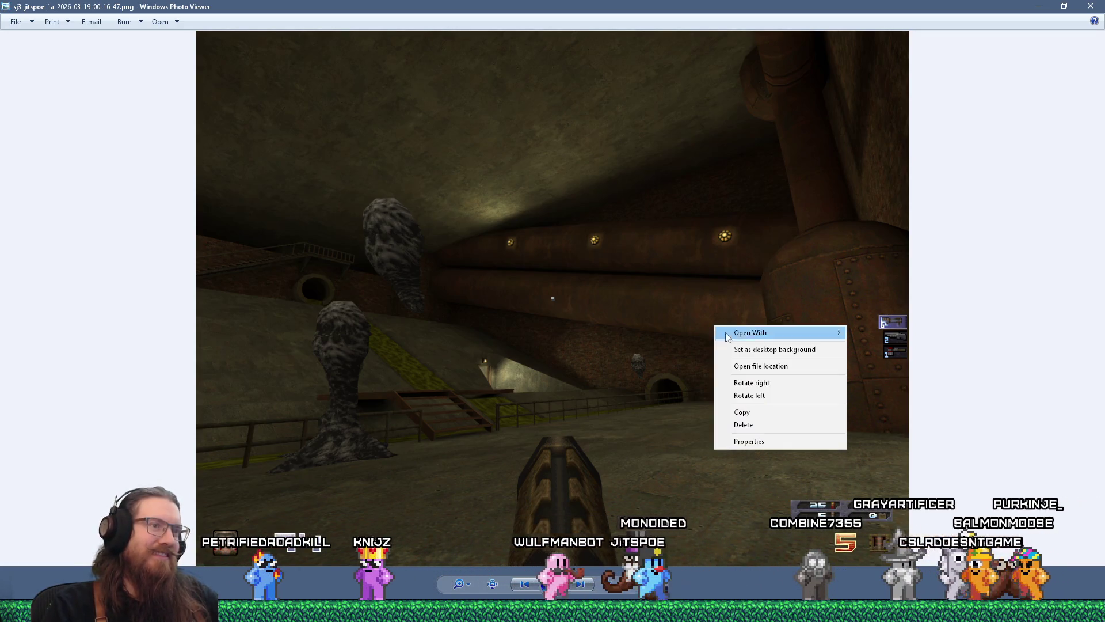
pyautogui.click(749, 366)
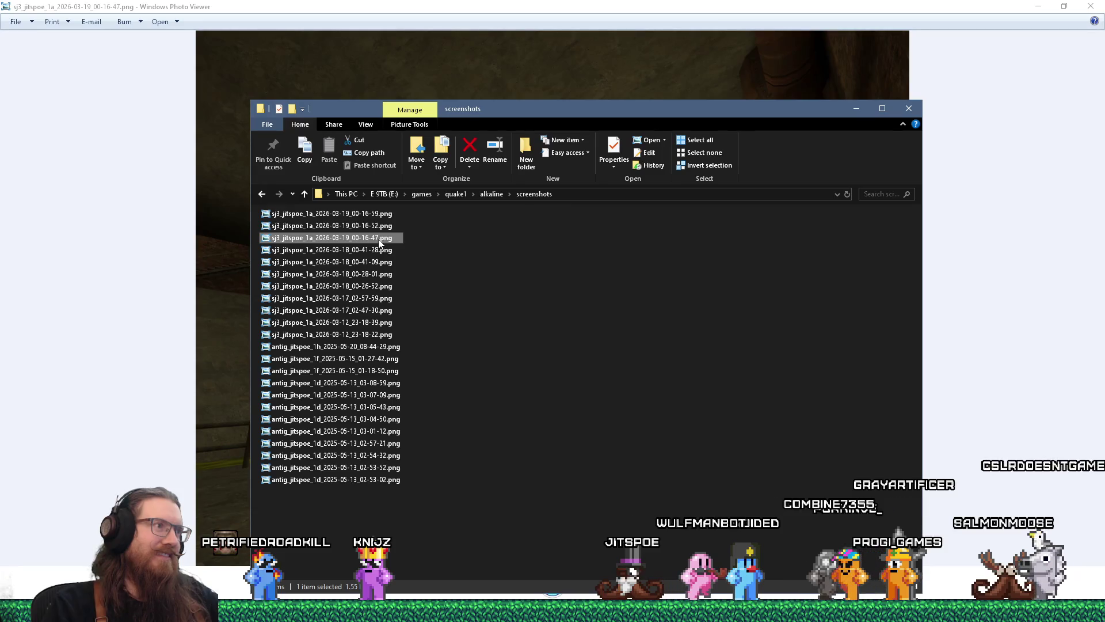
# Step: Post the PNG to #sewer-jam-3 captioned 'Getting there, slowly.' and view it full size
pyautogui.hotkey('alt', 'Tab')
pyautogui.press('Tab')
pyautogui.moveTo(575, 303); pyautogui.dragTo(582, 506)
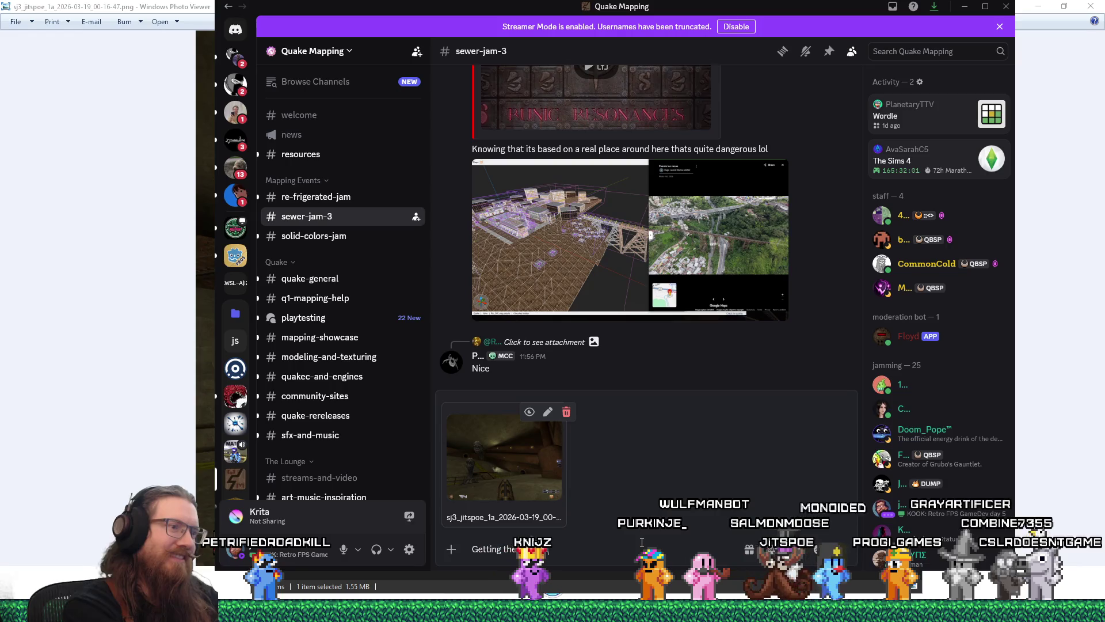
pyautogui.press('Return')
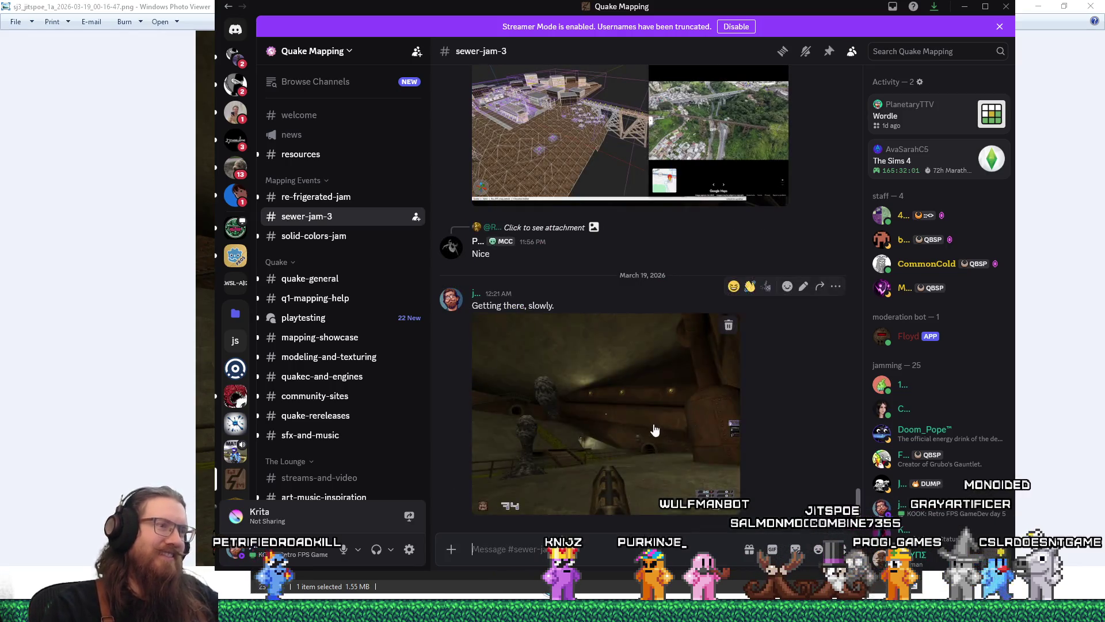
pyautogui.click(653, 421)
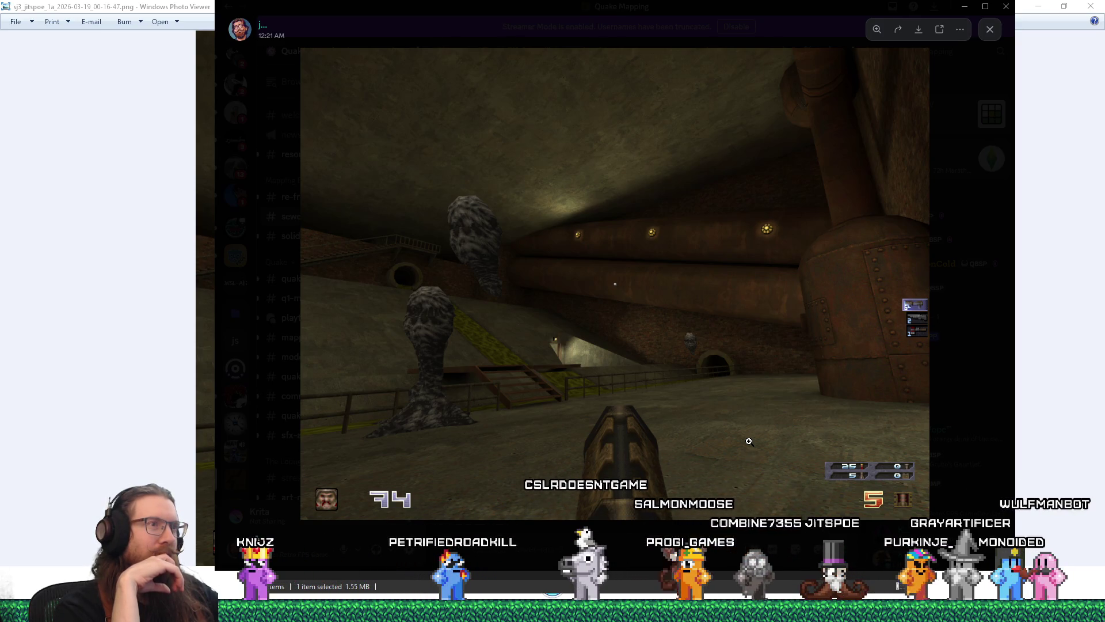
# Step: Cycle through the open windows and close the Windows Photo Viewer screenshot
pyautogui.hotkey('alt', 'Tab')
pyautogui.hotkey('alt', 'Tab')
pyautogui.hotkey('alt', 'Tab')
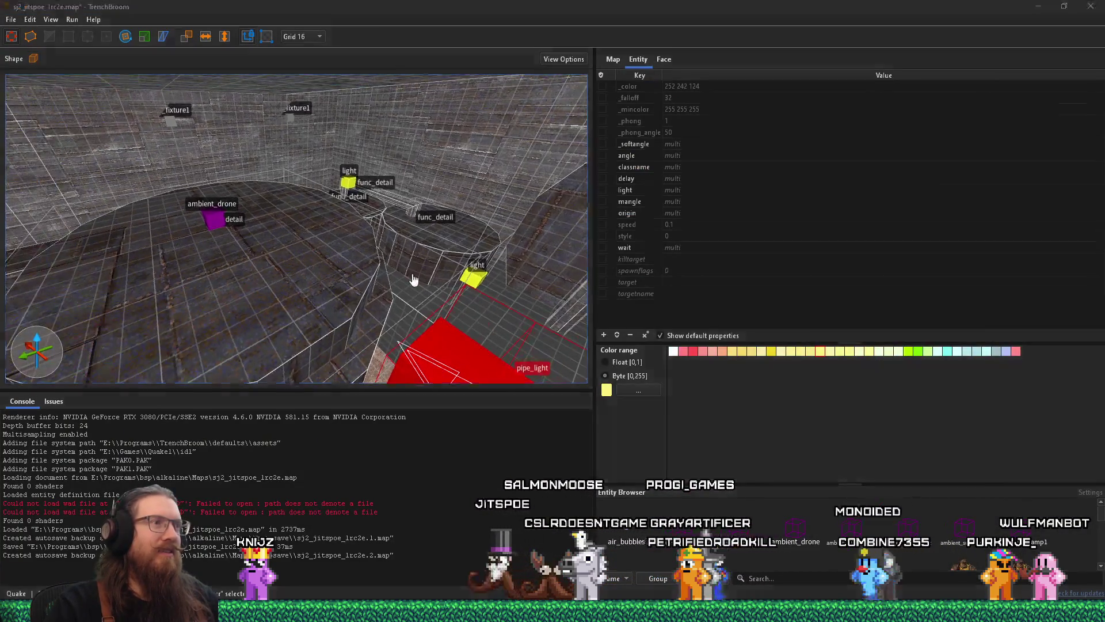
pyautogui.hotkey('alt', 'Tab')
pyautogui.hotkey('alt', 'Tab')
pyautogui.hotkey('alt', 'Tab')
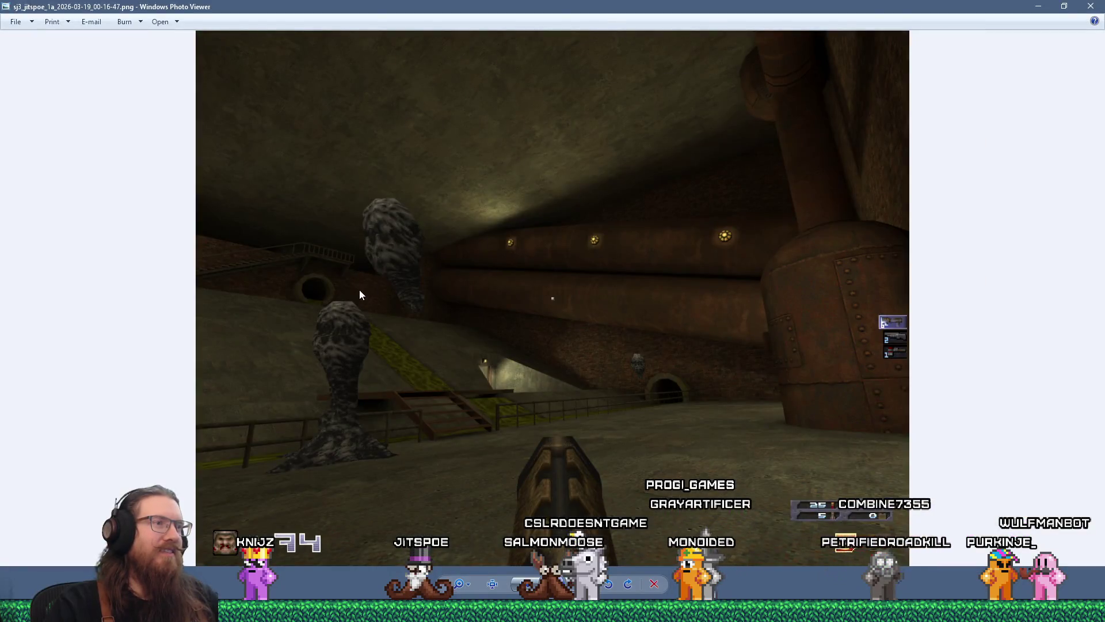
pyautogui.rightClick(360, 289)
pyautogui.click(771, 462)
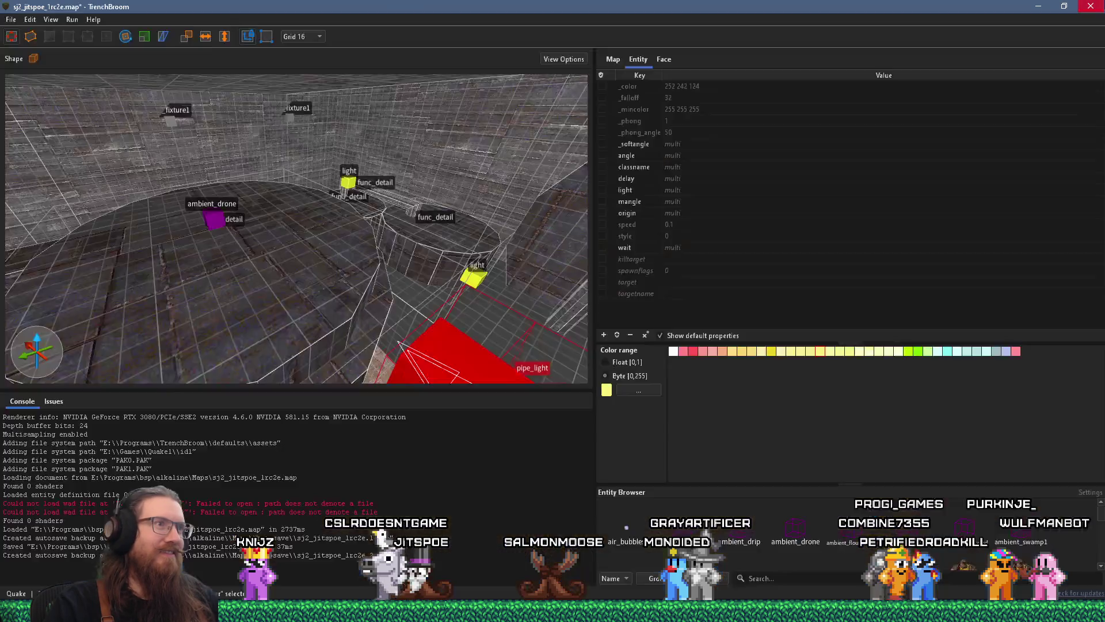
pyautogui.click(1091, 6)
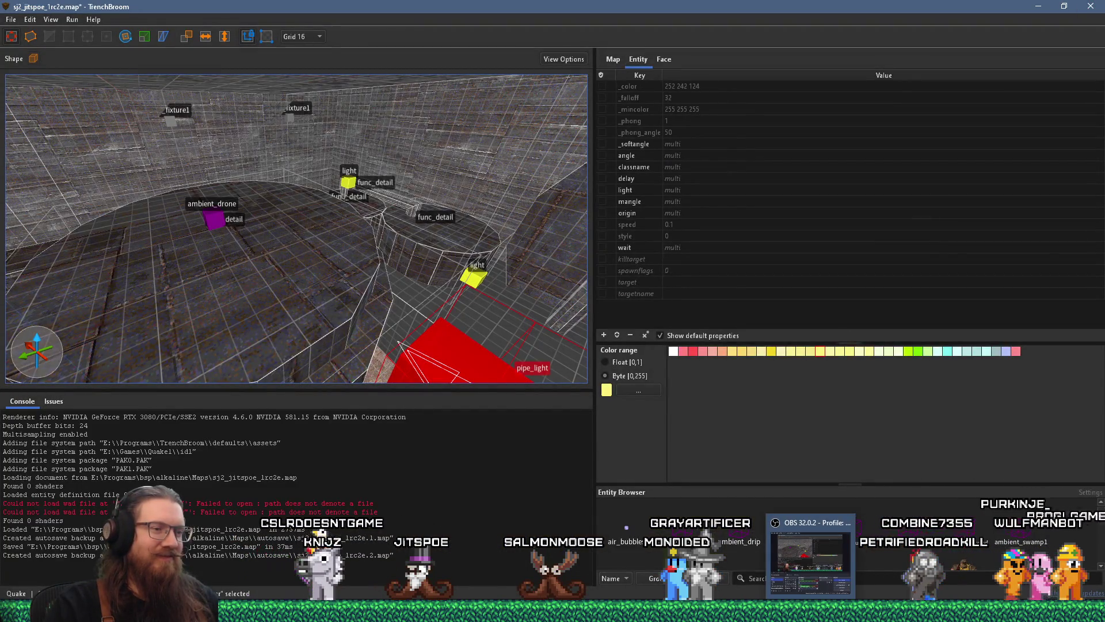
# Step: Bring the sj3_jitspoe_1a TrenchBroom window back from the taskbar
pyautogui.moveTo(729, 611)
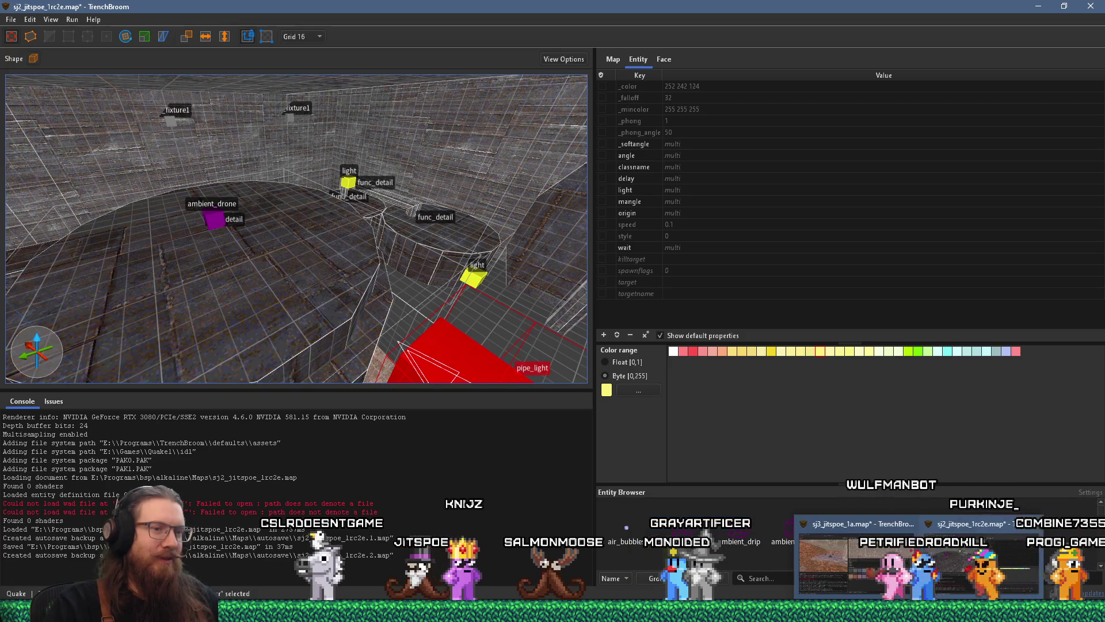
pyautogui.moveTo(812, 611)
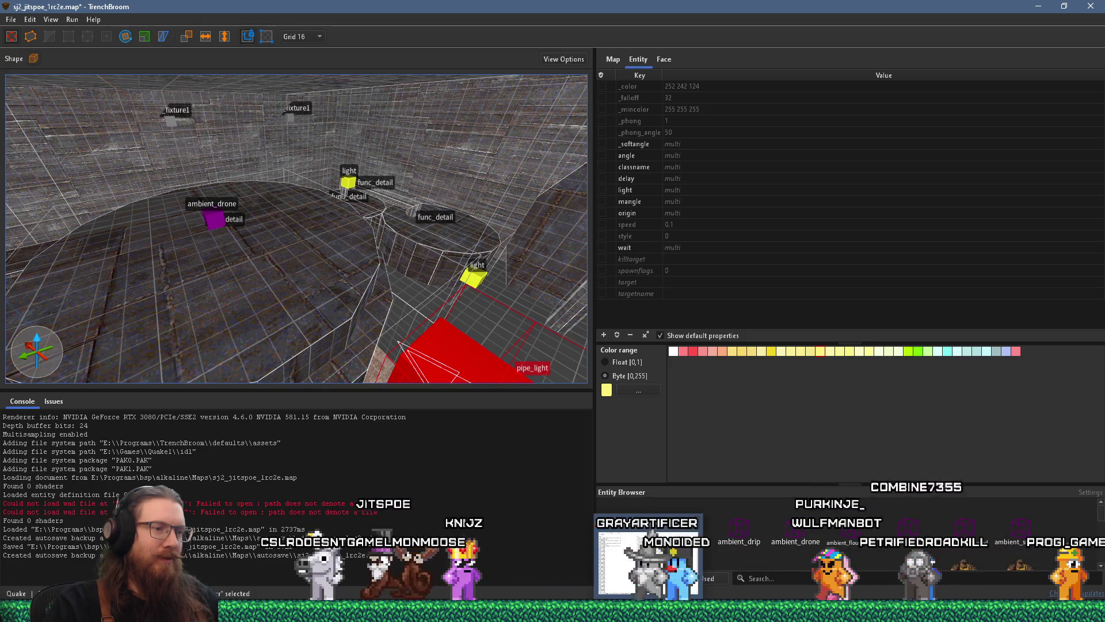
pyautogui.moveTo(865, 612)
pyautogui.click(864, 561)
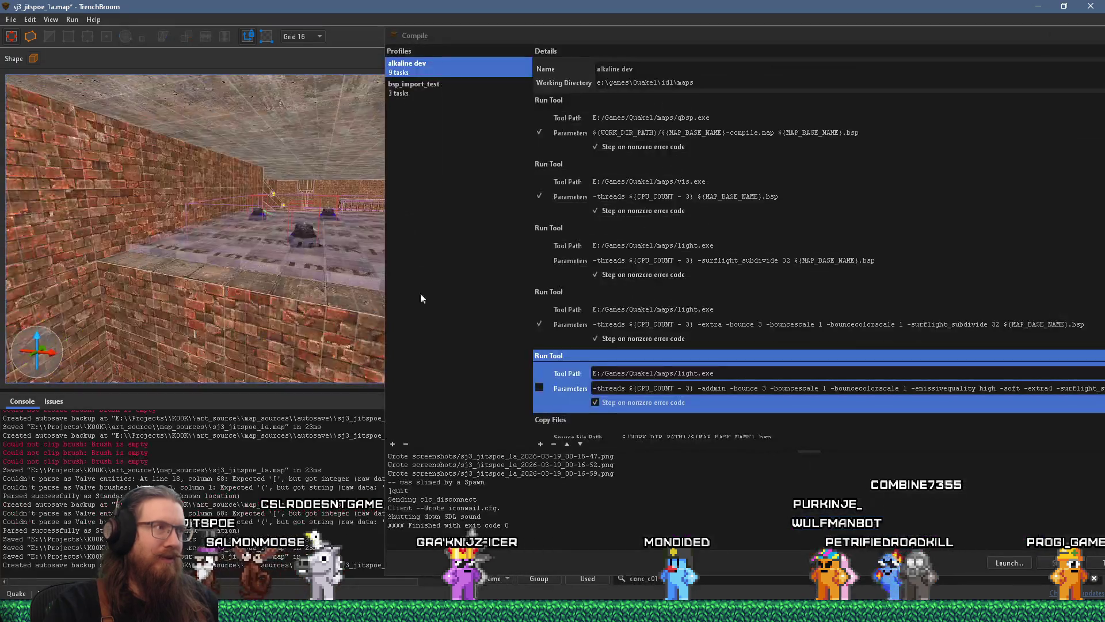
# Step: Fly around the corridor, inspecting the curved brick wall, floor wedge and long brick ledge
pyautogui.moveTo(147, 296)
pyautogui.mouseDown()
pyautogui.moveTo(173, 295)
pyautogui.moveTo(172, 276)
pyautogui.moveTo(258, 282)
pyautogui.moveTo(234, 249)
pyautogui.moveTo(57, 251)
pyautogui.moveTo(190, 260)
pyautogui.moveTo(237, 237)
pyautogui.moveTo(174, 209)
pyautogui.moveTo(226, 192)
pyautogui.moveTo(254, 213)
pyautogui.moveTo(234, 223)
pyautogui.moveTo(285, 223)
pyautogui.moveTo(163, 203)
pyautogui.moveTo(89, 219)
pyautogui.moveTo(138, 240)
pyautogui.moveTo(138, 252)
pyautogui.moveTo(194, 247)
pyautogui.mouseUp()
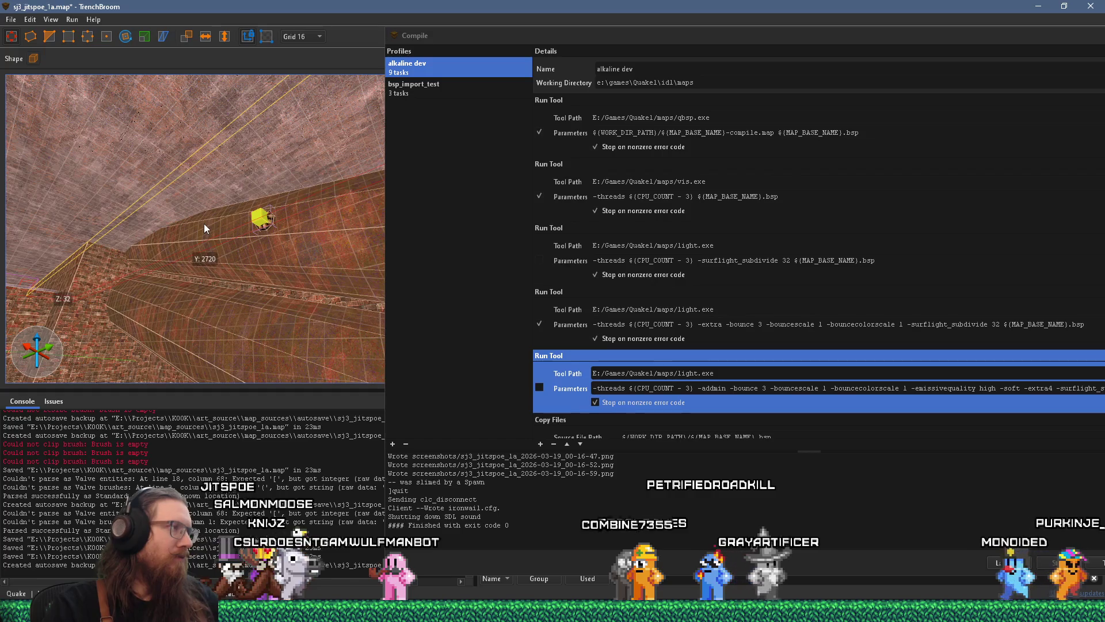
pyautogui.click(122, 240)
pyautogui.moveTo(122, 236); pyautogui.dragTo(154, 283)
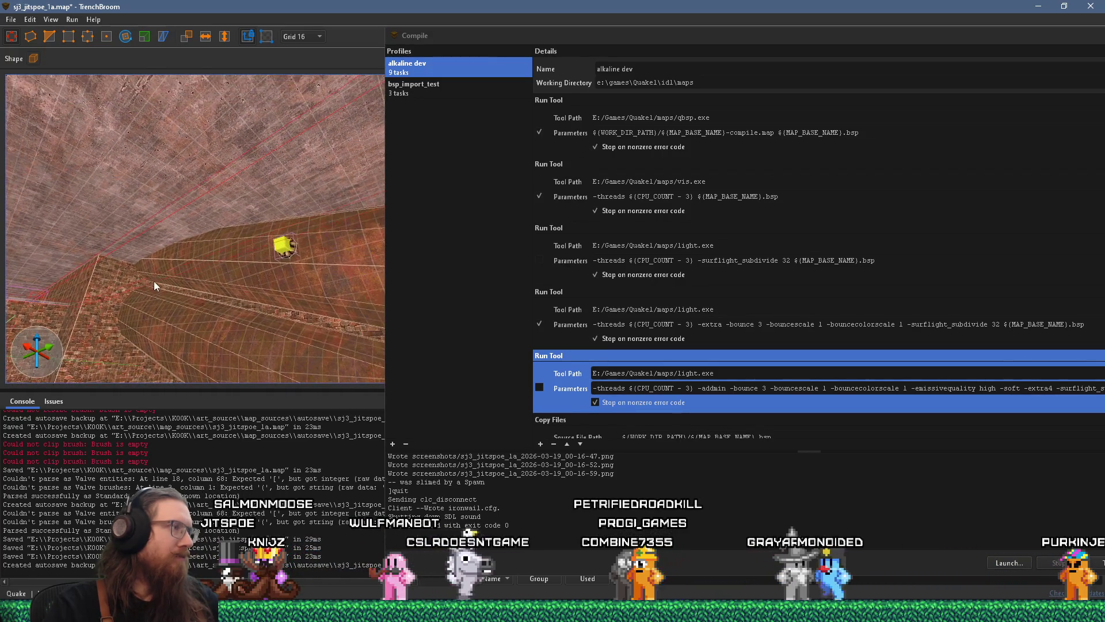
pyautogui.click(202, 235)
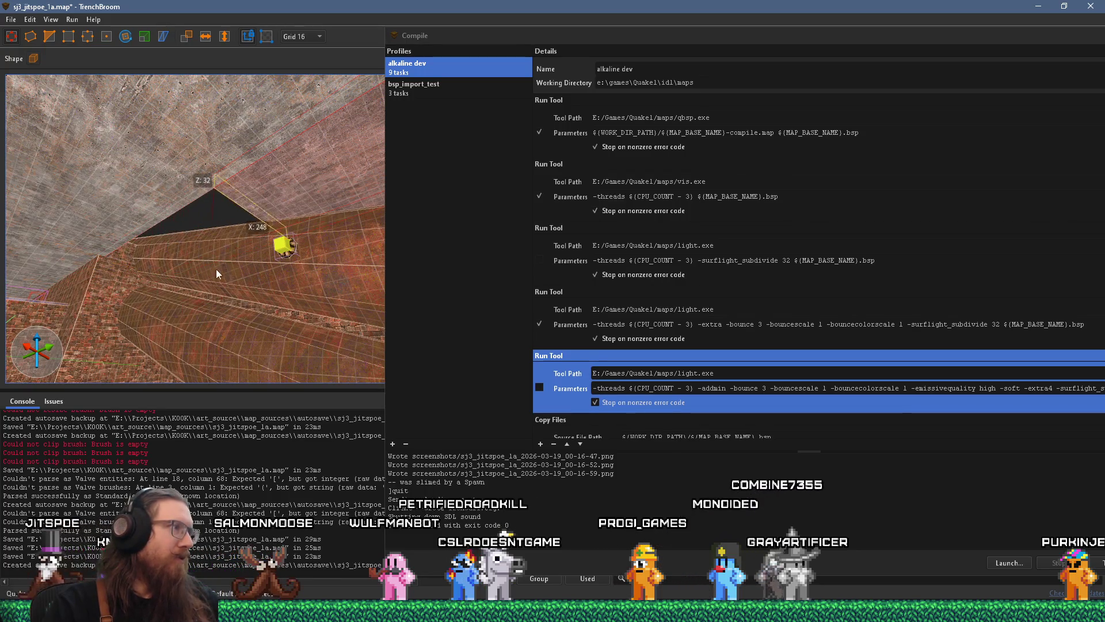
pyautogui.moveTo(210, 272)
pyautogui.mouseDown()
pyautogui.moveTo(168, 371)
pyautogui.moveTo(181, 311)
pyautogui.moveTo(150, 271)
pyautogui.moveTo(176, 269)
pyautogui.mouseUp()
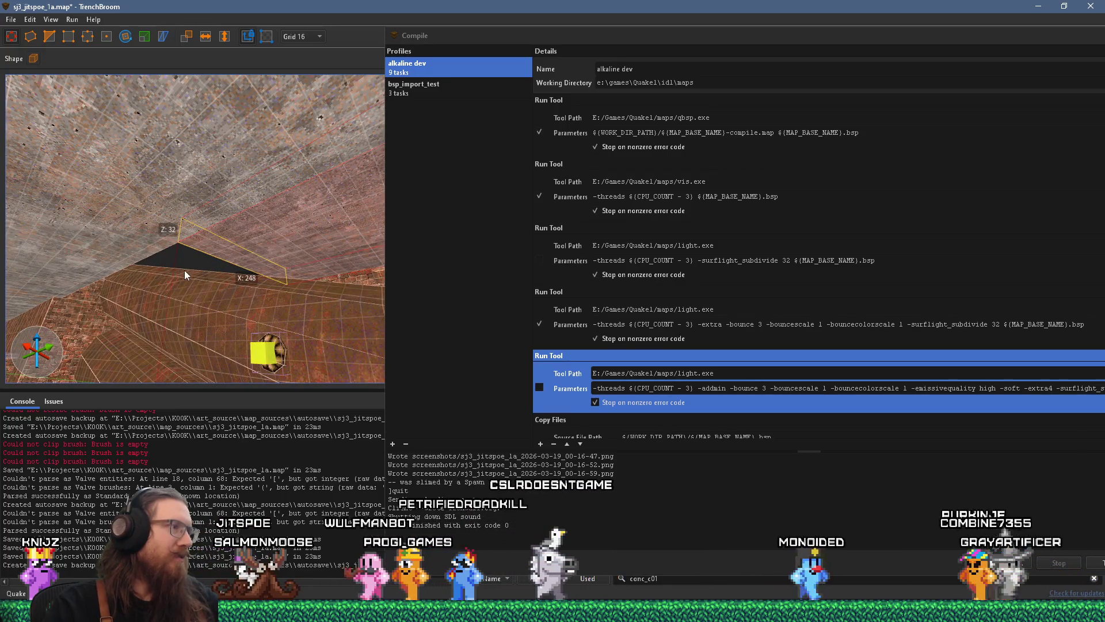
pyautogui.moveTo(219, 264)
pyautogui.mouseDown()
pyautogui.moveTo(187, 330)
pyautogui.moveTo(164, 325)
pyautogui.moveTo(87, 401)
pyautogui.moveTo(70, 384)
pyautogui.moveTo(121, 289)
pyautogui.moveTo(157, 277)
pyautogui.moveTo(36, 197)
pyautogui.moveTo(185, 188)
pyautogui.mouseUp()
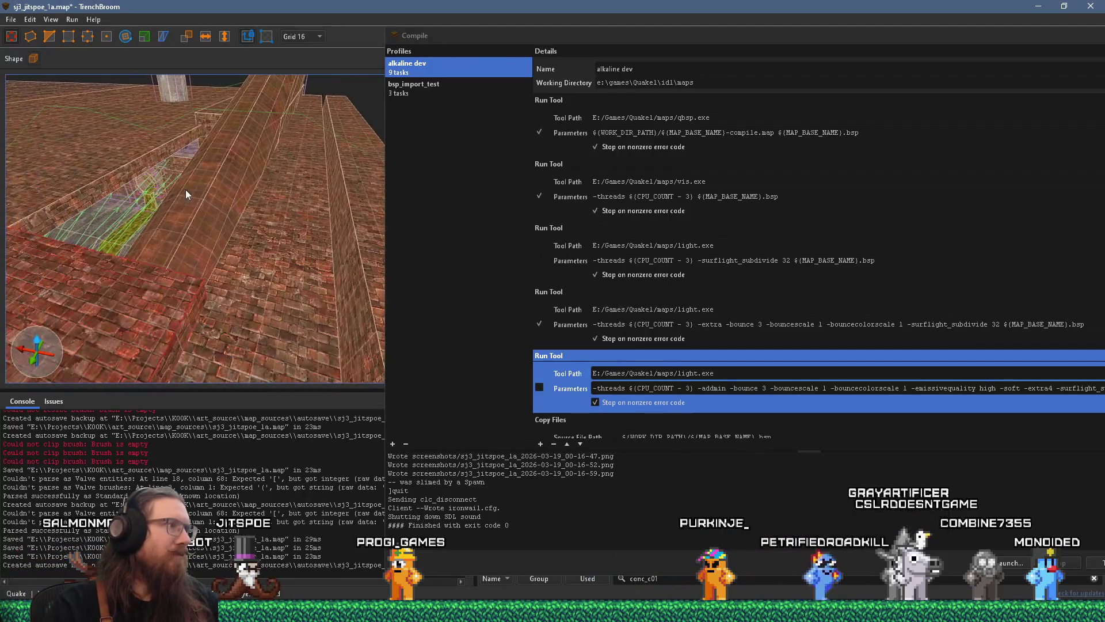
pyautogui.moveTo(251, 247); pyautogui.dragTo(7, 252)
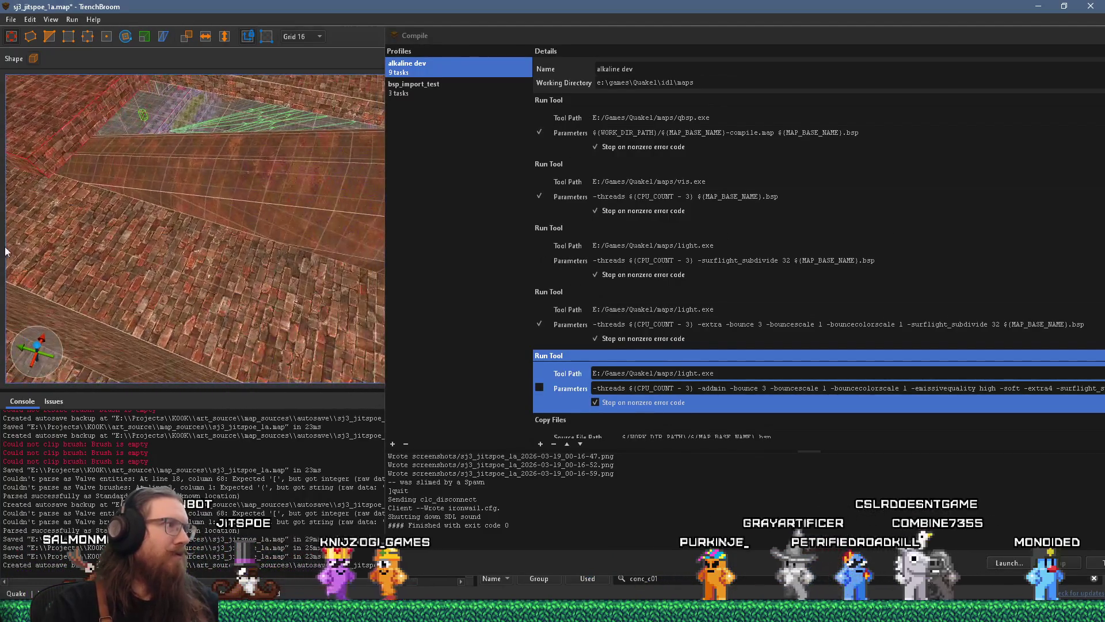
pyautogui.moveTo(60, 224)
pyautogui.mouseDown()
pyautogui.moveTo(29, 188)
pyautogui.moveTo(163, 219)
pyautogui.moveTo(187, 164)
pyautogui.moveTo(181, 105)
pyautogui.moveTo(95, 194)
pyautogui.moveTo(155, 262)
pyautogui.moveTo(147, 209)
pyautogui.moveTo(119, 199)
pyautogui.mouseUp()
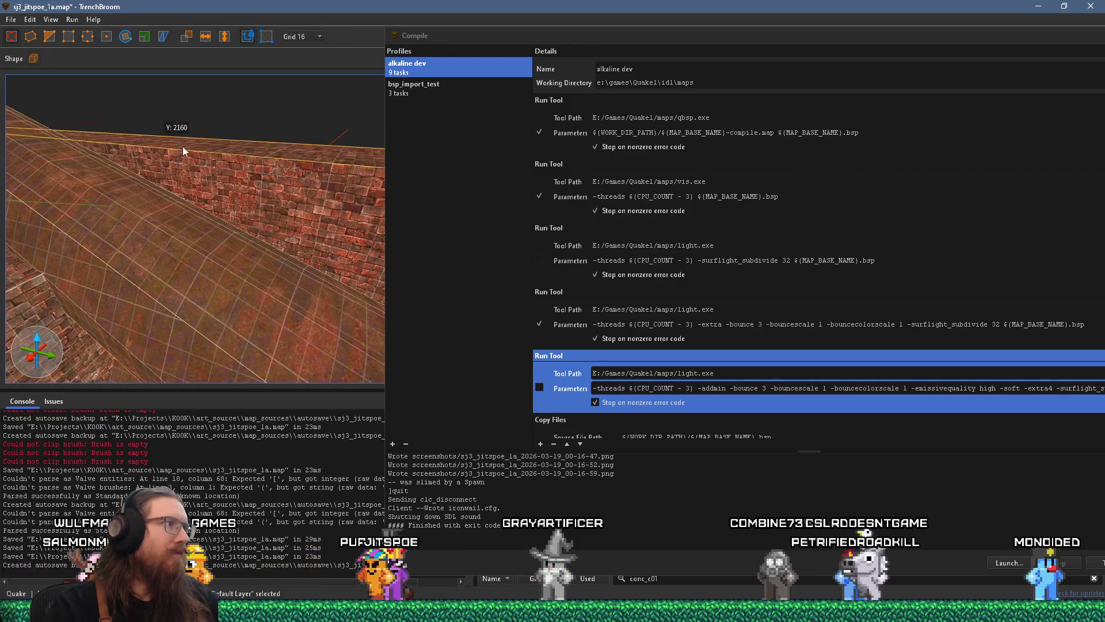
pyautogui.moveTo(203, 105)
pyautogui.mouseDown()
pyautogui.moveTo(19, 255)
pyautogui.moveTo(120, 229)
pyautogui.moveTo(175, 195)
pyautogui.moveTo(136, 257)
pyautogui.moveTo(147, 163)
pyautogui.moveTo(150, 178)
pyautogui.moveTo(240, 190)
pyautogui.mouseUp()
pyautogui.moveTo(220, 153)
pyautogui.mouseDown()
pyautogui.moveTo(193, 202)
pyautogui.moveTo(105, 200)
pyautogui.moveTo(144, 217)
pyautogui.moveTo(266, 207)
pyautogui.moveTo(200, 245)
pyautogui.moveTo(215, 145)
pyautogui.moveTo(91, 211)
pyautogui.moveTo(104, 190)
pyautogui.moveTo(118, 207)
pyautogui.moveTo(92, 95)
pyautogui.moveTo(192, 161)
pyautogui.moveTo(191, 180)
pyautogui.moveTo(250, 199)
pyautogui.moveTo(109, 177)
pyautogui.mouseUp()
pyautogui.moveTo(188, 202)
pyautogui.mouseDown()
pyautogui.moveTo(228, 230)
pyautogui.moveTo(207, 234)
pyautogui.mouseUp()
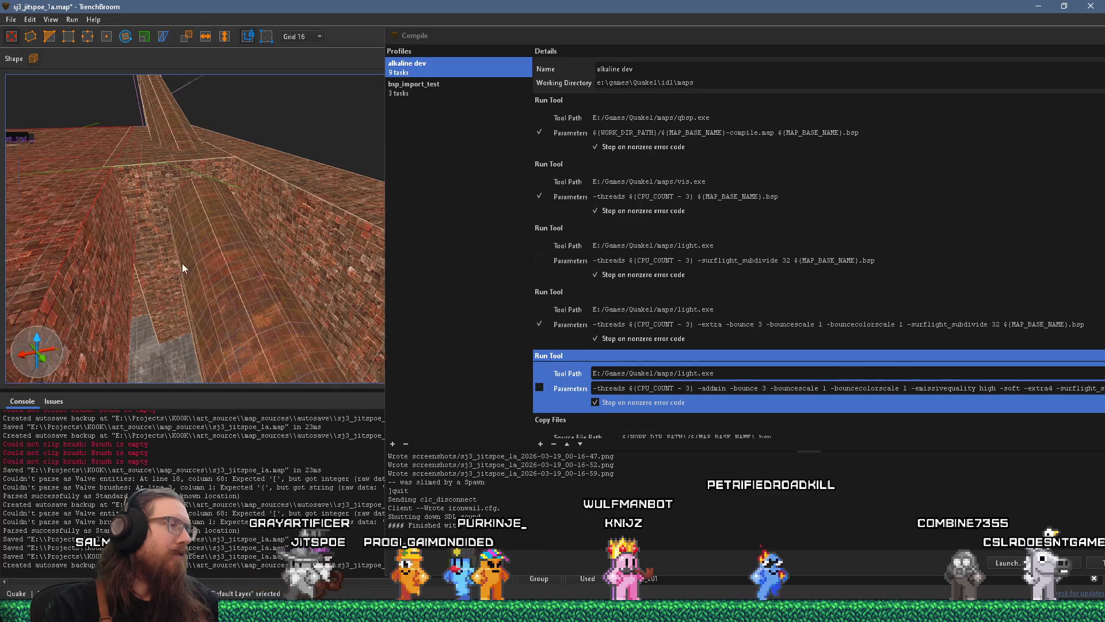
# Step: Try the floor and wall brushes, ending with the brush running along the wall selected
pyautogui.click(219, 251)
pyautogui.scroll(-5, 219, 251)
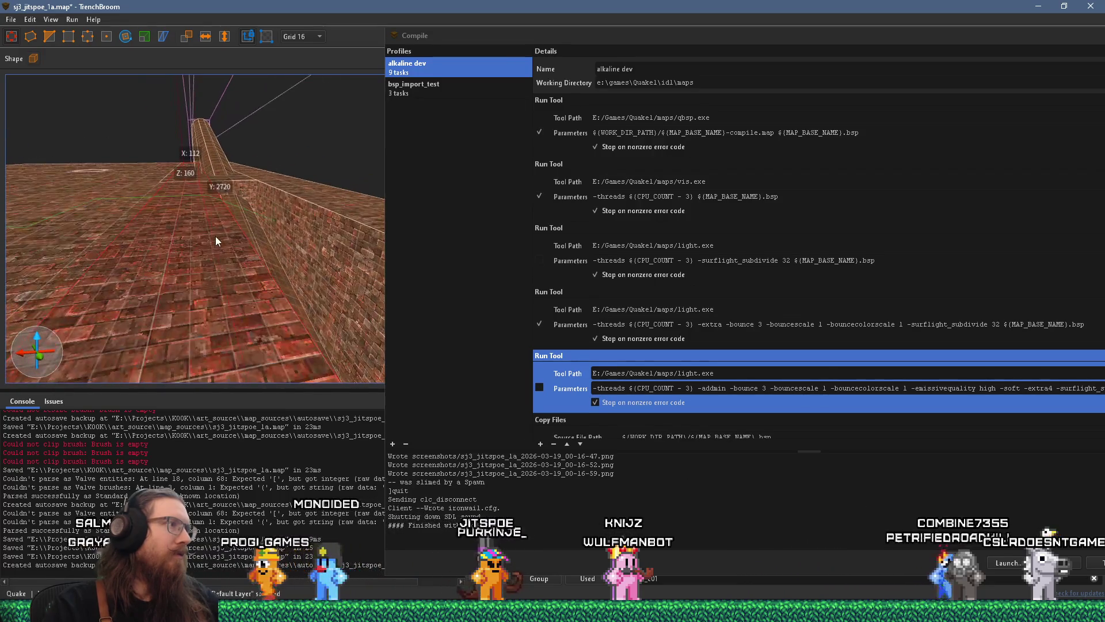
pyautogui.scroll(5, 210, 264)
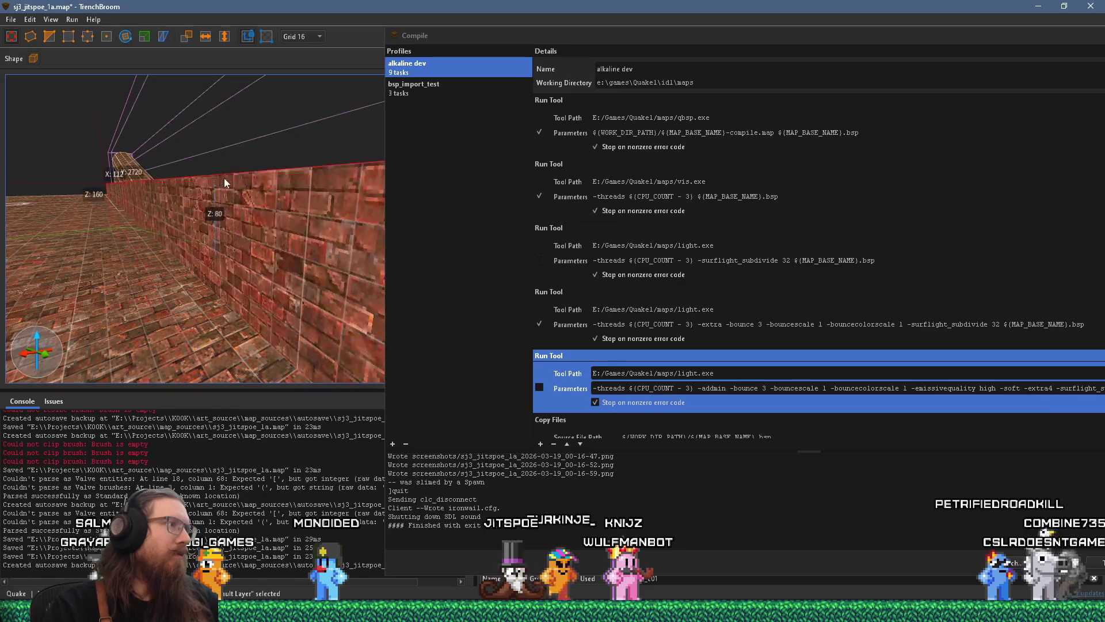
pyautogui.moveTo(206, 258)
pyautogui.mouseDown()
pyautogui.moveTo(276, 261)
pyautogui.moveTo(185, 264)
pyautogui.moveTo(285, 202)
pyautogui.moveTo(54, 233)
pyautogui.mouseUp()
pyautogui.click(167, 206)
pyautogui.moveTo(167, 207)
pyautogui.mouseDown()
pyautogui.moveTo(164, 216)
pyautogui.moveTo(154, 171)
pyautogui.moveTo(184, 183)
pyautogui.moveTo(174, 205)
pyautogui.moveTo(160, 172)
pyautogui.moveTo(215, 144)
pyautogui.mouseUp()
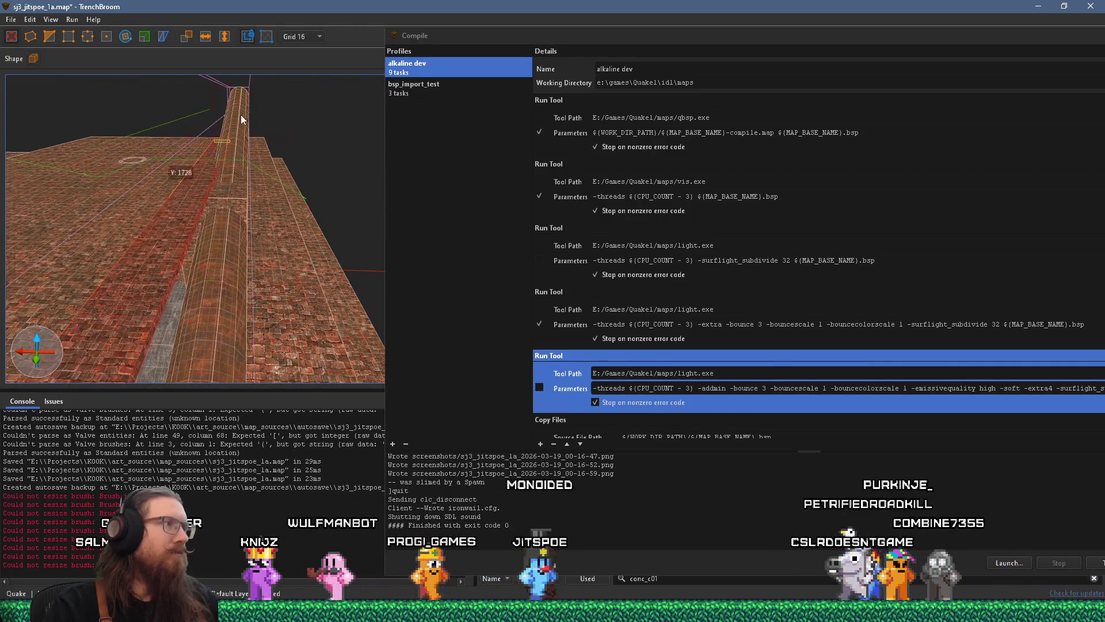
pyautogui.moveTo(206, 225)
pyautogui.mouseDown()
pyautogui.moveTo(333, 255)
pyautogui.moveTo(354, 244)
pyautogui.moveTo(174, 306)
pyautogui.moveTo(205, 267)
pyautogui.moveTo(188, 239)
pyautogui.moveTo(220, 209)
pyautogui.moveTo(343, 199)
pyautogui.moveTo(243, 243)
pyautogui.moveTo(351, 249)
pyautogui.moveTo(261, 171)
pyautogui.moveTo(76, 138)
pyautogui.moveTo(43, 163)
pyautogui.moveTo(34, 254)
pyautogui.moveTo(163, 212)
pyautogui.moveTo(147, 221)
pyautogui.moveTo(175, 305)
pyautogui.moveTo(150, 318)
pyautogui.moveTo(170, 262)
pyautogui.moveTo(161, 292)
pyautogui.moveTo(72, 323)
pyautogui.moveTo(165, 257)
pyautogui.moveTo(258, 255)
pyautogui.mouseUp()
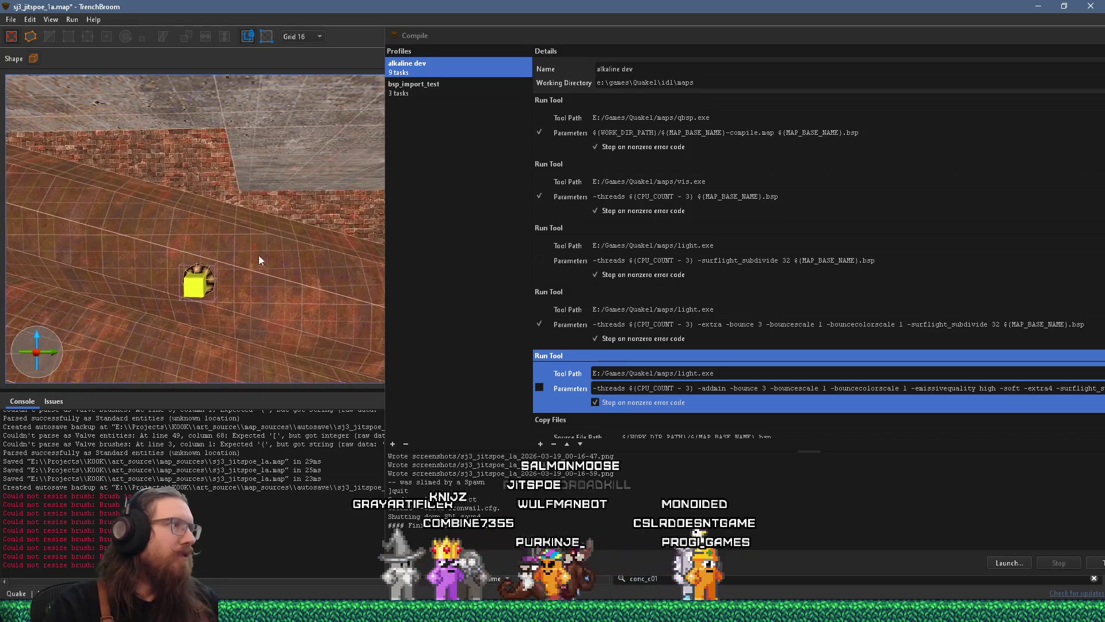
pyautogui.click(244, 195)
pyautogui.moveTo(244, 195)
pyautogui.mouseDown()
pyautogui.moveTo(346, 240)
pyautogui.moveTo(322, 191)
pyautogui.moveTo(198, 207)
pyautogui.moveTo(125, 195)
pyautogui.moveTo(70, 213)
pyautogui.mouseUp()
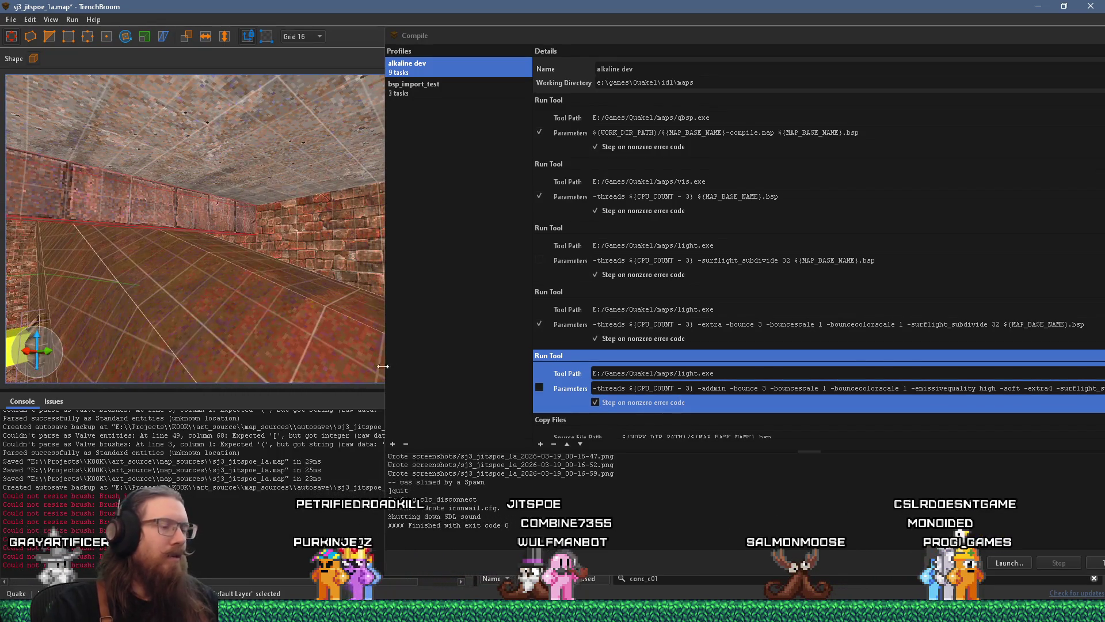
# Step: Close the compile settings and apply metal_rust_01 from a 'rust' search to the selected brush
pyautogui.click(984, 105)
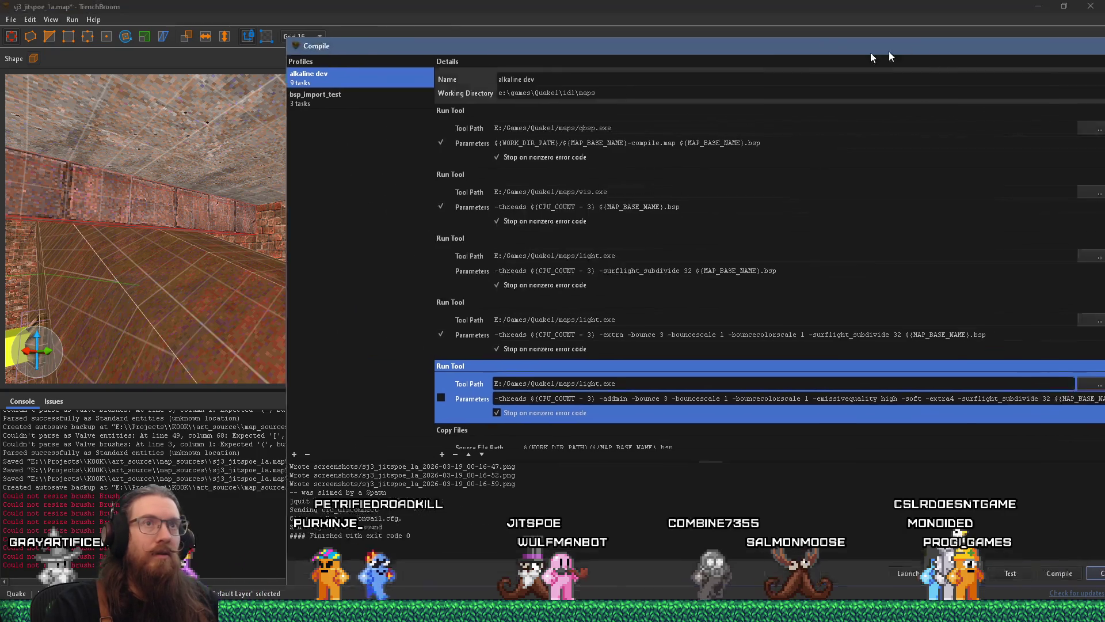
pyautogui.press('Escape')
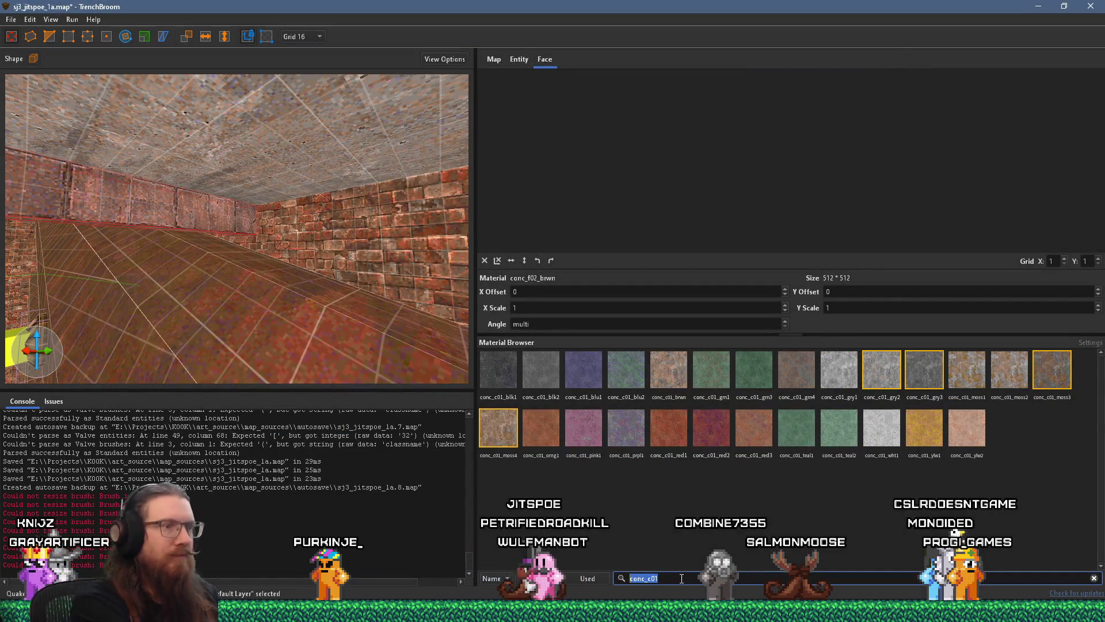
pyautogui.write('rust')
pyautogui.click(583, 377)
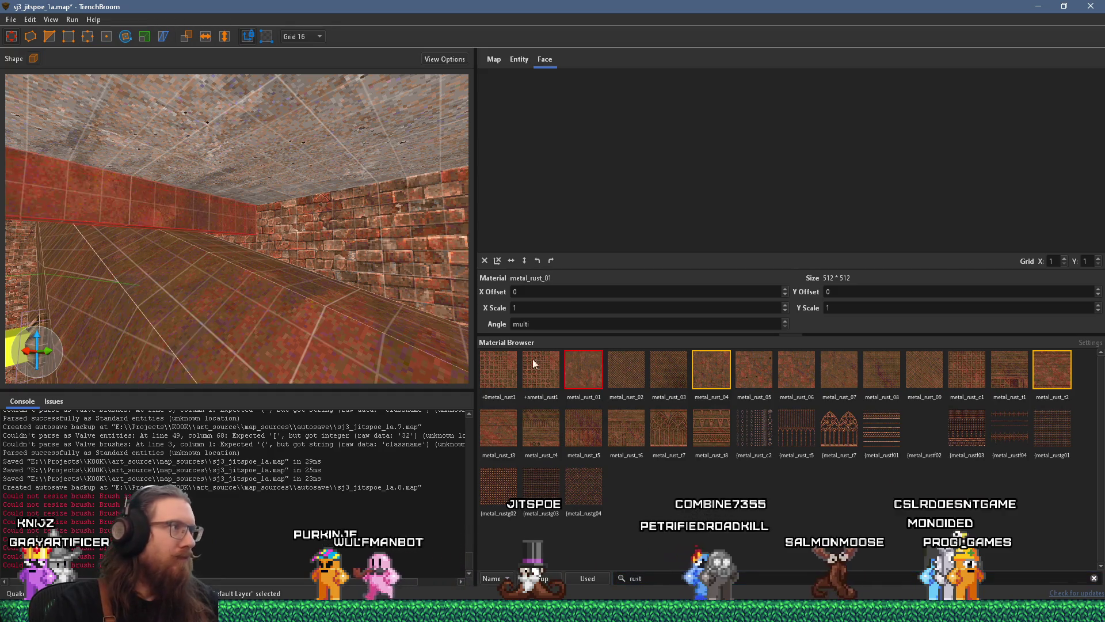
pyautogui.moveTo(413, 312)
pyautogui.mouseDown()
pyautogui.moveTo(323, 296)
pyautogui.moveTo(421, 226)
pyautogui.moveTo(244, 246)
pyautogui.mouseUp()
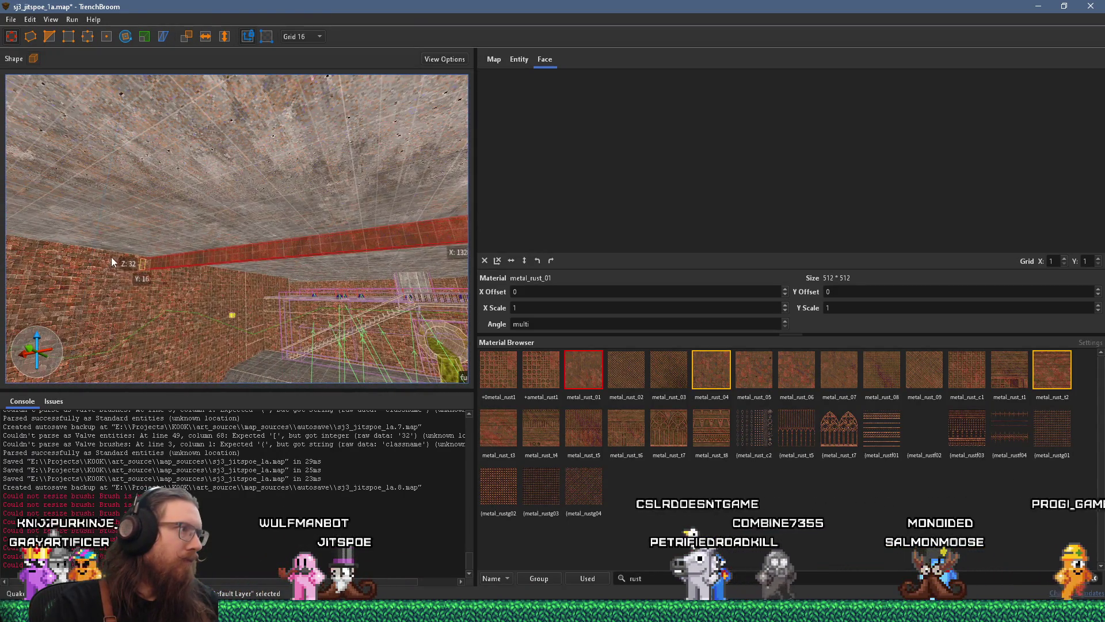
pyautogui.moveTo(120, 254)
pyautogui.mouseDown()
pyautogui.moveTo(151, 261)
pyautogui.moveTo(302, 228)
pyautogui.moveTo(388, 271)
pyautogui.moveTo(354, 255)
pyautogui.moveTo(406, 263)
pyautogui.moveTo(291, 281)
pyautogui.moveTo(280, 259)
pyautogui.moveTo(364, 289)
pyautogui.moveTo(288, 188)
pyautogui.moveTo(227, 167)
pyautogui.moveTo(57, 201)
pyautogui.moveTo(175, 209)
pyautogui.moveTo(223, 234)
pyautogui.moveTo(234, 266)
pyautogui.moveTo(279, 278)
pyautogui.moveTo(126, 102)
pyautogui.moveTo(192, 159)
pyautogui.moveTo(263, 172)
pyautogui.moveTo(336, 74)
pyautogui.mouseUp()
pyautogui.click(311, 36)
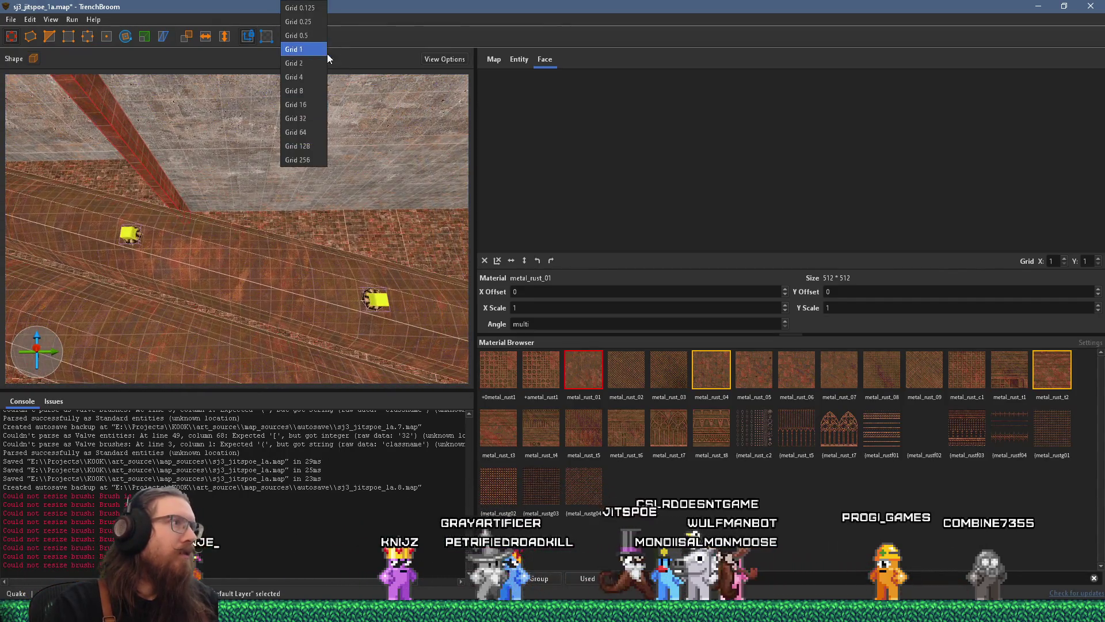
# Step: Switch to a 128-unit grid and select the left diagonal beam brush
pyautogui.click(306, 141)
pyautogui.moveTo(304, 163)
pyautogui.mouseDown()
pyautogui.moveTo(303, 146)
pyautogui.moveTo(493, 154)
pyautogui.moveTo(294, 125)
pyautogui.moveTo(257, 81)
pyautogui.mouseUp()
pyautogui.moveTo(150, 206)
pyautogui.mouseDown()
pyautogui.moveTo(370, 177)
pyautogui.moveTo(189, 152)
pyautogui.moveTo(251, 188)
pyautogui.moveTo(173, 216)
pyautogui.moveTo(316, 230)
pyautogui.moveTo(189, 202)
pyautogui.moveTo(233, 196)
pyautogui.moveTo(338, 219)
pyautogui.moveTo(116, 213)
pyautogui.moveTo(408, 225)
pyautogui.moveTo(147, 247)
pyautogui.moveTo(455, 216)
pyautogui.moveTo(430, 202)
pyautogui.moveTo(382, 133)
pyautogui.moveTo(412, 137)
pyautogui.moveTo(405, 148)
pyautogui.moveTo(438, 163)
pyautogui.moveTo(437, 187)
pyautogui.moveTo(389, 229)
pyautogui.moveTo(343, 210)
pyautogui.mouseUp()
pyautogui.click(351, 199)
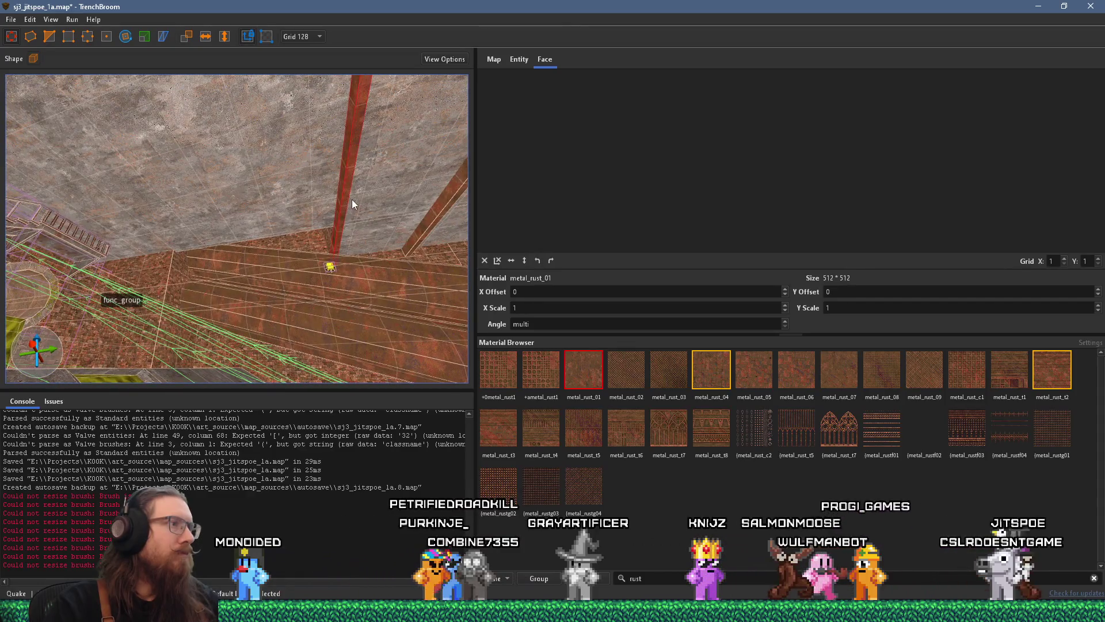
pyautogui.click(131, 230)
pyautogui.moveTo(131, 230)
pyautogui.mouseDown()
pyautogui.moveTo(337, 226)
pyautogui.moveTo(309, 231)
pyautogui.moveTo(338, 275)
pyautogui.moveTo(426, 290)
pyautogui.moveTo(327, 283)
pyautogui.moveTo(372, 300)
pyautogui.moveTo(353, 267)
pyautogui.moveTo(365, 275)
pyautogui.mouseUp()
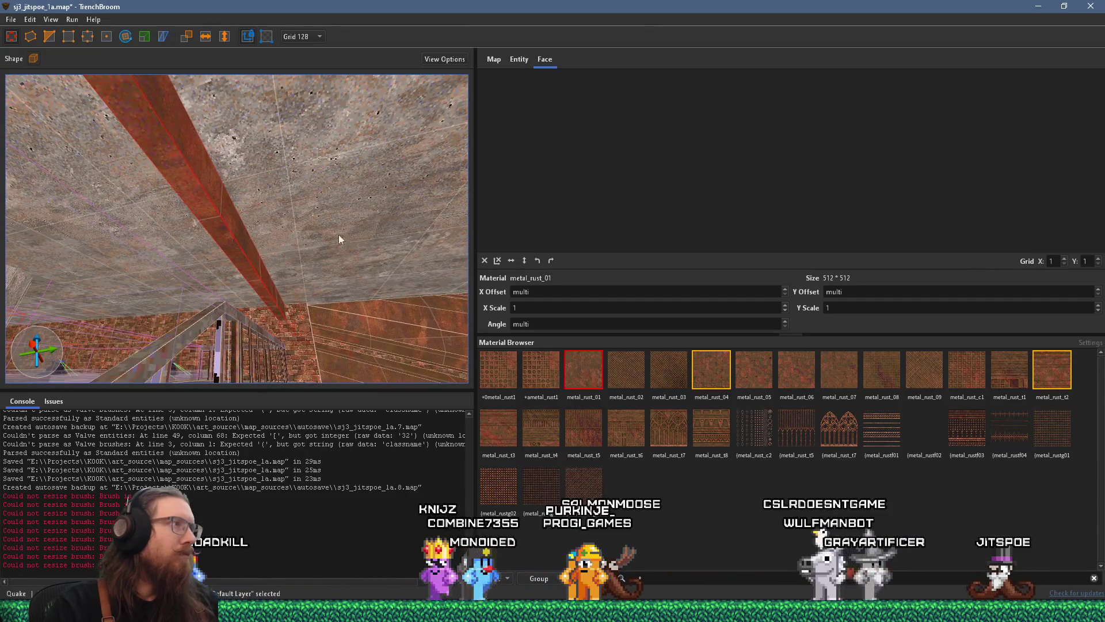
# Step: On a 16-unit grid, stretch the beam's top up into the ceiling, then deselect
pyautogui.click(312, 36)
pyautogui.click(307, 104)
pyautogui.moveTo(288, 173)
pyautogui.mouseDown()
pyautogui.moveTo(240, 197)
pyautogui.moveTo(320, 203)
pyautogui.moveTo(172, 302)
pyautogui.mouseUp()
pyautogui.moveTo(364, 196)
pyautogui.mouseDown()
pyautogui.moveTo(309, 198)
pyautogui.moveTo(334, 168)
pyautogui.mouseUp()
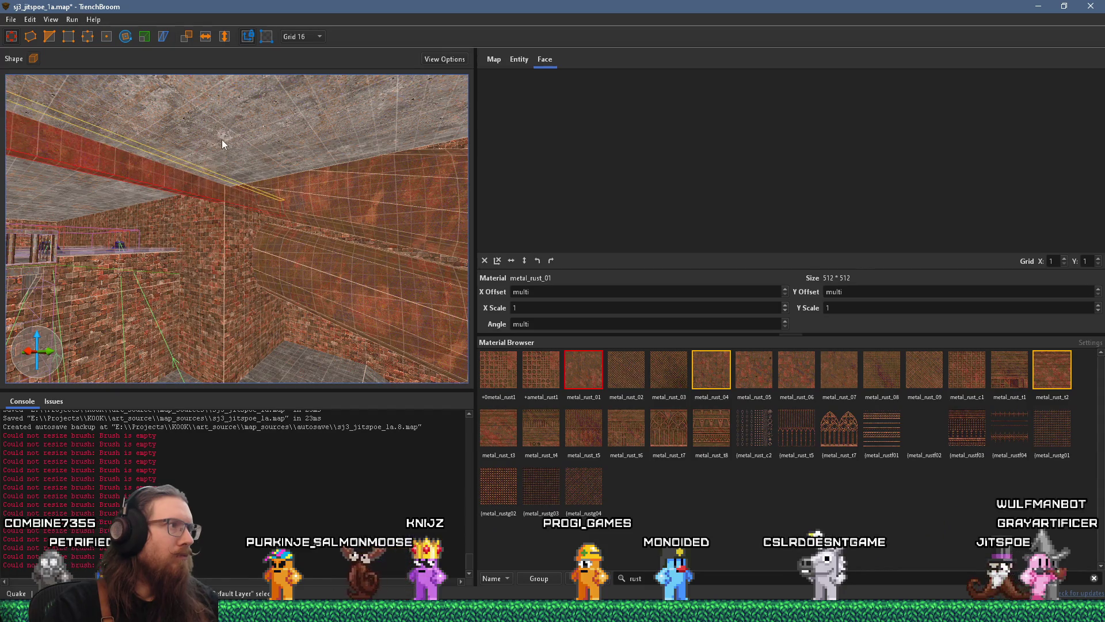
pyautogui.moveTo(354, 238)
pyautogui.mouseDown()
pyautogui.moveTo(202, 269)
pyautogui.moveTo(474, 178)
pyautogui.mouseUp()
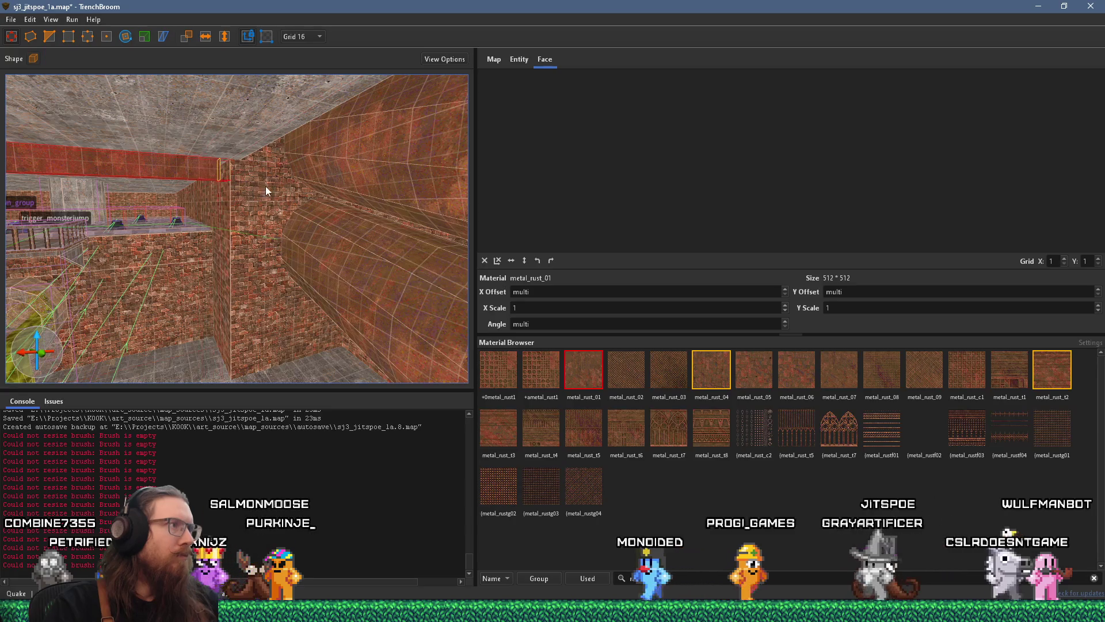
pyautogui.moveTo(273, 186)
pyautogui.mouseDown()
pyautogui.moveTo(259, 188)
pyautogui.moveTo(347, 197)
pyautogui.moveTo(142, 205)
pyautogui.moveTo(260, 204)
pyautogui.moveTo(212, 207)
pyautogui.moveTo(166, 76)
pyautogui.moveTo(276, 218)
pyautogui.moveTo(246, 229)
pyautogui.moveTo(228, 271)
pyautogui.moveTo(298, 247)
pyautogui.moveTo(291, 216)
pyautogui.moveTo(257, 241)
pyautogui.moveTo(247, 231)
pyautogui.moveTo(355, 302)
pyautogui.mouseUp()
pyautogui.press('Escape')
# Step: Set the first ceiling beam face's X offset to -176
pyautogui.keyDown('shift'); pyautogui.click(281, 166); pyautogui.keyUp('shift')
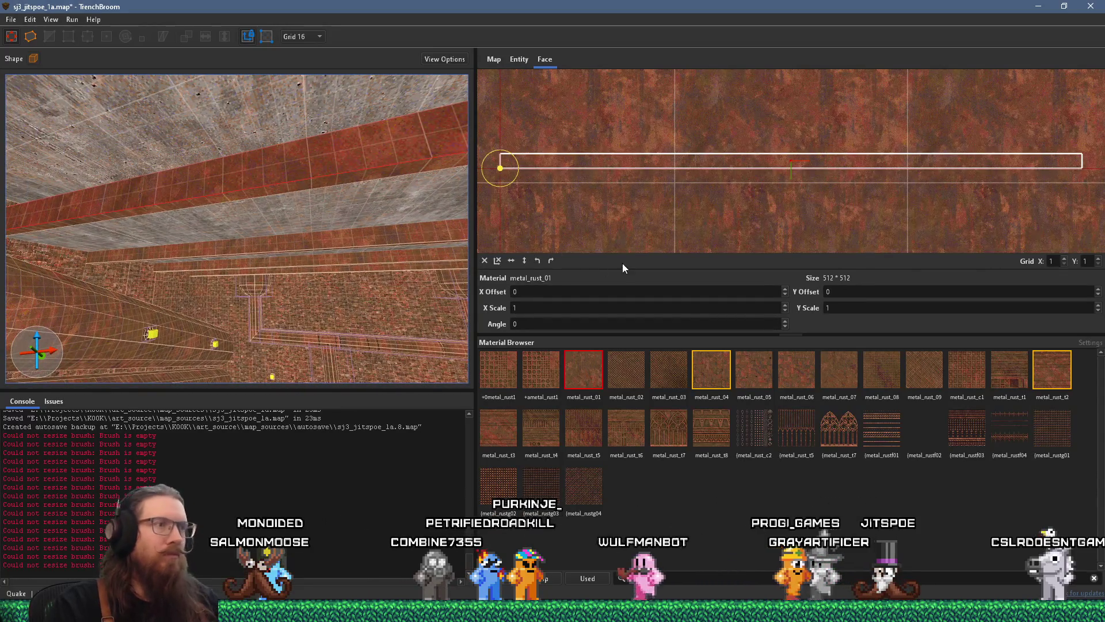
pyautogui.doubleClick(610, 293)
pyautogui.write('-32')
pyautogui.press('Return')
pyautogui.write('-176')
pyautogui.press('Return')
pyautogui.moveTo(299, 200)
pyautogui.mouseDown()
pyautogui.moveTo(276, 174)
pyautogui.moveTo(48, 184)
pyautogui.moveTo(212, 226)
pyautogui.moveTo(217, 202)
pyautogui.mouseUp()
# Step: Select the next beam faces and set their X offset to 400
pyautogui.keyDown('shift'); pyautogui.click(103, 185); pyautogui.keyUp('shift')
pyautogui.moveTo(278, 227)
pyautogui.mouseDown()
pyautogui.moveTo(169, 223)
pyautogui.moveTo(333, 222)
pyautogui.moveTo(95, 167)
pyautogui.moveTo(310, 195)
pyautogui.mouseUp()
pyautogui.keyDown('shift'); pyautogui.click(313, 205); pyautogui.keyUp('shift')
pyautogui.keyDown('shift'); pyautogui.click(351, 209); pyautogui.keyUp('shift')
pyautogui.doubleClick(518, 292)
pyautogui.write('400')
pyautogui.press('Return')
# Step: Change that X offset to 304 and shift the texture vertically to -96
pyautogui.moveTo(403, 259)
pyautogui.mouseDown()
pyautogui.moveTo(145, 236)
pyautogui.moveTo(225, 243)
pyautogui.mouseUp()
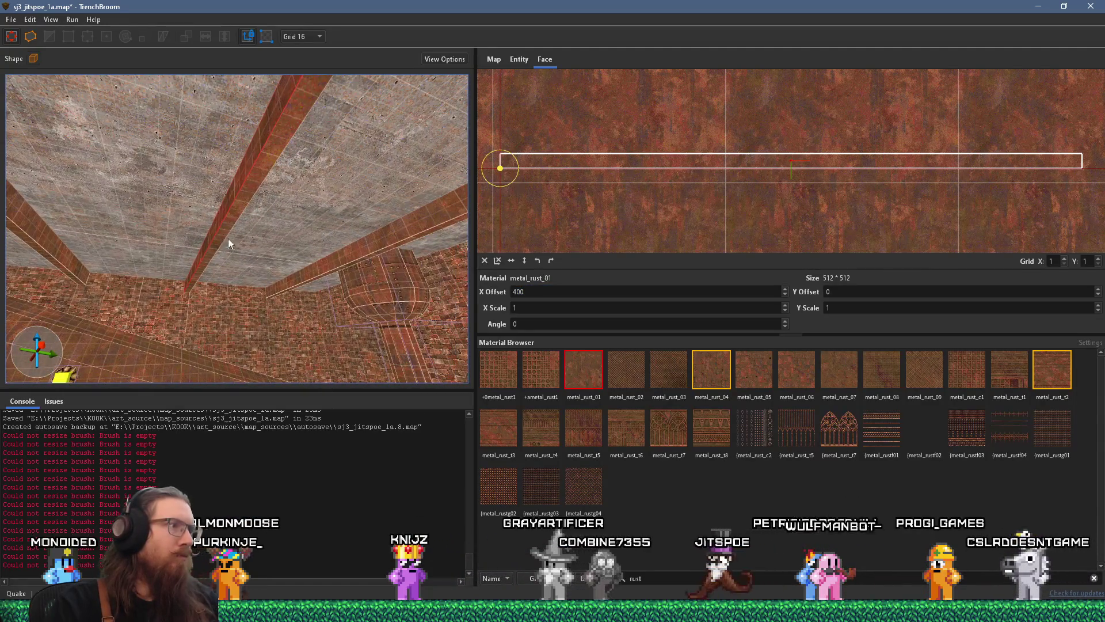
pyautogui.doubleClick(541, 291)
pyautogui.write('304')
pyautogui.press('Return')
pyautogui.moveTo(345, 270); pyautogui.dragTo(227, 264)
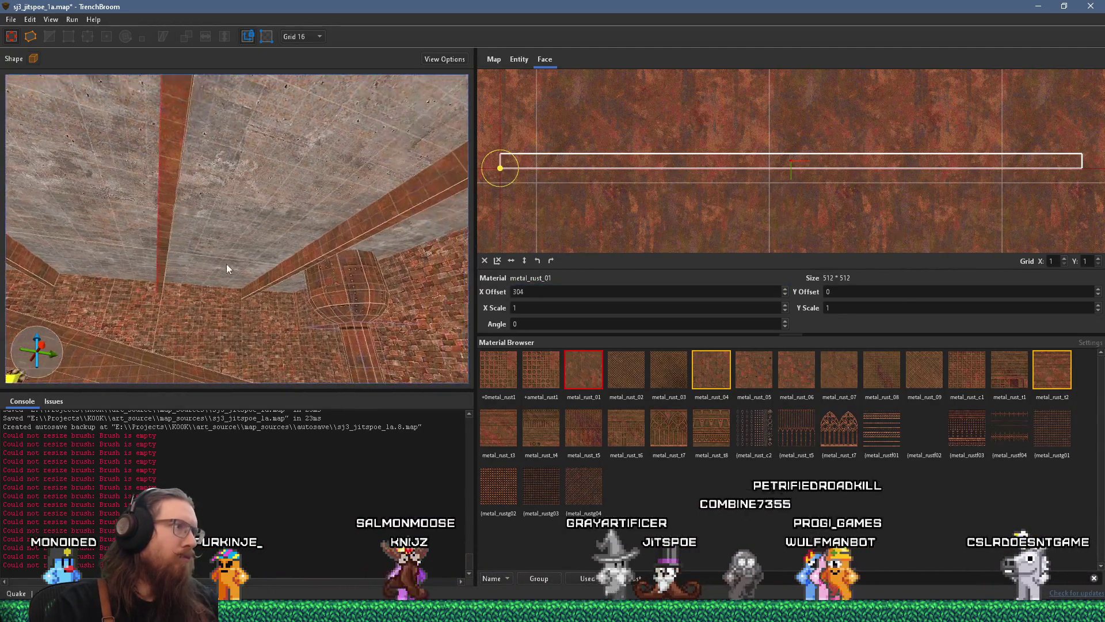
pyautogui.moveTo(185, 221); pyautogui.dragTo(78, 235)
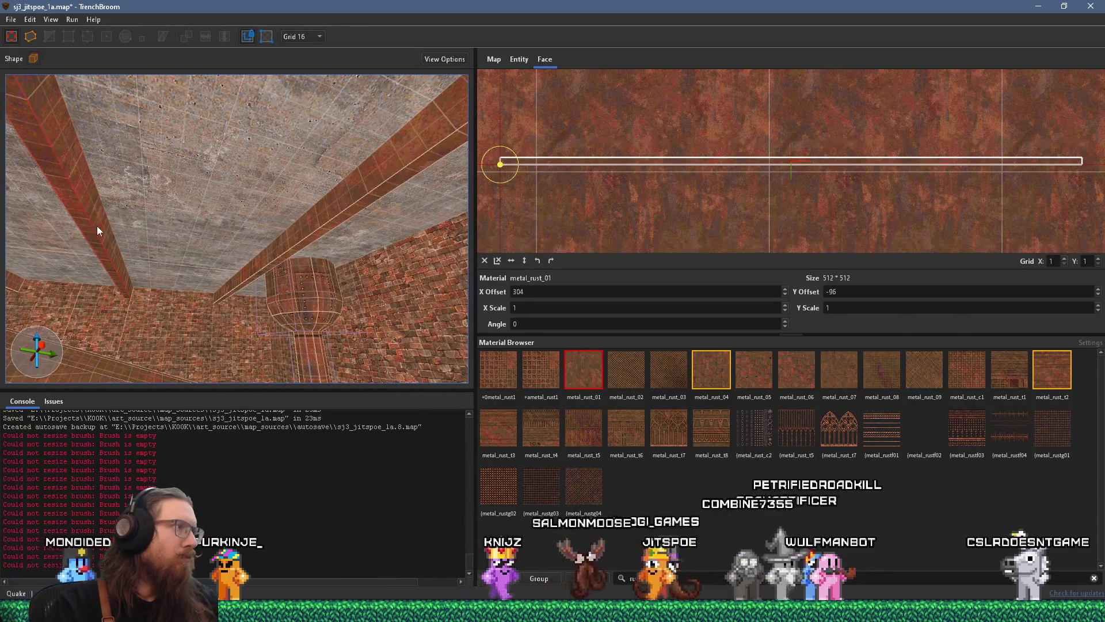
pyautogui.press('Down')
pyautogui.press('Down')
pyautogui.press('Down')
pyautogui.moveTo(182, 241)
pyautogui.mouseDown()
pyautogui.moveTo(174, 234)
pyautogui.moveTo(298, 237)
pyautogui.moveTo(95, 232)
pyautogui.moveTo(233, 243)
pyautogui.moveTo(193, 261)
pyautogui.moveTo(208, 241)
pyautogui.moveTo(220, 266)
pyautogui.moveTo(243, 267)
pyautogui.moveTo(247, 209)
pyautogui.moveTo(222, 343)
pyautogui.moveTo(256, 198)
pyautogui.mouseUp()
pyautogui.click(304, 238)
pyautogui.press('Escape')
# Step: Give another beam face X offset 160 and Y offset -32
pyautogui.click(257, 200)
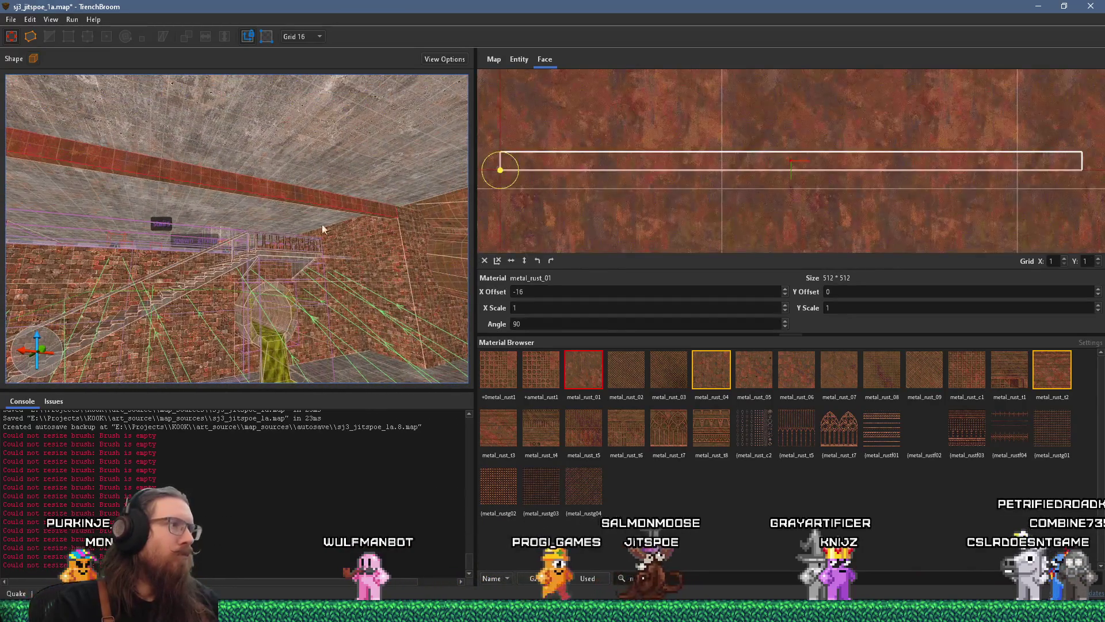
pyautogui.doubleClick(556, 291)
pyautogui.write('160')
pyautogui.press('Return')
pyautogui.moveTo(357, 213)
pyautogui.mouseDown()
pyautogui.moveTo(330, 151)
pyautogui.moveTo(231, 192)
pyautogui.moveTo(332, 153)
pyautogui.moveTo(21, 168)
pyautogui.moveTo(323, 262)
pyautogui.moveTo(186, 243)
pyautogui.moveTo(175, 351)
pyautogui.moveTo(199, 209)
pyautogui.moveTo(236, 207)
pyautogui.moveTo(73, 281)
pyautogui.moveTo(125, 210)
pyautogui.moveTo(236, 178)
pyautogui.moveTo(210, 188)
pyautogui.moveTo(274, 219)
pyautogui.moveTo(317, 32)
pyautogui.moveTo(169, 4)
pyautogui.mouseUp()
pyautogui.hotkey('alt', 'Up')
pyautogui.hotkey('alt', 'Up')
pyautogui.press('Escape')
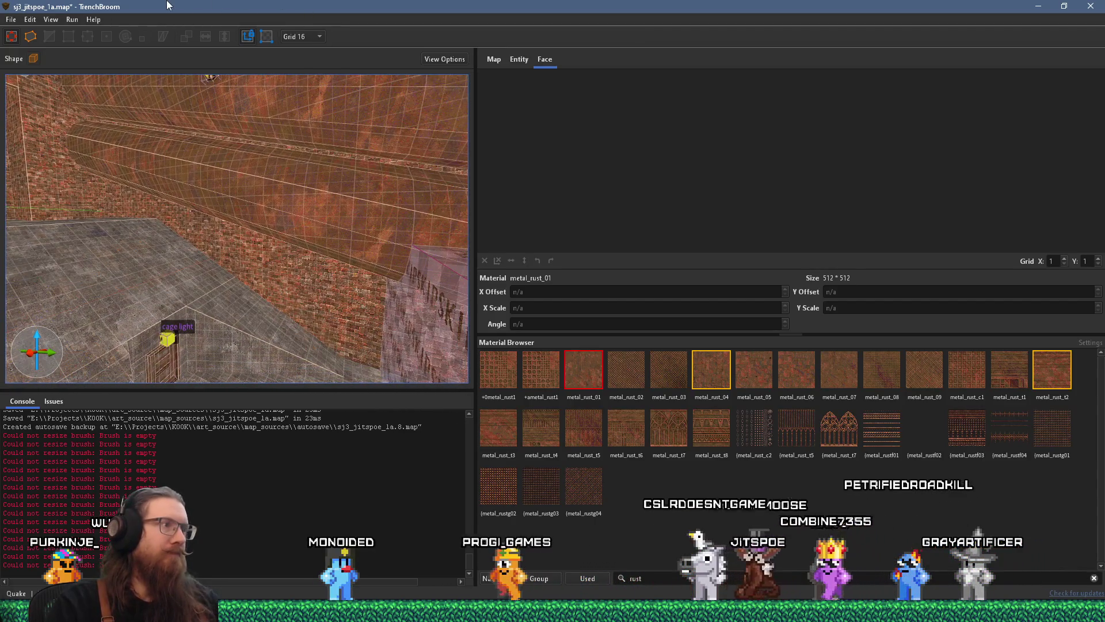
# Step: Draw a new brush against the wall and flatten it into a 16-unit strip
pyautogui.moveTo(172, 202)
pyautogui.mouseDown()
pyautogui.moveTo(219, 187)
pyautogui.moveTo(6, 57)
pyautogui.moveTo(80, 99)
pyautogui.moveTo(154, 206)
pyautogui.moveTo(201, 334)
pyautogui.moveTo(198, 321)
pyautogui.moveTo(199, 368)
pyautogui.moveTo(251, 172)
pyautogui.moveTo(347, 87)
pyautogui.mouseUp()
pyautogui.click(268, 148)
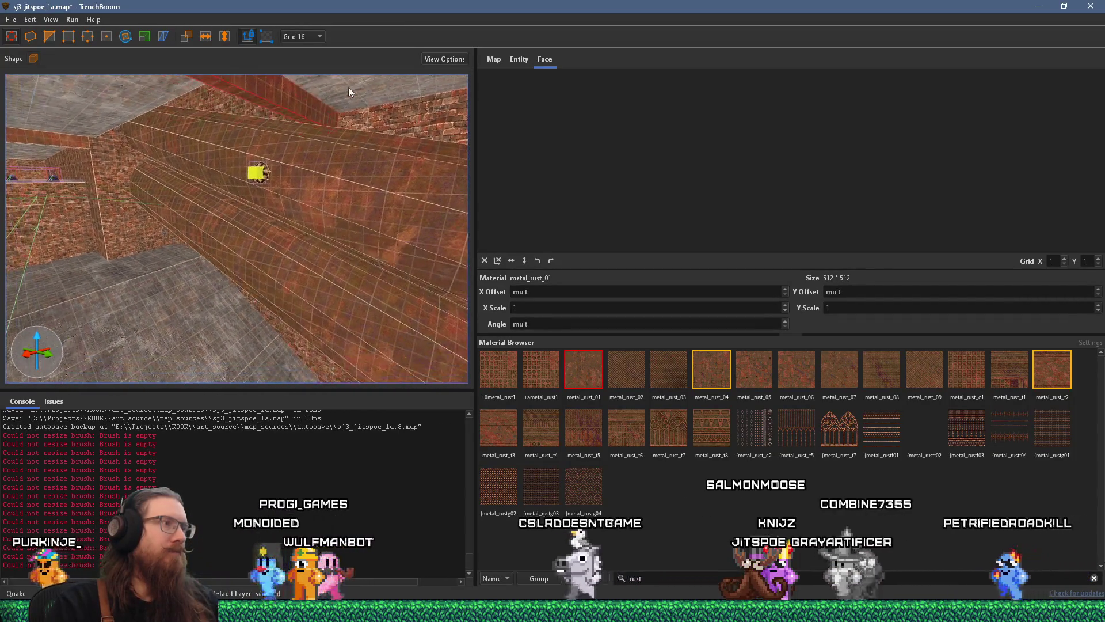
pyautogui.moveTo(301, 119)
pyautogui.mouseDown()
pyautogui.moveTo(296, 276)
pyautogui.moveTo(247, 244)
pyautogui.moveTo(104, 213)
pyautogui.moveTo(367, 230)
pyautogui.moveTo(202, 266)
pyautogui.moveTo(256, 239)
pyautogui.moveTo(404, 208)
pyautogui.moveTo(278, 226)
pyautogui.moveTo(248, 243)
pyautogui.moveTo(337, 109)
pyautogui.mouseUp()
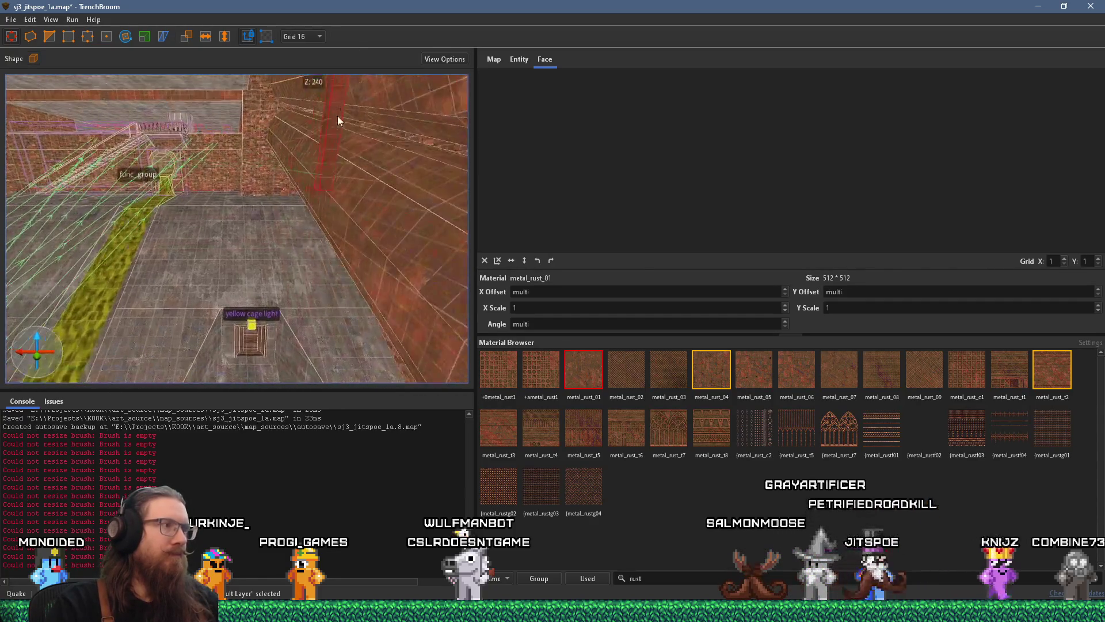
pyautogui.moveTo(317, 309)
pyautogui.mouseDown()
pyautogui.moveTo(301, 122)
pyautogui.moveTo(281, 94)
pyautogui.moveTo(276, 164)
pyautogui.moveTo(355, 82)
pyautogui.moveTo(307, 113)
pyautogui.mouseUp()
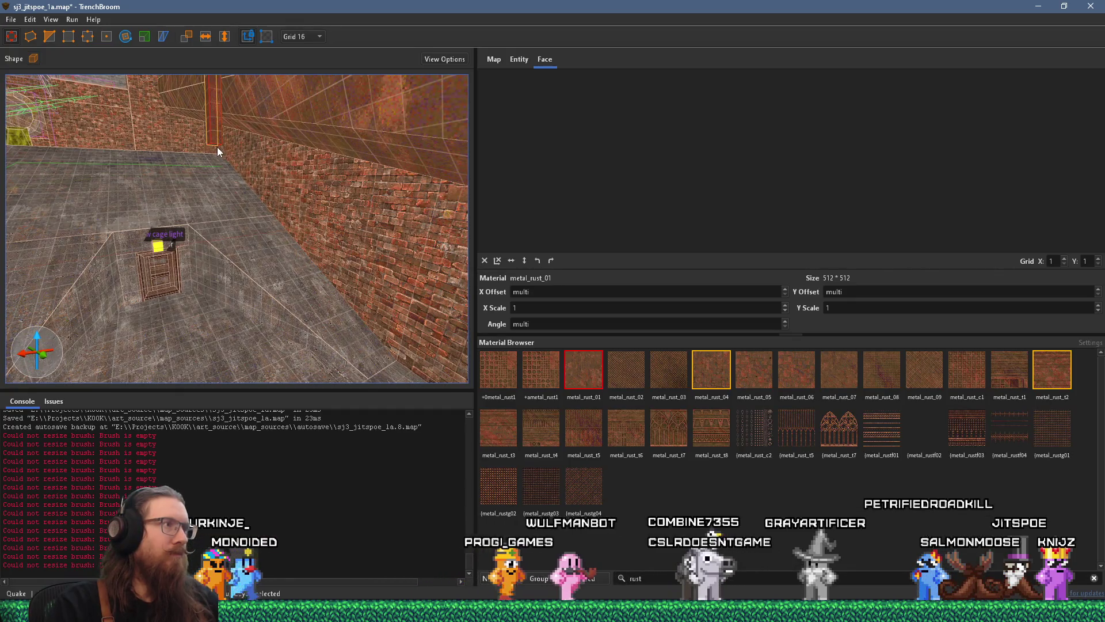
pyautogui.moveTo(216, 146)
pyautogui.mouseDown()
pyautogui.moveTo(226, 179)
pyautogui.moveTo(372, 170)
pyautogui.moveTo(316, 185)
pyautogui.moveTo(300, 116)
pyautogui.moveTo(303, 202)
pyautogui.moveTo(301, 172)
pyautogui.moveTo(337, 198)
pyautogui.mouseUp()
pyautogui.scroll(5, 299, 119)
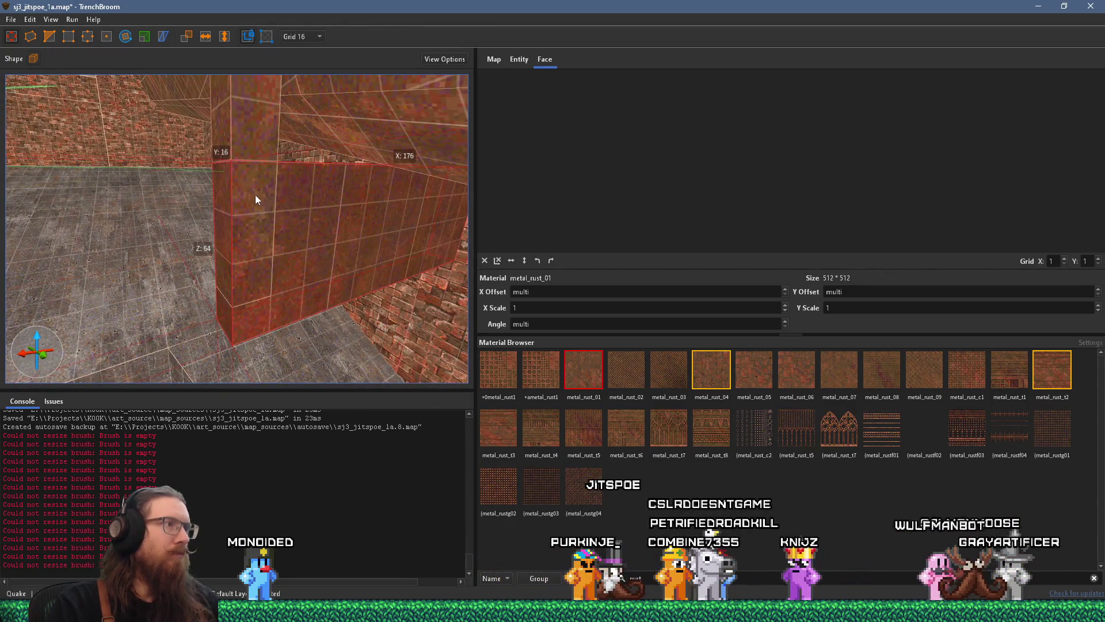
pyautogui.press('Escape')
pyautogui.moveTo(253, 170)
pyautogui.mouseDown()
pyautogui.moveTo(307, 264)
pyautogui.moveTo(343, 276)
pyautogui.moveTo(343, 234)
pyautogui.moveTo(271, 223)
pyautogui.moveTo(255, 206)
pyautogui.moveTo(254, 161)
pyautogui.moveTo(273, 158)
pyautogui.moveTo(271, 200)
pyautogui.mouseUp()
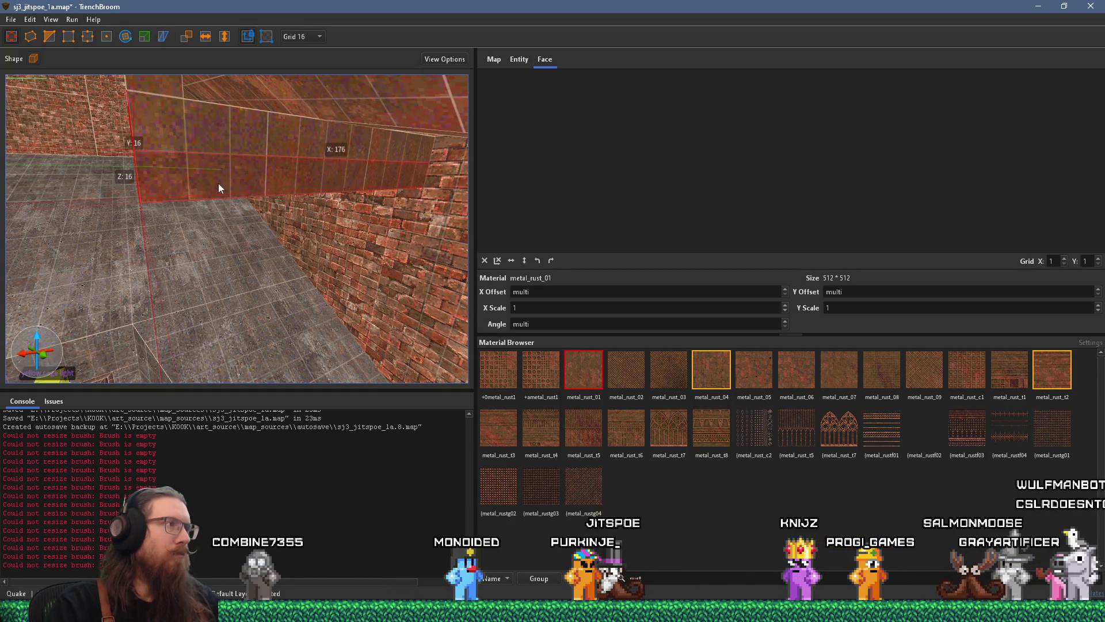
# Step: Rotate the upper strip diagonally with the pivot at its left end
pyautogui.click(125, 40)
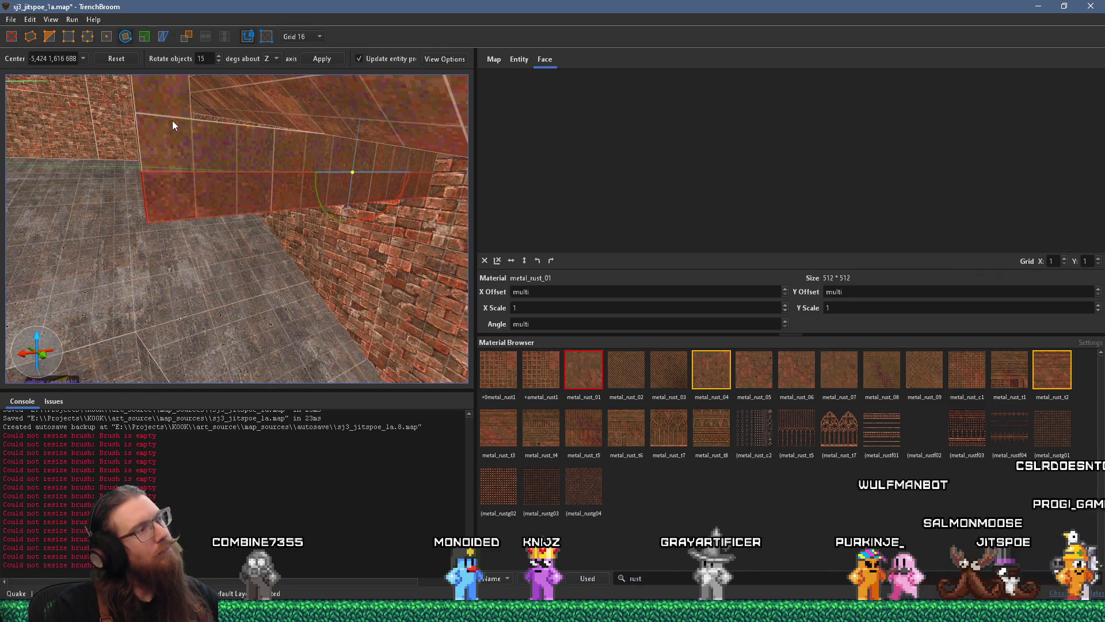
pyautogui.press('r')
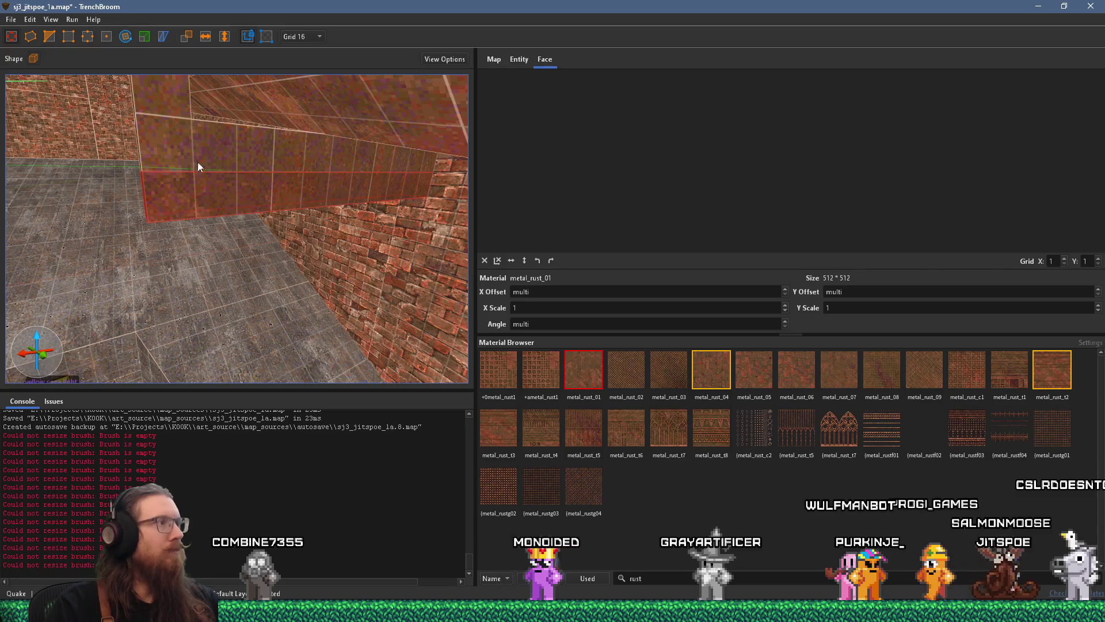
pyautogui.click(216, 160)
pyautogui.press('Escape')
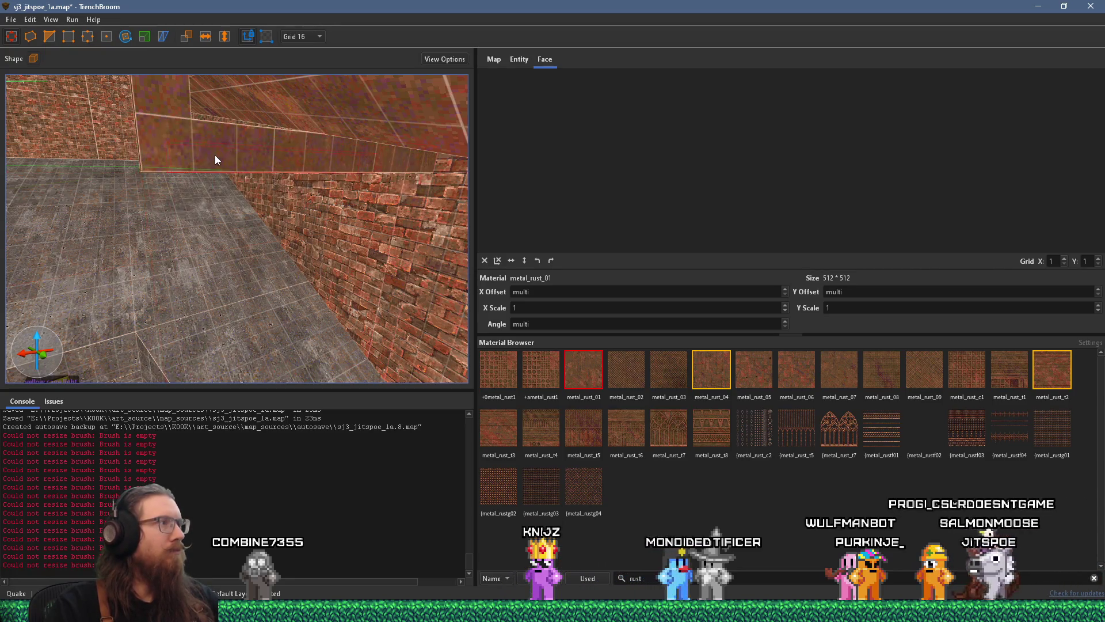
pyautogui.click(214, 153)
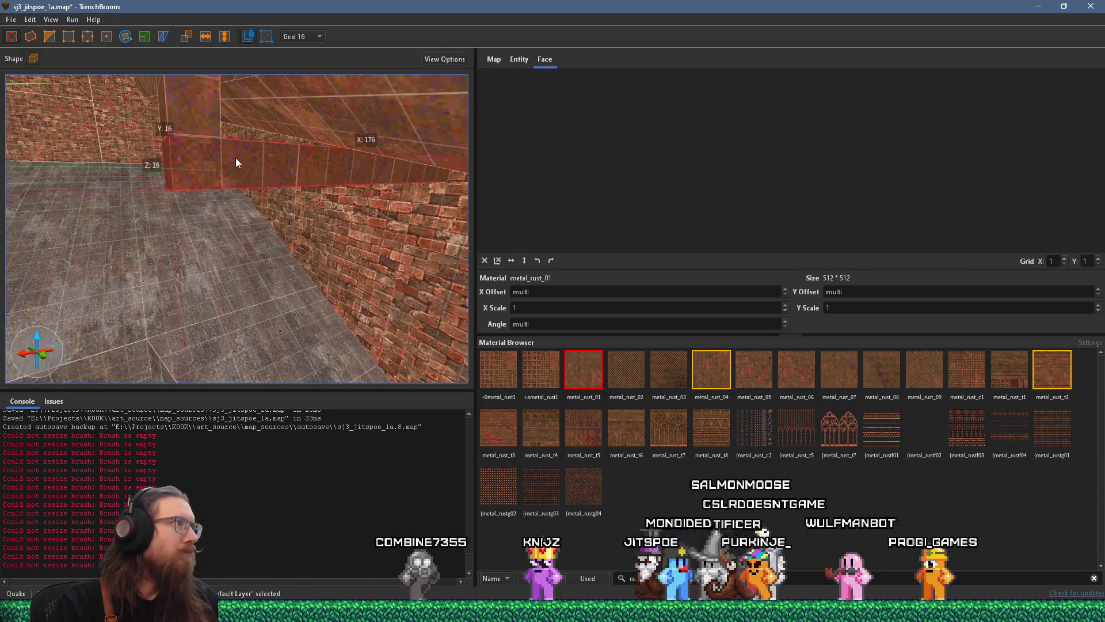
pyautogui.click(126, 37)
pyautogui.moveTo(384, 154)
pyautogui.mouseDown()
pyautogui.moveTo(206, 155)
pyautogui.moveTo(188, 150)
pyautogui.moveTo(187, 135)
pyautogui.moveTo(178, 176)
pyautogui.moveTo(146, 136)
pyautogui.moveTo(152, 123)
pyautogui.mouseUp()
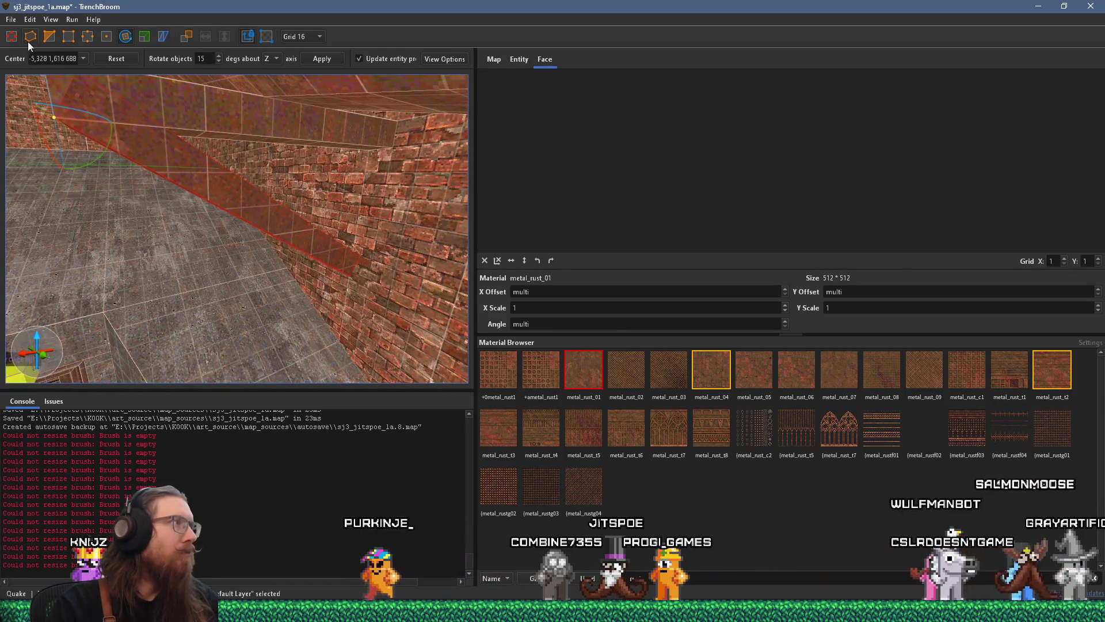
pyautogui.press('Escape')
# Step: Check the strip's edges, look over the beamed ceiling, and select a ceiling beam brush
pyautogui.press('e')
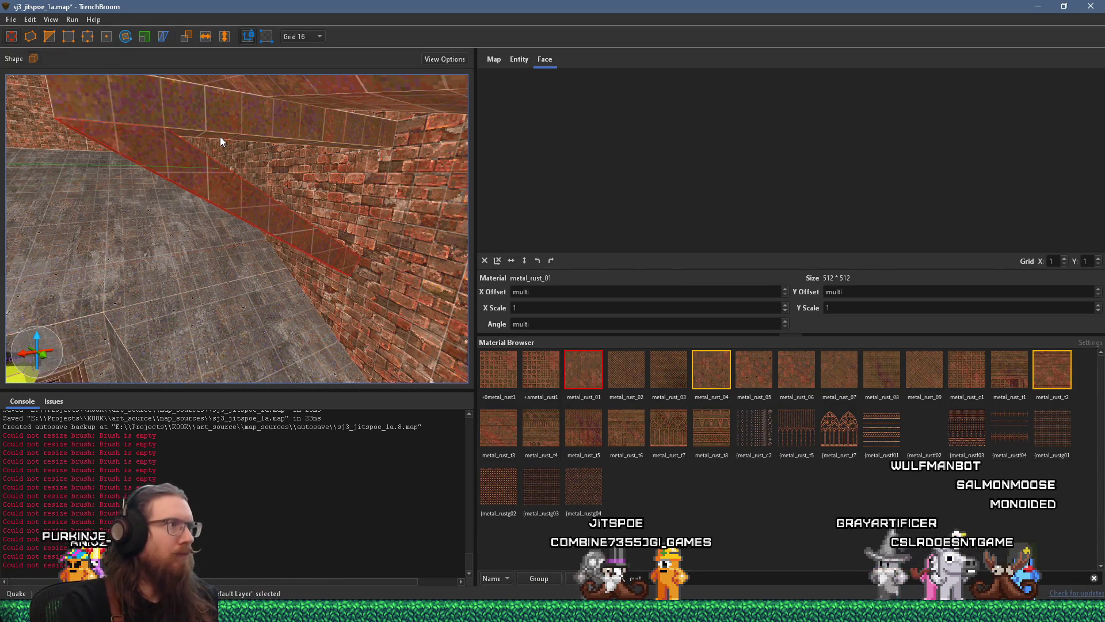
pyautogui.press('Escape')
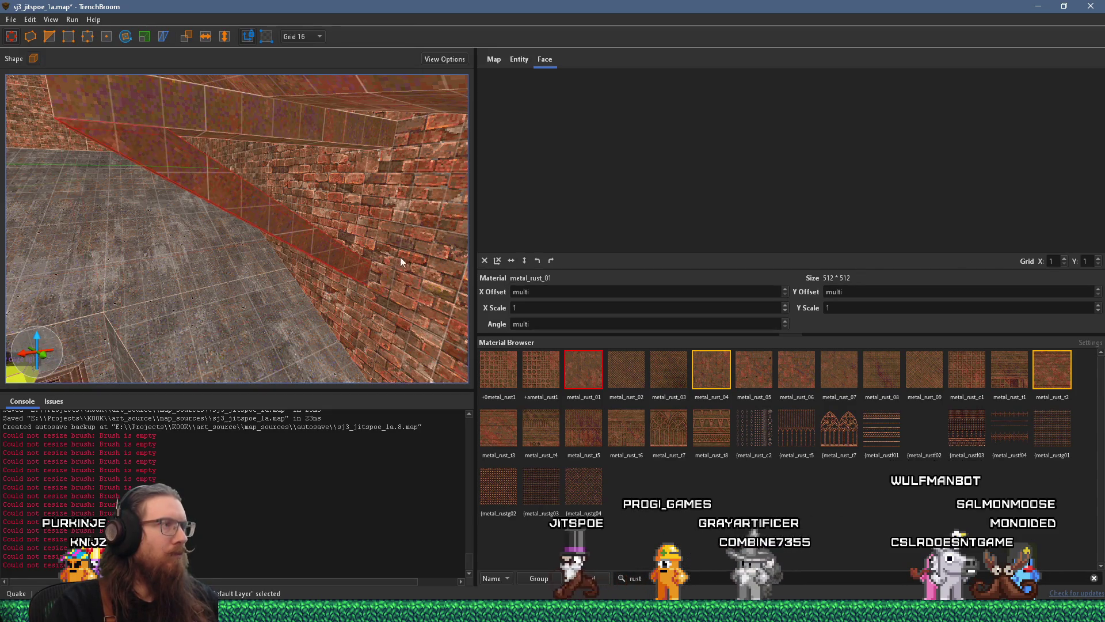
pyautogui.scroll(5, 402, 258)
pyautogui.scroll(-10, 167, 150)
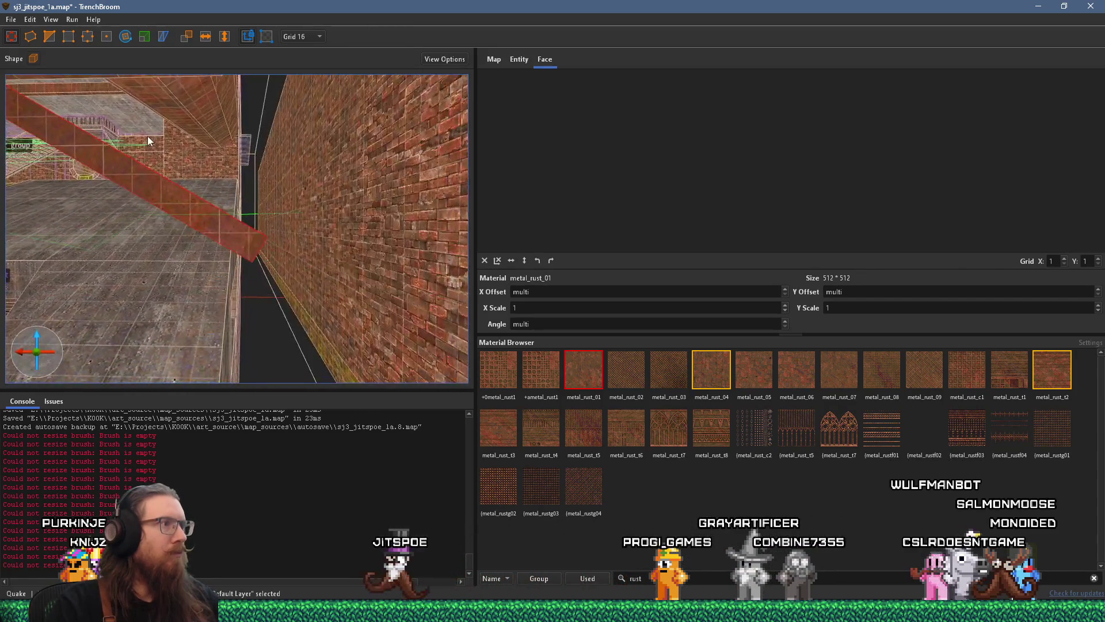
pyautogui.moveTo(333, 218)
pyautogui.mouseDown()
pyautogui.moveTo(392, 247)
pyautogui.moveTo(330, 220)
pyautogui.moveTo(257, 271)
pyautogui.moveTo(210, 269)
pyautogui.moveTo(50, 127)
pyautogui.moveTo(198, 214)
pyautogui.moveTo(260, 220)
pyautogui.moveTo(318, 270)
pyautogui.moveTo(176, 359)
pyautogui.mouseUp()
pyautogui.press('Escape')
pyautogui.moveTo(253, 289)
pyautogui.mouseDown()
pyautogui.moveTo(267, 270)
pyautogui.moveTo(113, 265)
pyautogui.moveTo(190, 238)
pyautogui.moveTo(339, 251)
pyautogui.moveTo(131, 236)
pyautogui.moveTo(72, 197)
pyautogui.moveTo(336, 280)
pyautogui.moveTo(341, 272)
pyautogui.moveTo(219, 314)
pyautogui.moveTo(245, 264)
pyautogui.moveTo(181, 318)
pyautogui.mouseUp()
pyautogui.click(329, 274)
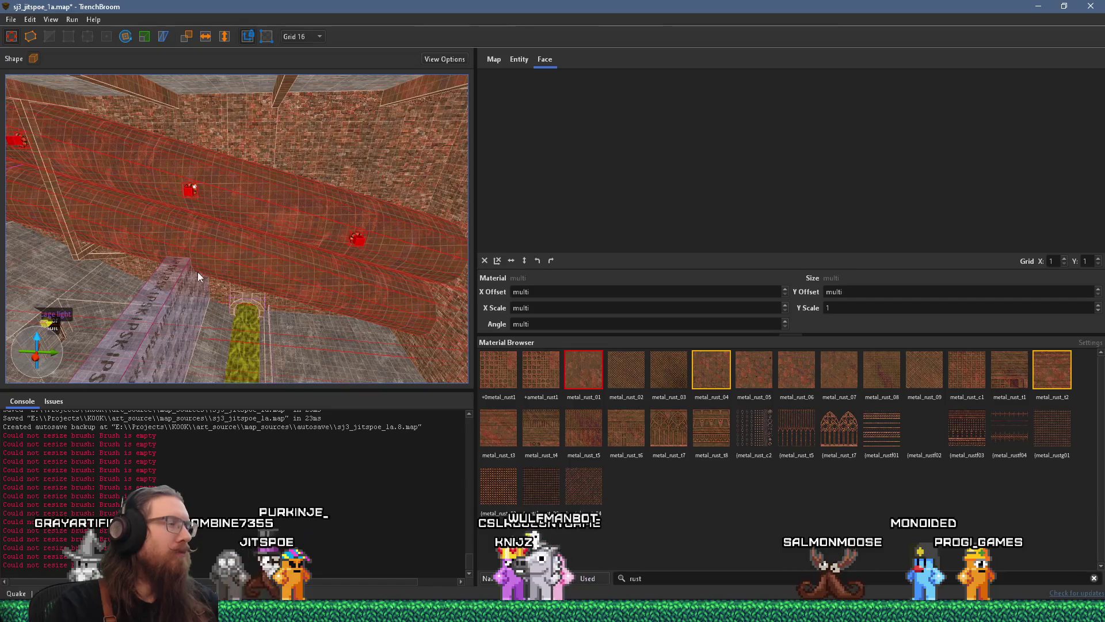
# Step: Move the selected ceiling beams 16 units, shifting them -16 along Y
pyautogui.moveTo(284, 216); pyautogui.dragTo(286, 210)
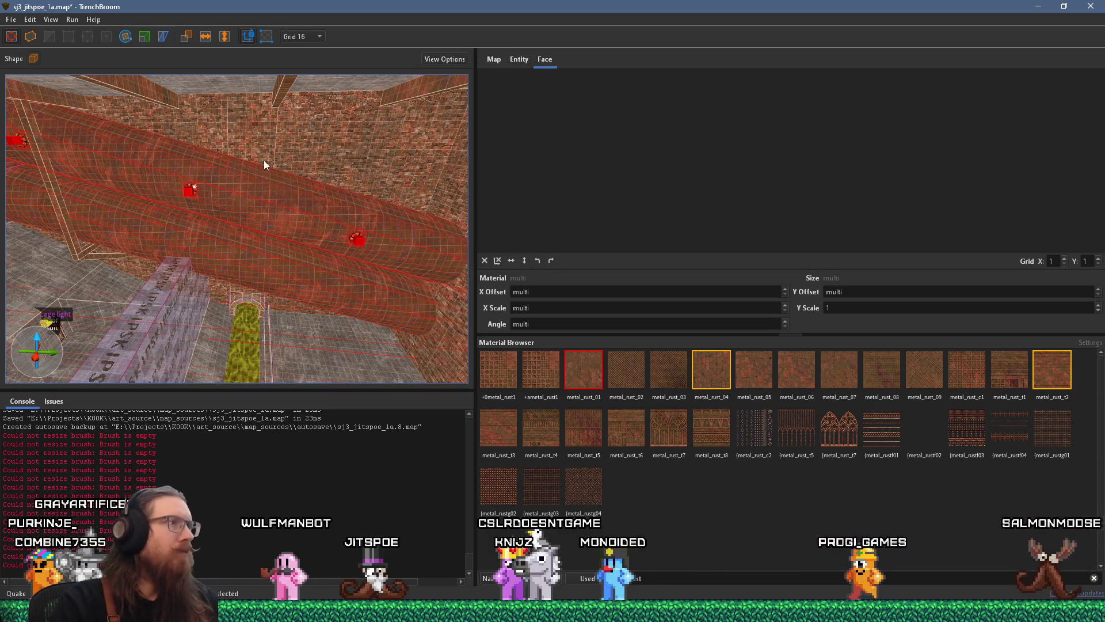
pyautogui.scroll(2, 315, 188)
pyautogui.scroll(2, 285, 173)
pyautogui.scroll(1, 285, 173)
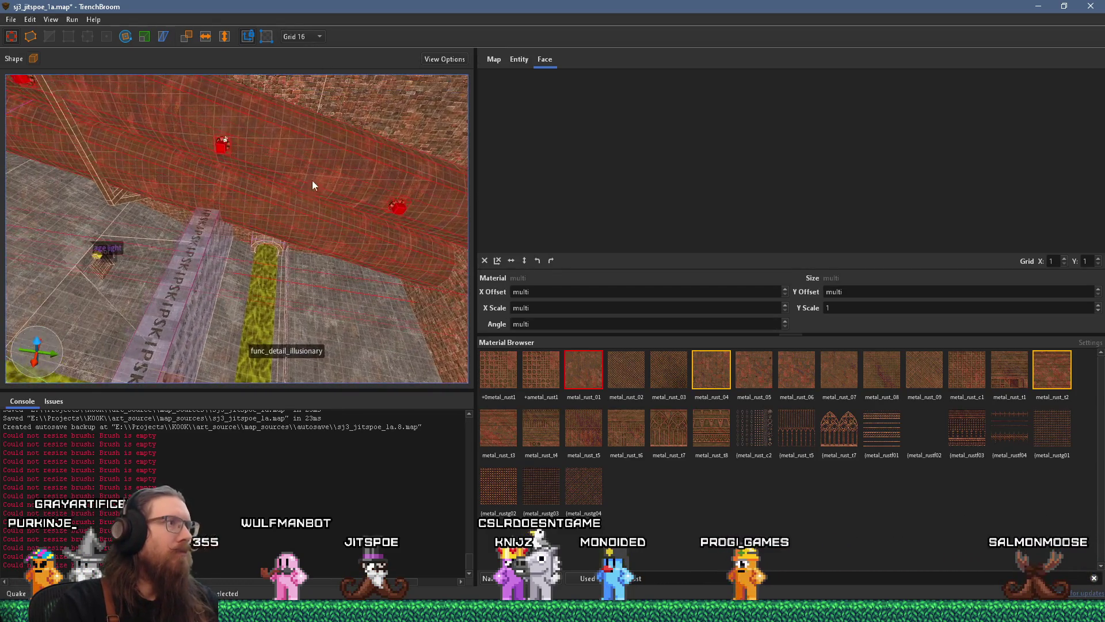
pyautogui.moveTo(308, 171)
pyautogui.mouseDown()
pyautogui.moveTo(269, 163)
pyautogui.moveTo(284, 150)
pyautogui.moveTo(271, 112)
pyautogui.moveTo(319, 215)
pyautogui.moveTo(303, 56)
pyautogui.moveTo(214, 199)
pyautogui.moveTo(370, 157)
pyautogui.moveTo(253, 147)
pyautogui.moveTo(280, 185)
pyautogui.moveTo(236, 212)
pyautogui.moveTo(57, 243)
pyautogui.moveTo(340, 142)
pyautogui.moveTo(254, 175)
pyautogui.moveTo(257, 151)
pyautogui.moveTo(273, 225)
pyautogui.moveTo(236, 182)
pyautogui.mouseUp()
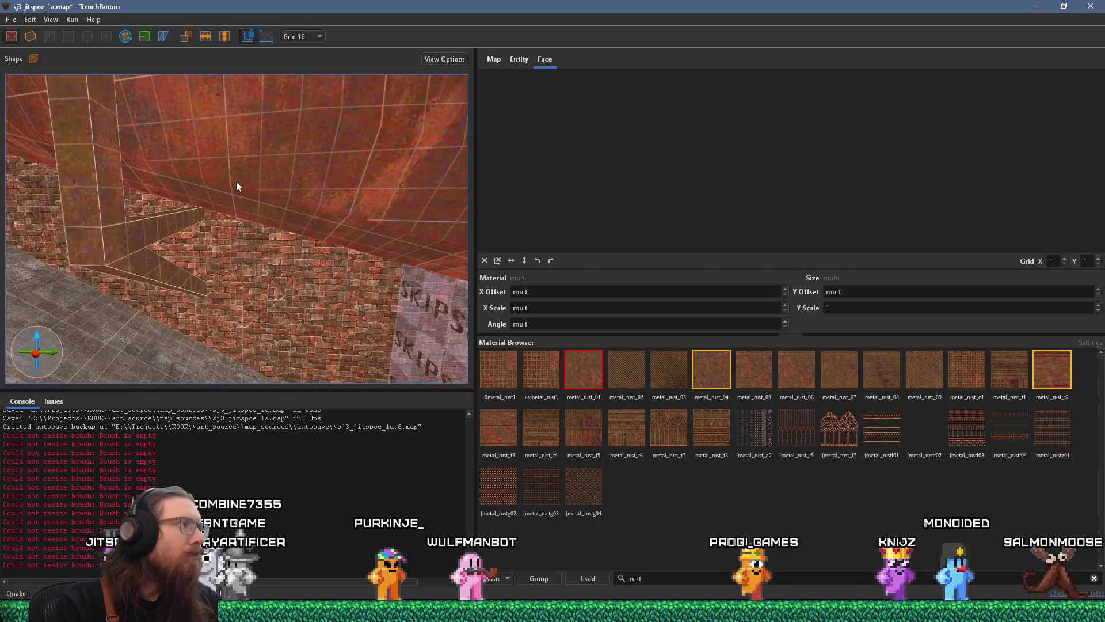
# Step: Drop the grid to 8 then 4 units and inspect the rusty beam's underside
pyautogui.click(296, 37)
pyautogui.click(309, 84)
pyautogui.moveTo(307, 114); pyautogui.dragTo(302, 145)
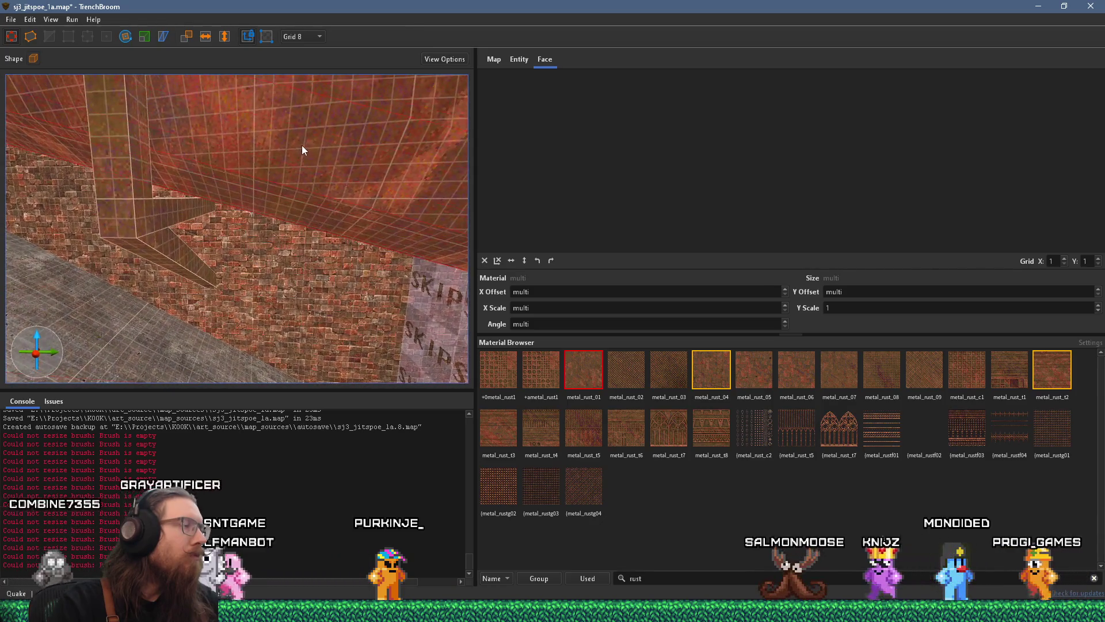
pyautogui.click(307, 37)
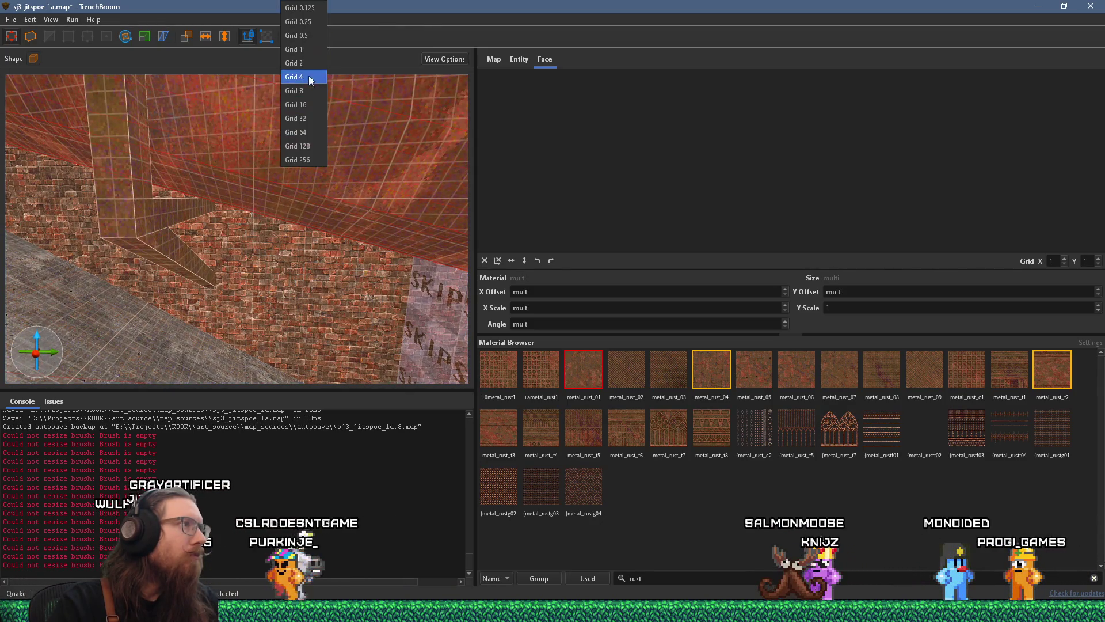
pyautogui.click(309, 81)
pyautogui.moveTo(284, 138)
pyautogui.mouseDown()
pyautogui.moveTo(302, 135)
pyautogui.moveTo(281, 183)
pyautogui.moveTo(311, 259)
pyautogui.moveTo(313, 240)
pyautogui.moveTo(465, 273)
pyautogui.moveTo(377, 242)
pyautogui.moveTo(112, 185)
pyautogui.moveTo(266, 196)
pyautogui.moveTo(107, 208)
pyautogui.moveTo(173, 206)
pyautogui.moveTo(106, 228)
pyautogui.mouseUp()
pyautogui.press('Escape')
# Step: On a 16-unit grid, shift a beam face's texture horizontally to -128
pyautogui.click(83, 246)
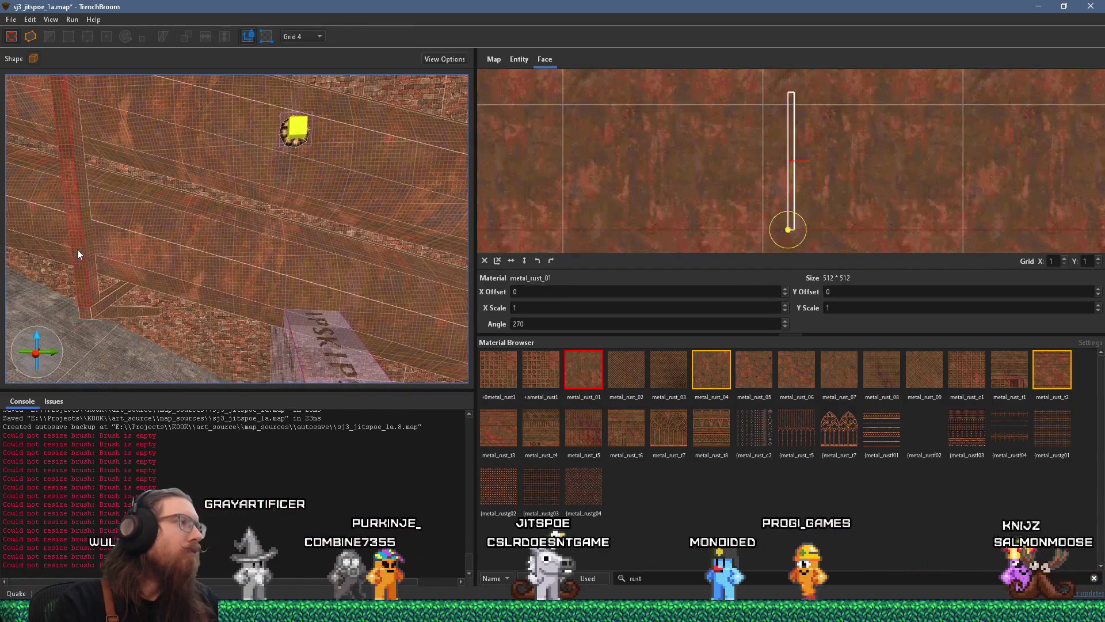
pyautogui.click(314, 37)
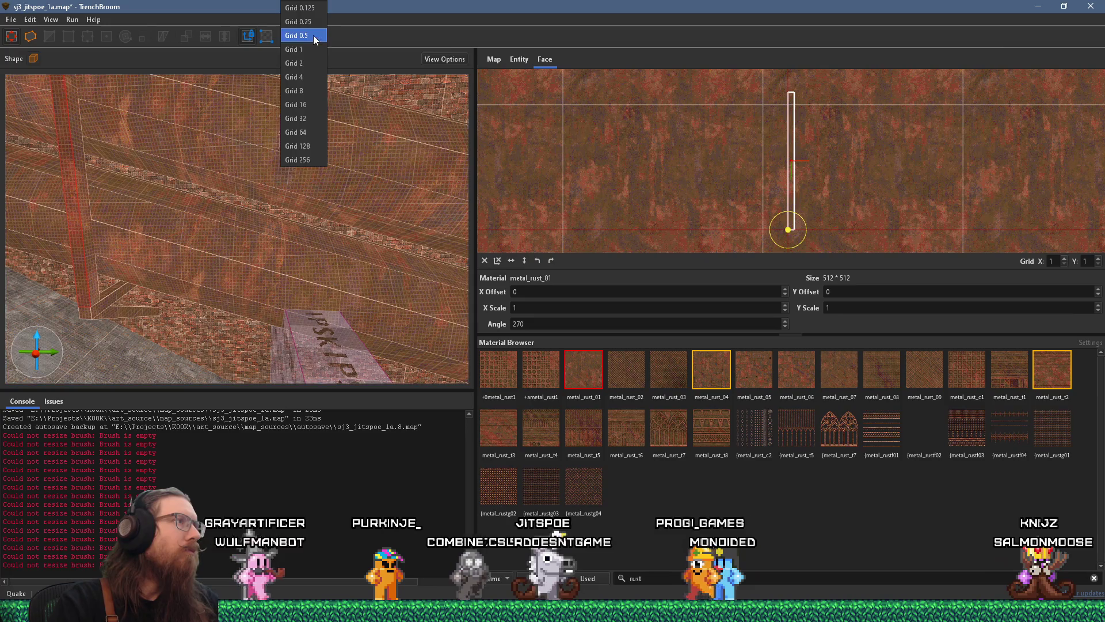
pyautogui.click(315, 104)
pyautogui.moveTo(364, 181)
pyautogui.mouseDown()
pyautogui.moveTo(326, 192)
pyautogui.moveTo(368, 220)
pyautogui.moveTo(326, 228)
pyautogui.moveTo(433, 263)
pyautogui.moveTo(74, 218)
pyautogui.moveTo(64, 203)
pyautogui.moveTo(233, 167)
pyautogui.moveTo(387, 195)
pyautogui.moveTo(325, 146)
pyautogui.mouseUp()
pyautogui.press('Left')
pyautogui.press('Left')
pyautogui.press('Left')
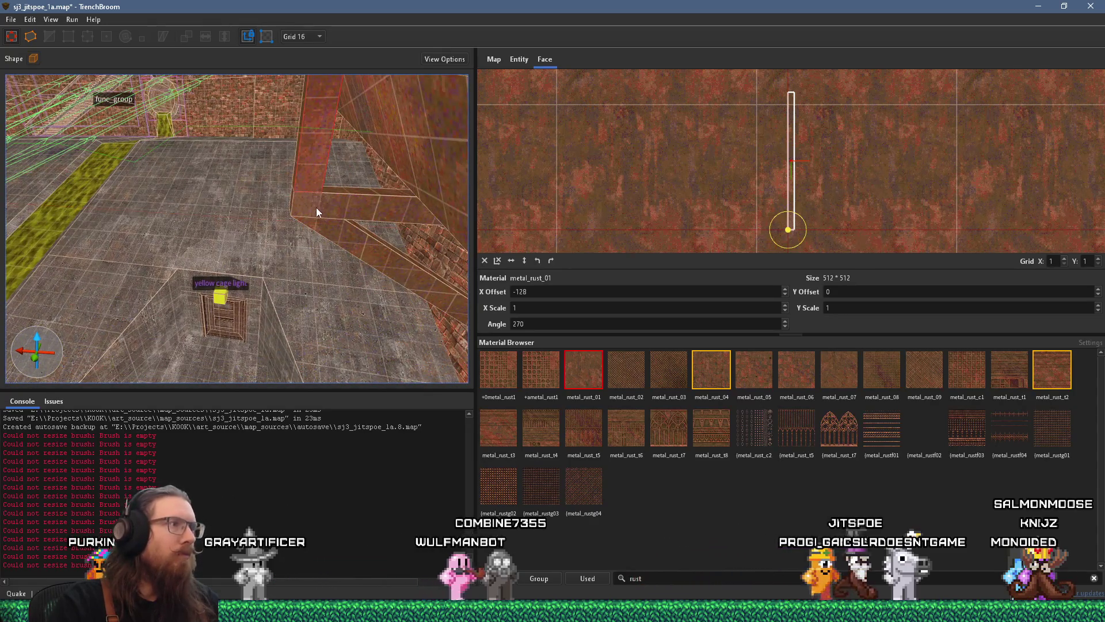
# Step: Inspect the rust pillar's top face and the vertical and horizontal beam faces
pyautogui.moveTo(319, 217)
pyautogui.mouseDown()
pyautogui.moveTo(357, 210)
pyautogui.moveTo(385, 223)
pyautogui.moveTo(361, 209)
pyautogui.moveTo(377, 196)
pyautogui.moveTo(367, 284)
pyautogui.moveTo(362, 147)
pyautogui.mouseUp()
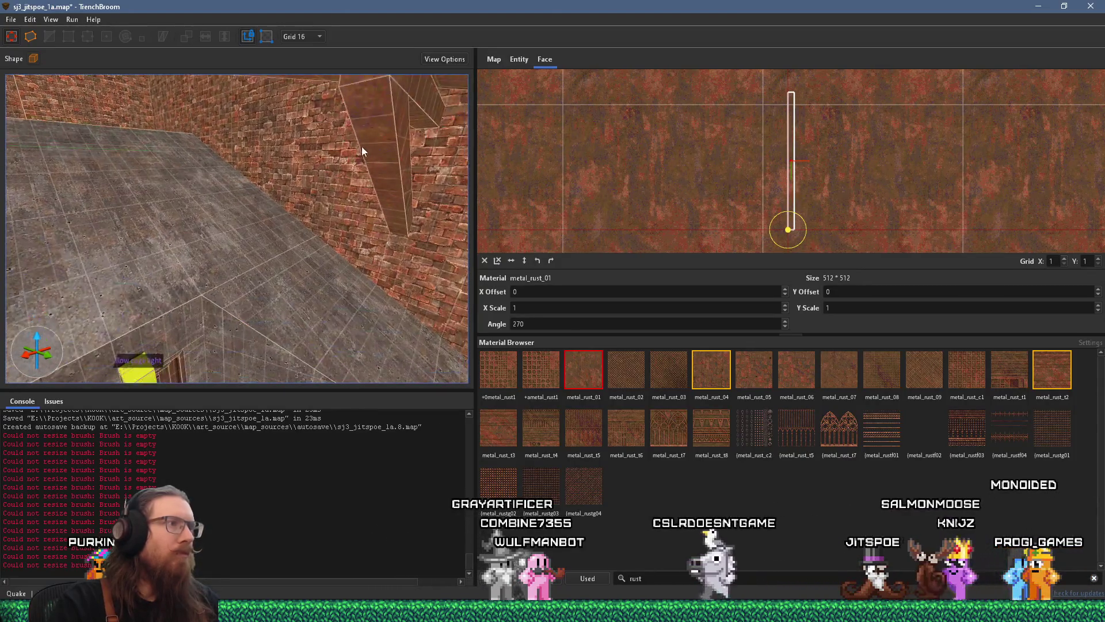
pyautogui.moveTo(365, 98)
pyautogui.mouseDown()
pyautogui.moveTo(370, 160)
pyautogui.moveTo(315, 95)
pyautogui.moveTo(237, 136)
pyautogui.moveTo(188, 119)
pyautogui.mouseUp()
pyautogui.click(373, 136)
pyautogui.moveTo(89, 129)
pyautogui.mouseDown()
pyautogui.moveTo(63, 109)
pyautogui.moveTo(220, 123)
pyautogui.mouseUp()
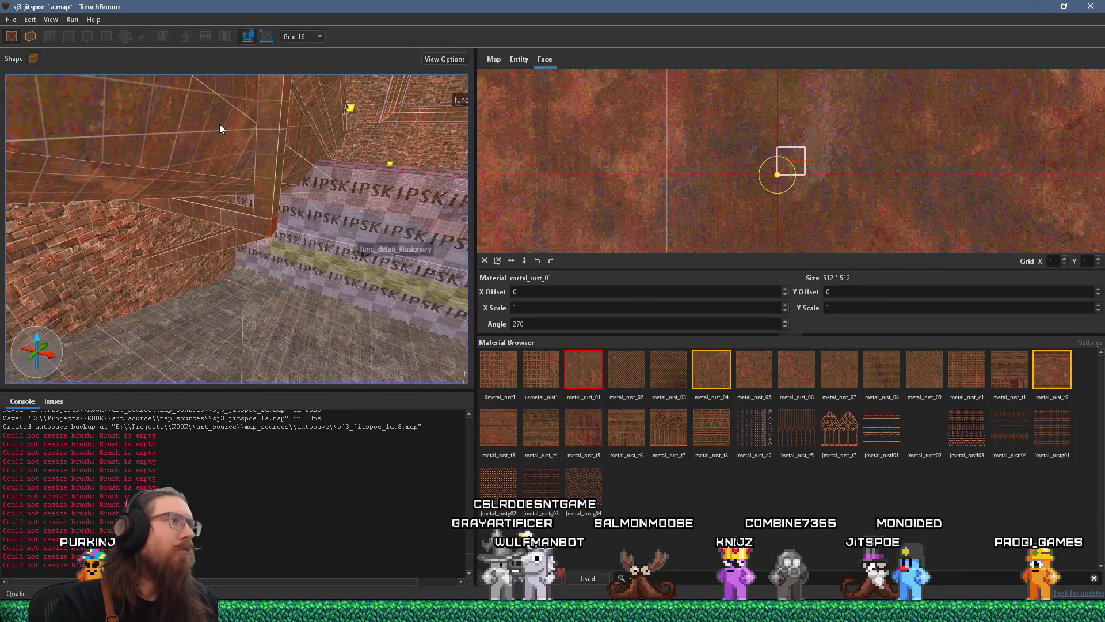
pyautogui.keyDown('shift'); pyautogui.click(267, 164); pyautogui.keyUp('shift')
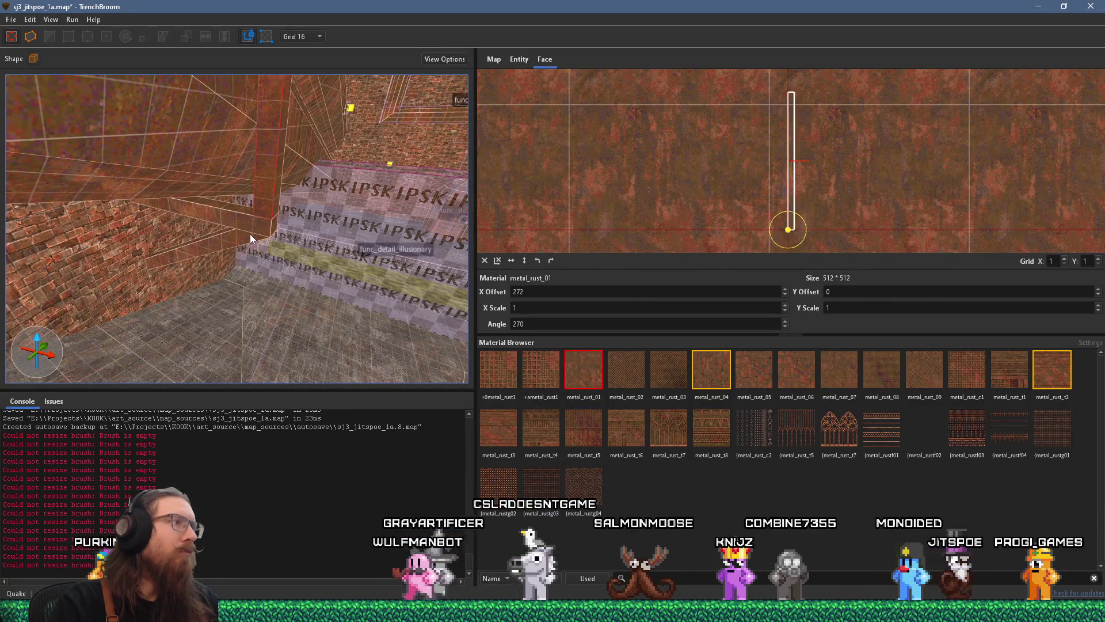
pyautogui.keyDown('shift'); pyautogui.click(230, 212); pyautogui.keyUp('shift')
pyautogui.moveTo(230, 212)
pyautogui.mouseDown()
pyautogui.moveTo(217, 227)
pyautogui.moveTo(268, 251)
pyautogui.moveTo(326, 240)
pyautogui.moveTo(133, 173)
pyautogui.moveTo(179, 153)
pyautogui.moveTo(296, 144)
pyautogui.mouseUp()
pyautogui.keyDown('shift'); pyautogui.click(268, 248); pyautogui.keyUp('shift')
# Step: Select the vertical metal_rust_01 beam brush against the brick wall
pyautogui.press('Escape')
pyautogui.keyDown('shift'); pyautogui.click(371, 174); pyautogui.keyUp('shift')
pyautogui.press('Escape')
pyautogui.moveTo(348, 182)
pyautogui.mouseDown()
pyautogui.moveTo(334, 178)
pyautogui.moveTo(378, 252)
pyautogui.moveTo(275, 235)
pyautogui.moveTo(276, 215)
pyautogui.moveTo(264, 269)
pyautogui.moveTo(380, 97)
pyautogui.moveTo(215, 209)
pyautogui.moveTo(133, 199)
pyautogui.moveTo(165, 284)
pyautogui.moveTo(161, 266)
pyautogui.mouseUp()
pyautogui.click(170, 299)
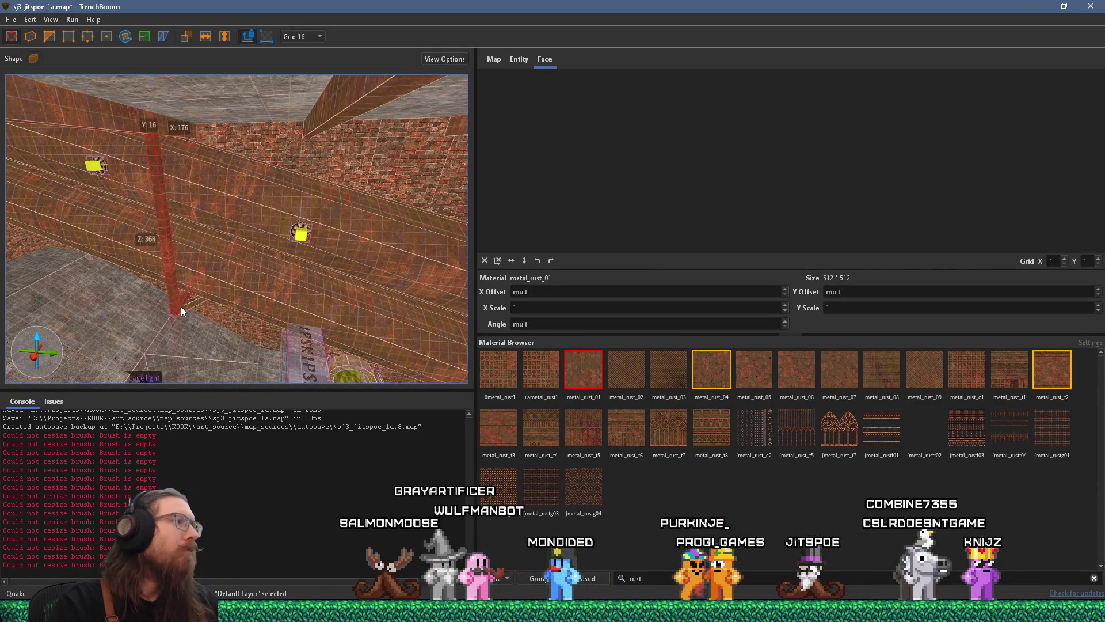
# Step: Convert the selected vertical rust beam into a func_detail_wall brush entity
pyautogui.moveTo(181, 306); pyautogui.dragTo(177, 270)
pyautogui.rightClick(176, 269)
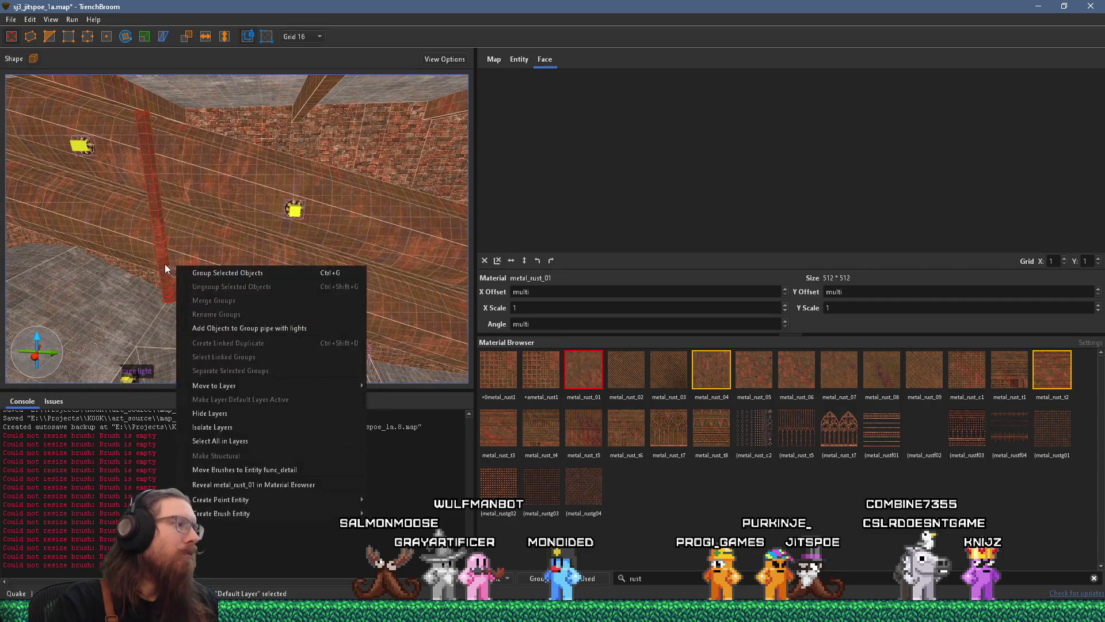
pyautogui.moveTo(291, 513)
pyautogui.moveTo(397, 513)
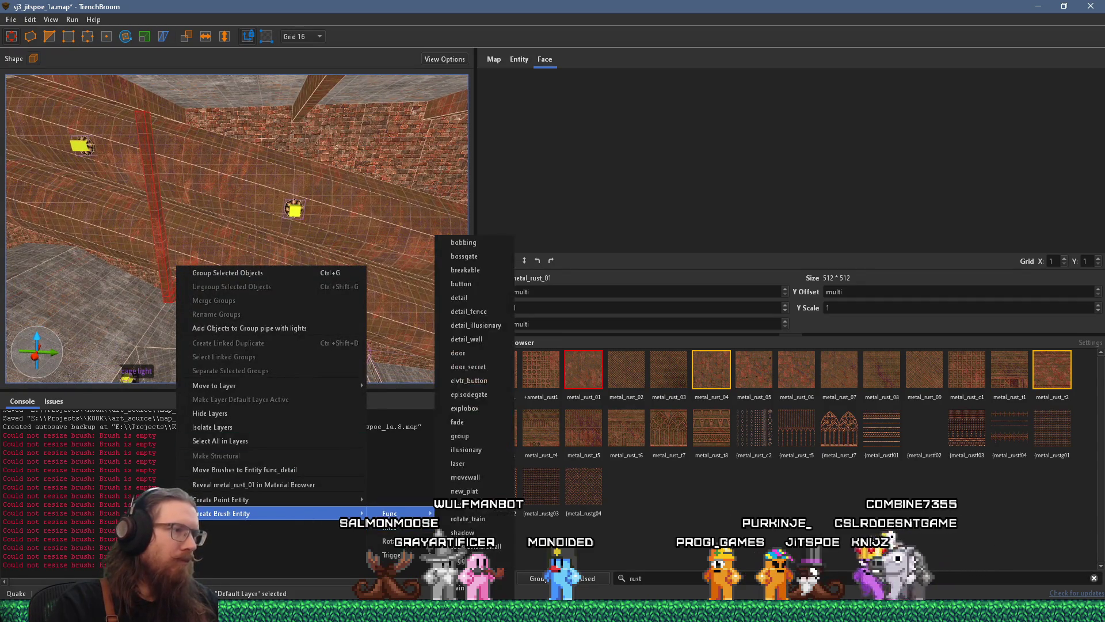
pyautogui.click(464, 335)
pyautogui.rightClick(290, 296)
# Step: Drag the func_detail_wall beam further down the wall, then look up at the ceiling beams
pyautogui.moveTo(291, 296); pyautogui.dragTo(180, 275)
pyautogui.moveTo(461, 299)
pyautogui.mouseDown()
pyautogui.moveTo(126, 236)
pyautogui.moveTo(340, 212)
pyautogui.moveTo(260, 294)
pyautogui.moveTo(292, 251)
pyautogui.mouseUp()
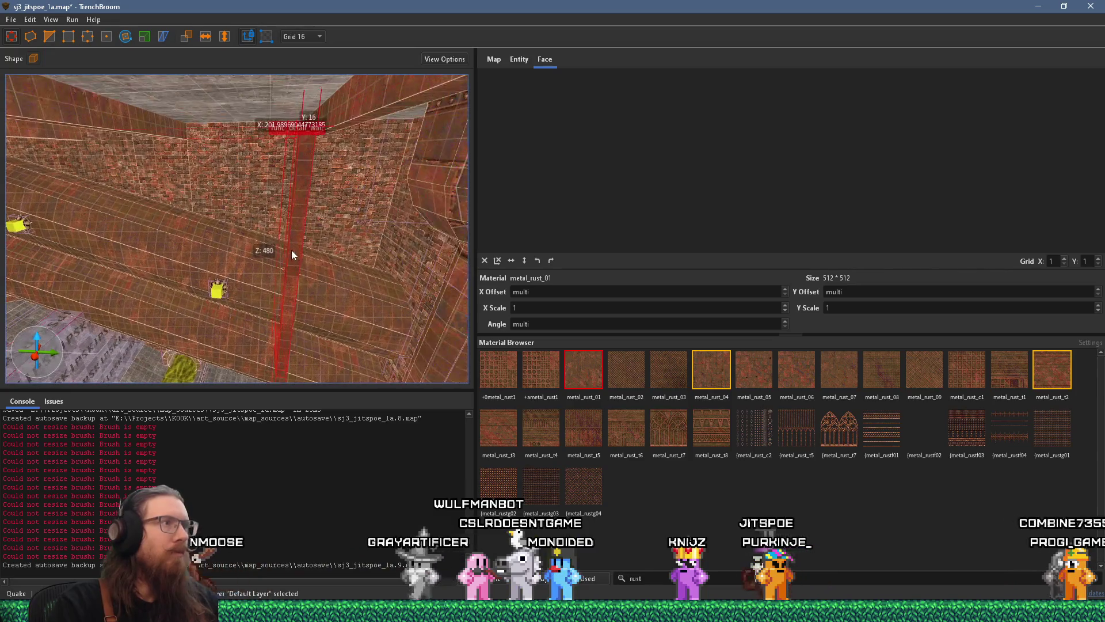
pyautogui.moveTo(354, 233)
pyautogui.mouseDown()
pyautogui.moveTo(278, 254)
pyautogui.moveTo(319, 233)
pyautogui.moveTo(310, 217)
pyautogui.moveTo(284, 235)
pyautogui.moveTo(370, 309)
pyautogui.mouseUp()
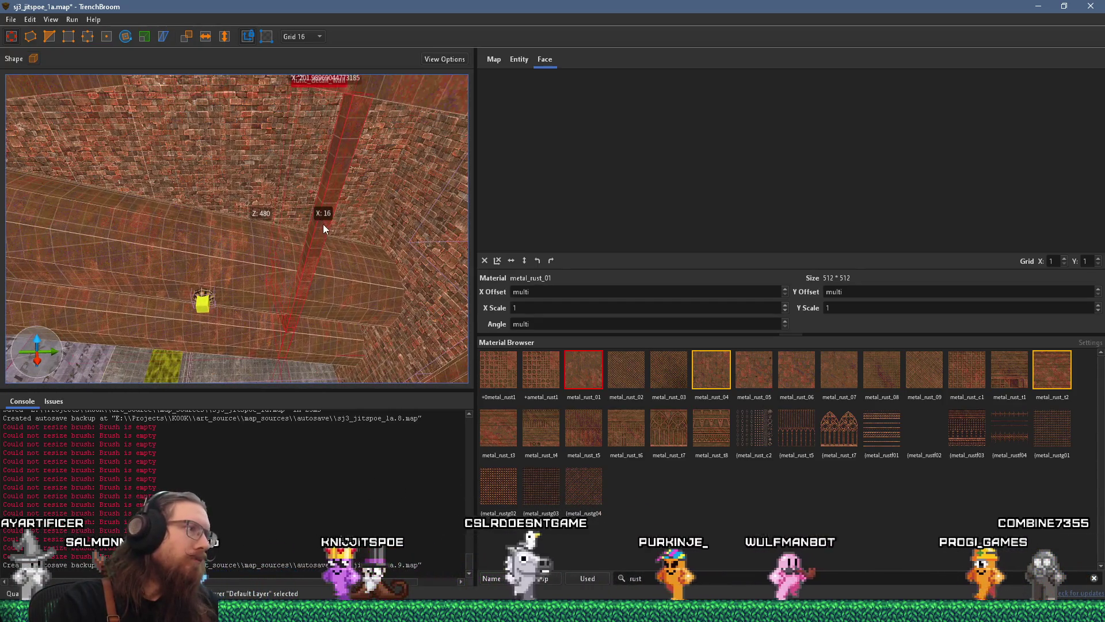
pyautogui.moveTo(332, 224)
pyautogui.mouseDown()
pyautogui.moveTo(325, 292)
pyautogui.moveTo(292, 140)
pyautogui.moveTo(306, 267)
pyautogui.moveTo(346, 105)
pyautogui.moveTo(348, 169)
pyautogui.moveTo(368, 122)
pyautogui.mouseUp()
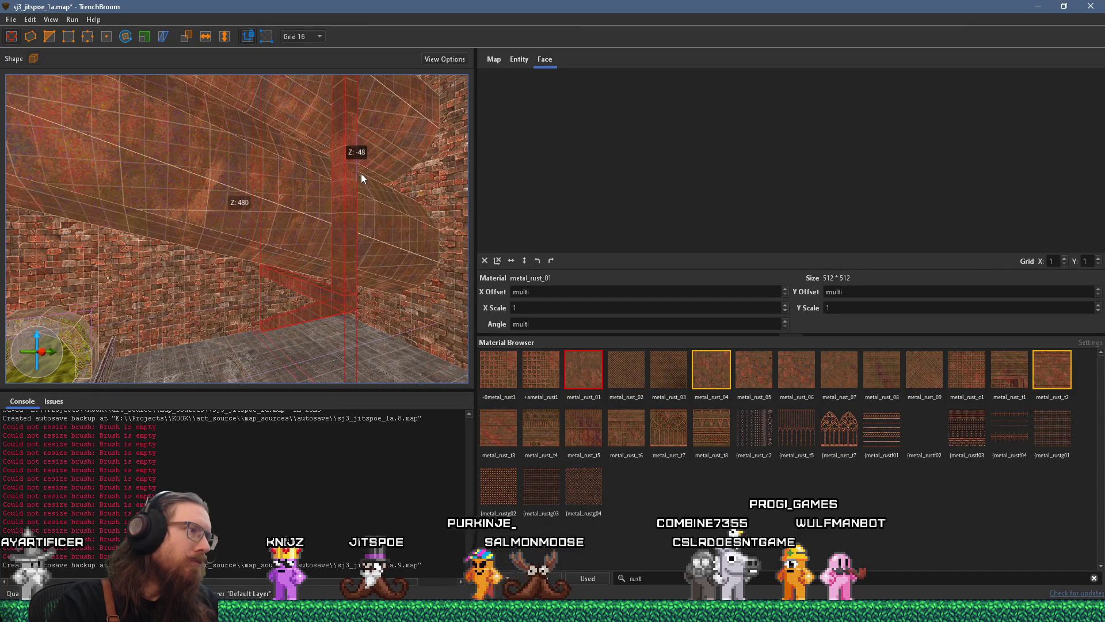
pyautogui.moveTo(361, 174)
pyautogui.mouseDown()
pyautogui.moveTo(336, 98)
pyautogui.moveTo(267, 167)
pyautogui.moveTo(222, 143)
pyautogui.moveTo(136, 136)
pyautogui.moveTo(185, 140)
pyautogui.moveTo(254, 198)
pyautogui.moveTo(311, 328)
pyautogui.moveTo(329, 302)
pyautogui.moveTo(337, 373)
pyautogui.mouseUp()
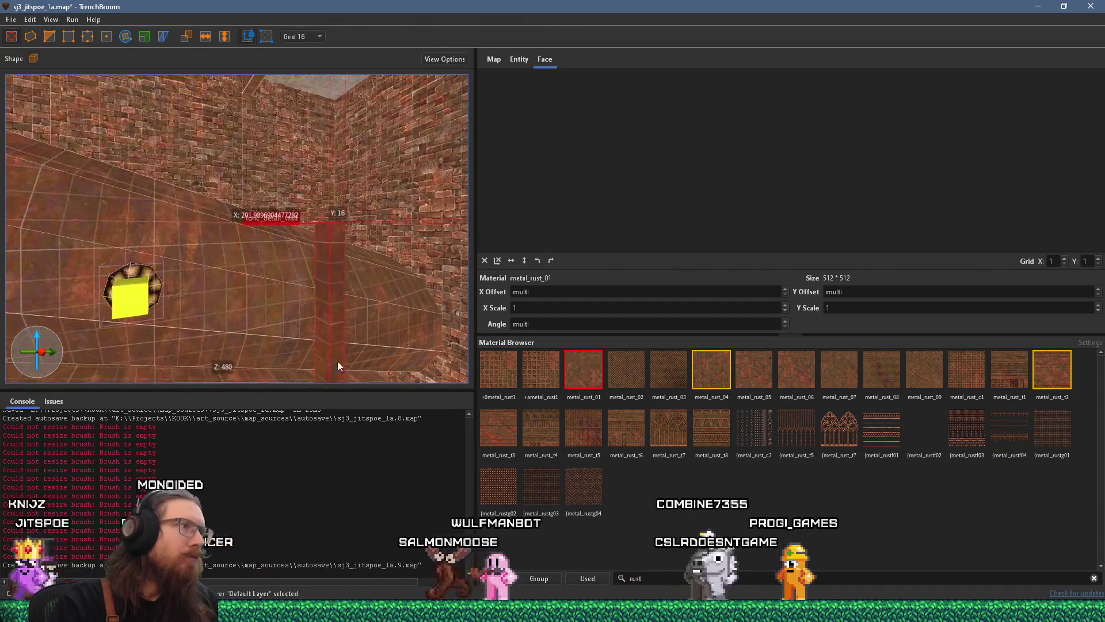
pyautogui.moveTo(334, 257); pyautogui.dragTo(339, 195)
pyautogui.moveTo(345, 76); pyautogui.dragTo(315, 8)
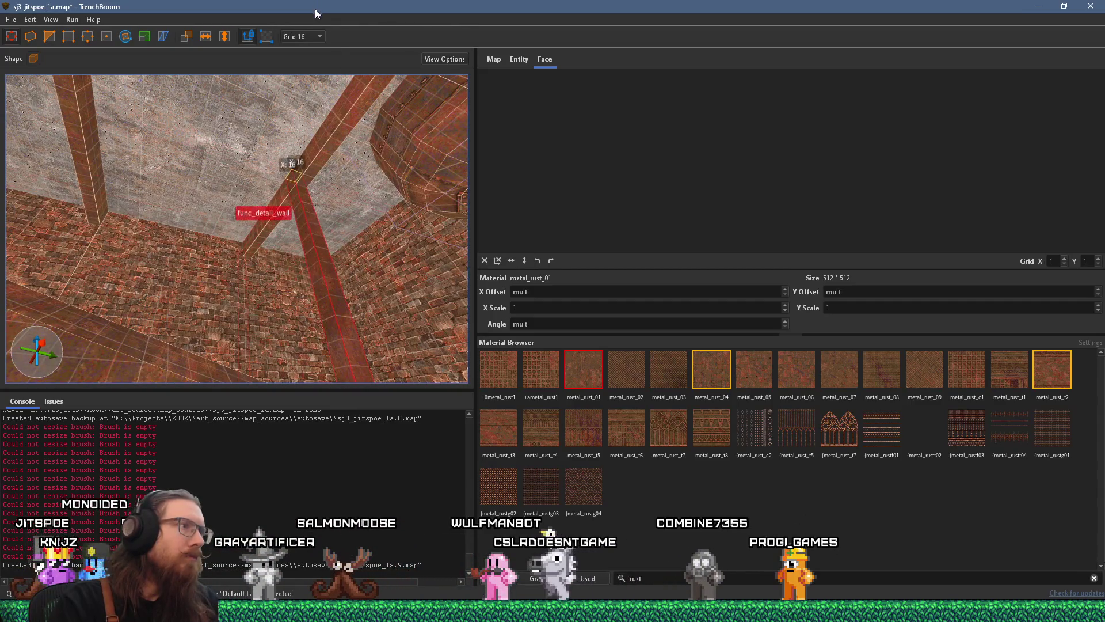
# Step: Look around the brick walls to locate the horizontal rust beam above them
pyautogui.press('Escape')
pyautogui.moveTo(312, 175)
pyautogui.mouseDown()
pyautogui.moveTo(298, 288)
pyautogui.moveTo(370, 119)
pyautogui.moveTo(396, 113)
pyautogui.moveTo(316, 138)
pyautogui.moveTo(357, 221)
pyautogui.moveTo(223, 302)
pyautogui.mouseUp()
pyautogui.moveTo(247, 258)
pyautogui.mouseDown()
pyautogui.moveTo(331, 143)
pyautogui.moveTo(316, 193)
pyautogui.moveTo(346, 241)
pyautogui.moveTo(451, 240)
pyautogui.moveTo(328, 277)
pyautogui.moveTo(268, 245)
pyautogui.moveTo(309, 320)
pyautogui.moveTo(274, 313)
pyautogui.moveTo(320, 271)
pyautogui.moveTo(394, 255)
pyautogui.moveTo(190, 316)
pyautogui.moveTo(160, 366)
pyautogui.moveTo(195, 337)
pyautogui.moveTo(174, 185)
pyautogui.moveTo(223, 181)
pyautogui.moveTo(246, 164)
pyautogui.moveTo(217, 247)
pyautogui.moveTo(321, 210)
pyautogui.moveTo(316, 230)
pyautogui.moveTo(265, 251)
pyautogui.mouseUp()
pyautogui.click(198, 192)
pyautogui.press('Escape')
pyautogui.press('s')
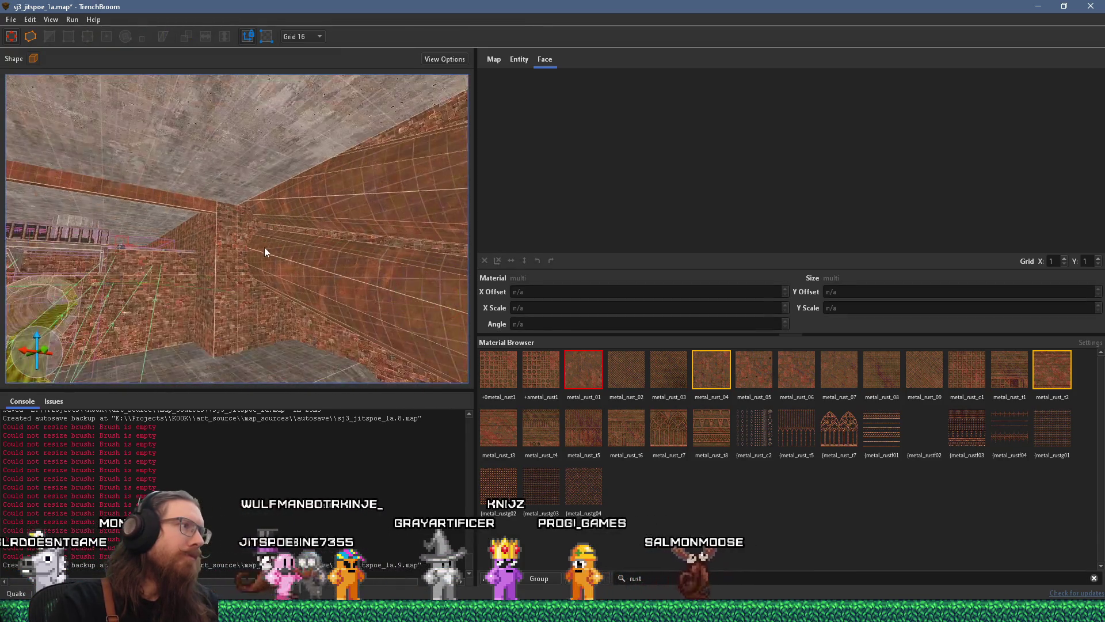
pyautogui.moveTo(416, 295)
pyautogui.mouseDown()
pyautogui.moveTo(334, 269)
pyautogui.moveTo(295, 230)
pyautogui.moveTo(59, 195)
pyautogui.moveTo(161, 181)
pyautogui.moveTo(237, 226)
pyautogui.mouseUp()
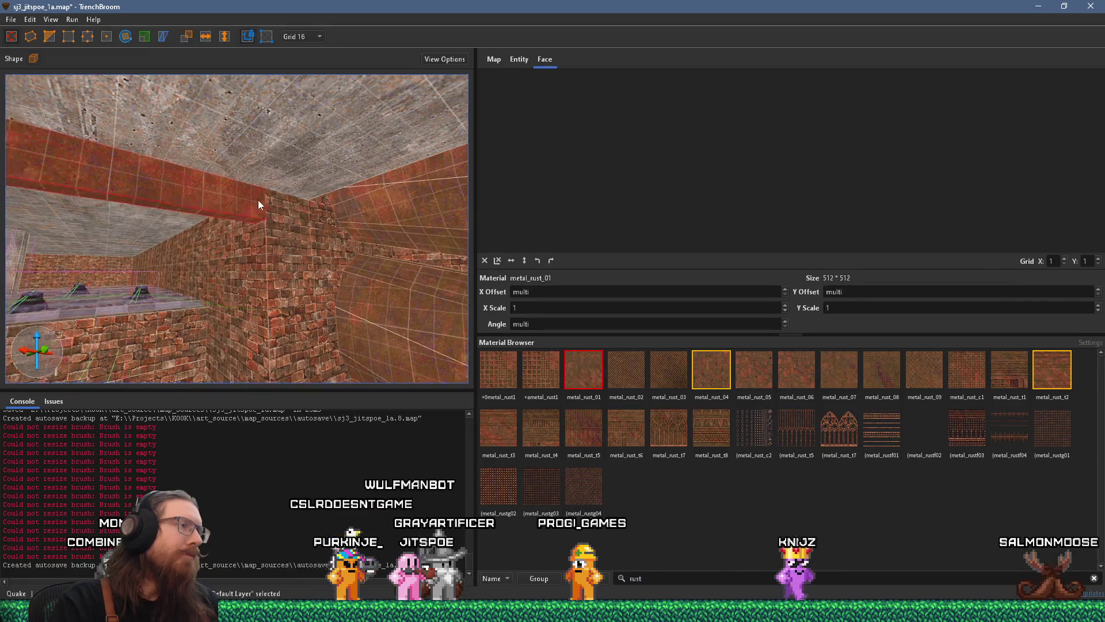
pyautogui.click(319, 171)
pyautogui.scroll(-2, 225, 182)
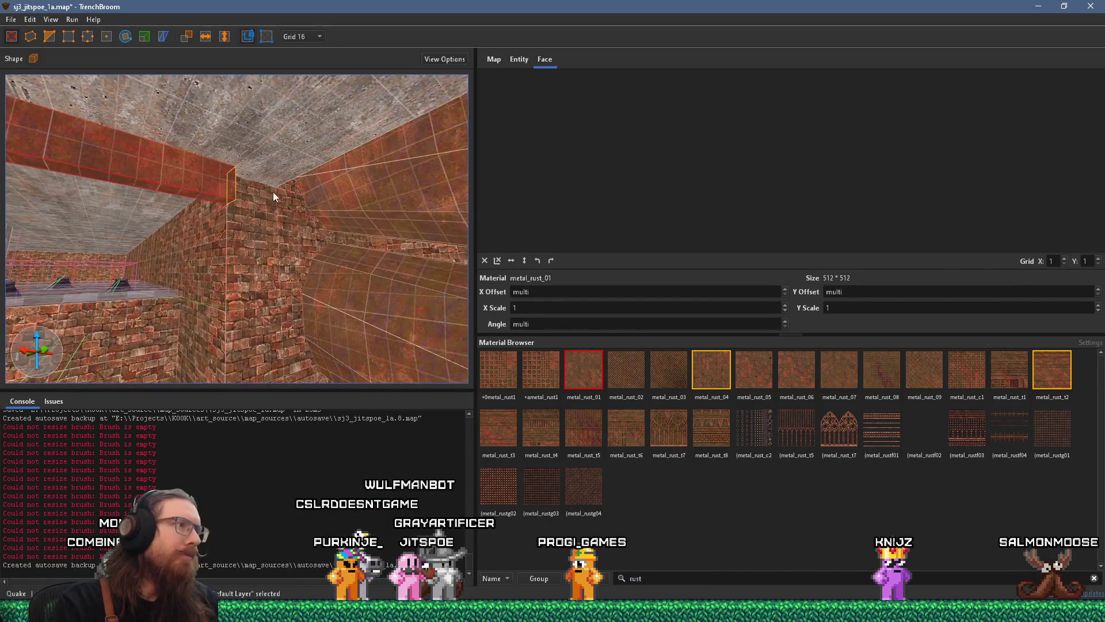
pyautogui.moveTo(313, 194)
pyautogui.mouseDown()
pyautogui.moveTo(116, 214)
pyautogui.moveTo(97, 227)
pyautogui.moveTo(229, 229)
pyautogui.moveTo(153, 250)
pyautogui.moveTo(299, 152)
pyautogui.moveTo(423, 171)
pyautogui.moveTo(410, 234)
pyautogui.mouseUp()
pyautogui.press('Escape')
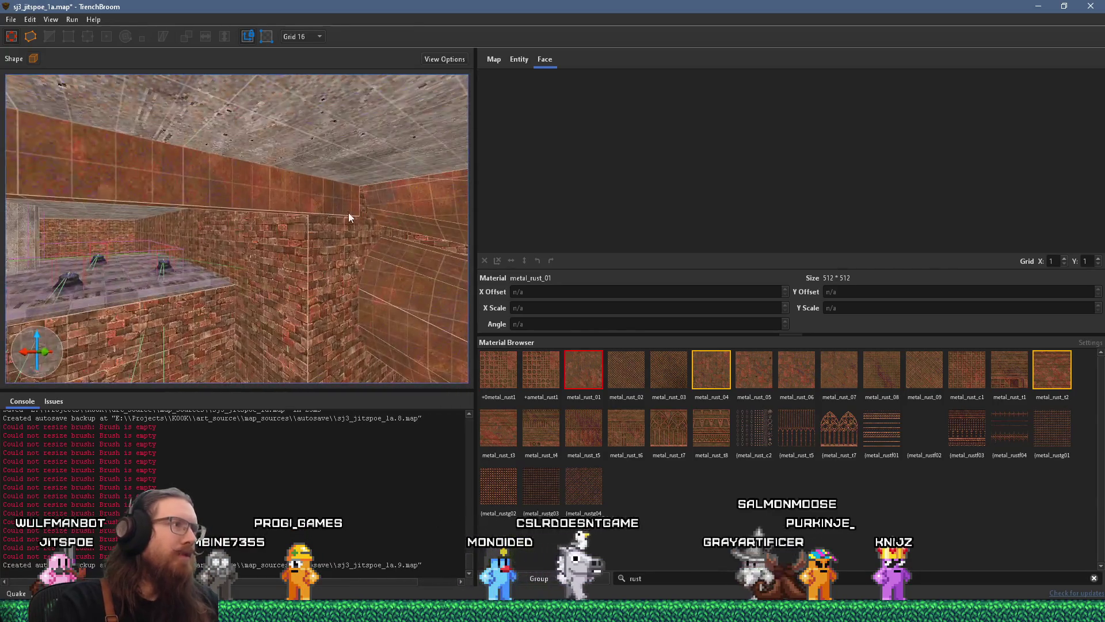
# Step: Shift the upper rust beam 16 units sideways in X and Y
pyautogui.click(310, 204)
pyautogui.moveTo(285, 205)
pyautogui.mouseDown()
pyautogui.moveTo(395, 184)
pyautogui.moveTo(337, 185)
pyautogui.mouseUp()
pyautogui.scroll(-5, 312, 190)
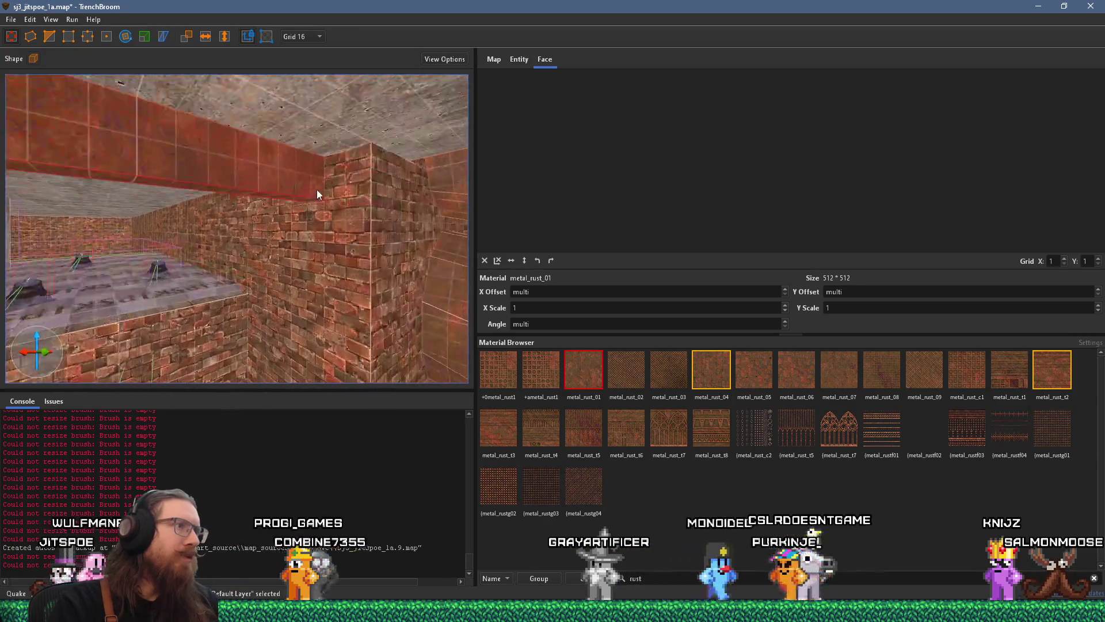
pyautogui.moveTo(150, 189)
pyautogui.mouseDown()
pyautogui.moveTo(296, 176)
pyautogui.moveTo(291, 194)
pyautogui.moveTo(440, 184)
pyautogui.mouseUp()
pyautogui.moveTo(365, 198)
pyautogui.mouseDown()
pyautogui.moveTo(71, 200)
pyautogui.moveTo(326, 194)
pyautogui.moveTo(171, 122)
pyautogui.moveTo(319, 187)
pyautogui.moveTo(250, 194)
pyautogui.moveTo(411, 226)
pyautogui.moveTo(44, 217)
pyautogui.moveTo(262, 245)
pyautogui.moveTo(215, 233)
pyautogui.mouseUp()
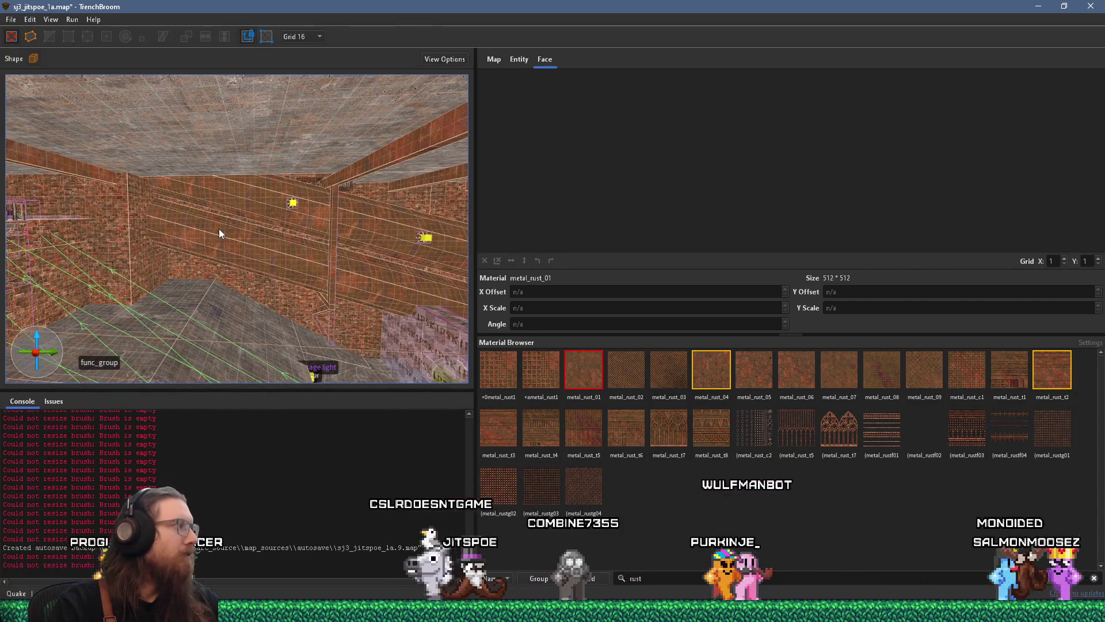
# Step: Save the map from the File menu
pyautogui.click(11, 19)
pyautogui.click(26, 74)
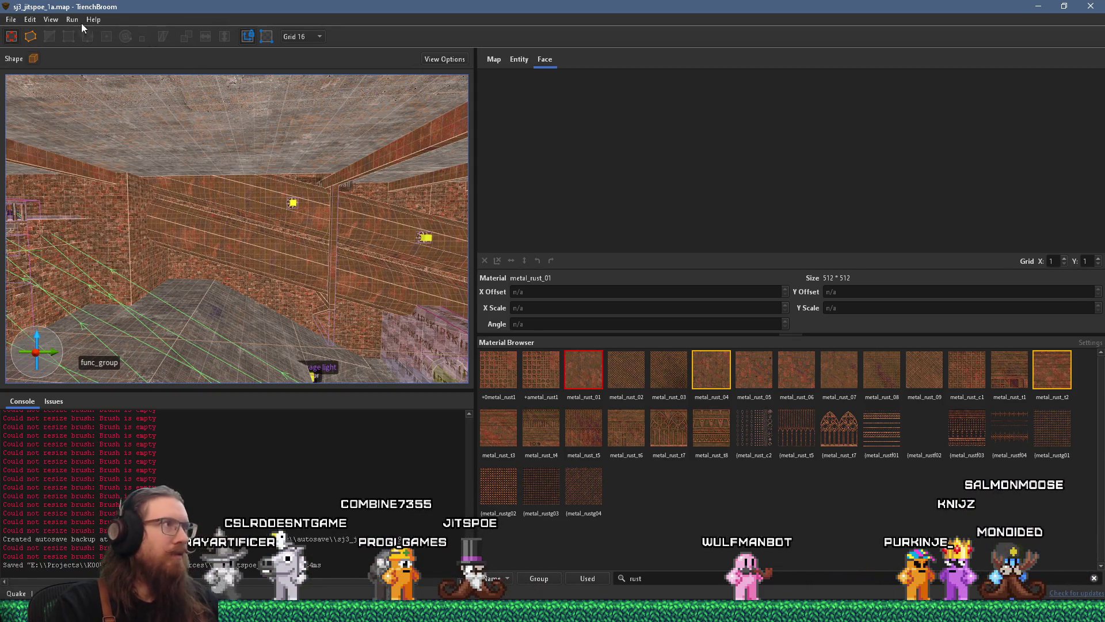
pyautogui.scroll(5, 323, 203)
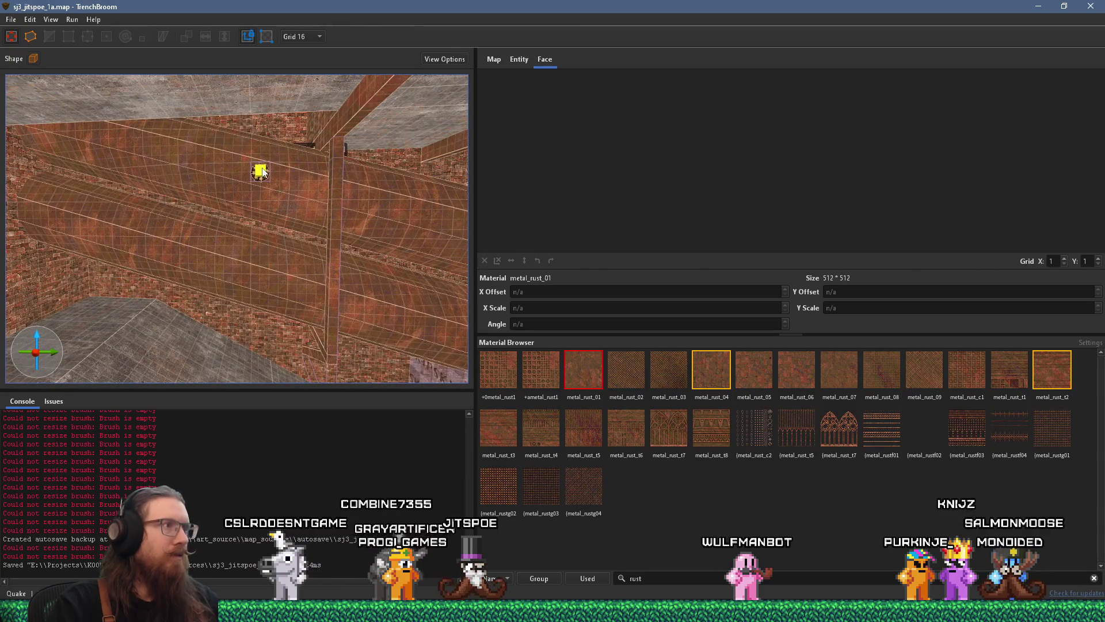
# Step: Compare the Entity properties of the pipe_light spotlights, one at light 1200 with _falloff 32
pyautogui.click(260, 171)
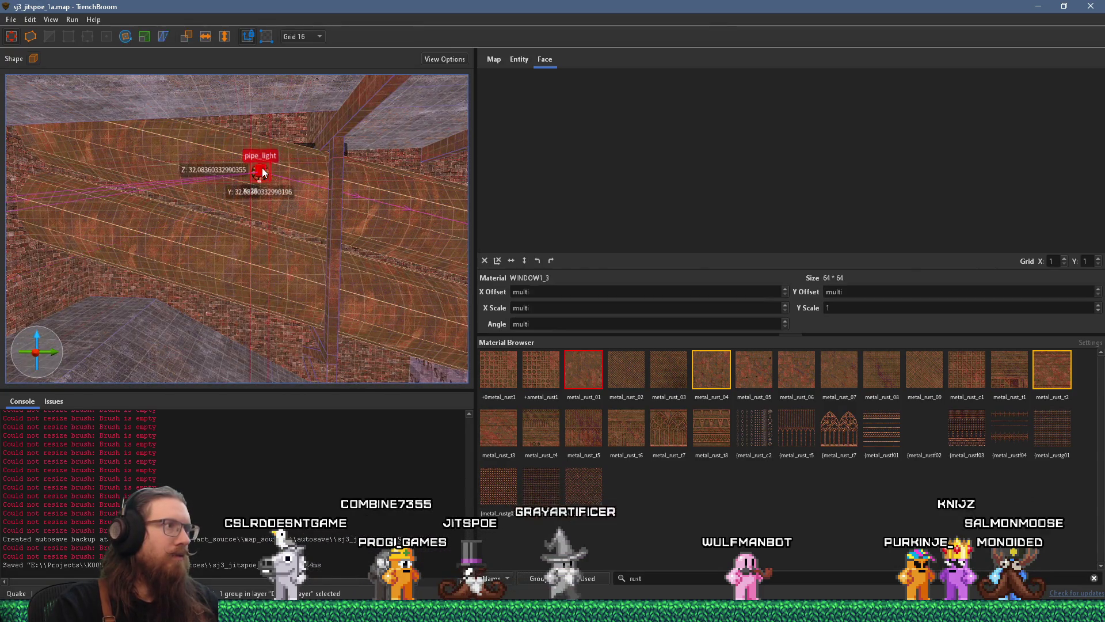
pyautogui.click(520, 59)
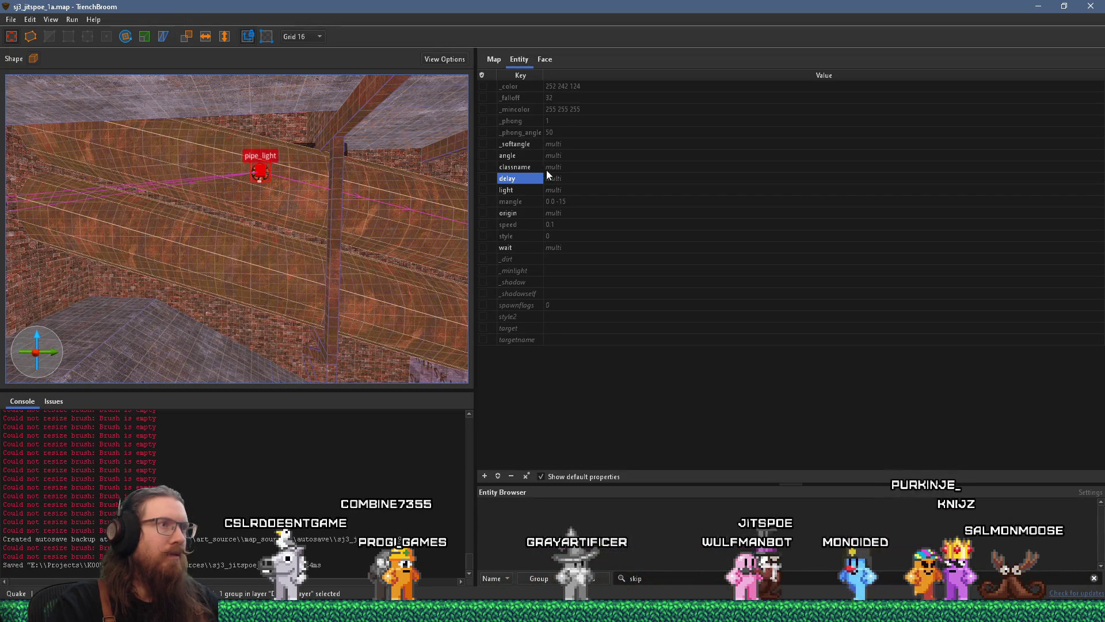
pyautogui.scroll(5, 268, 195)
pyautogui.scroll(4, 161, 196)
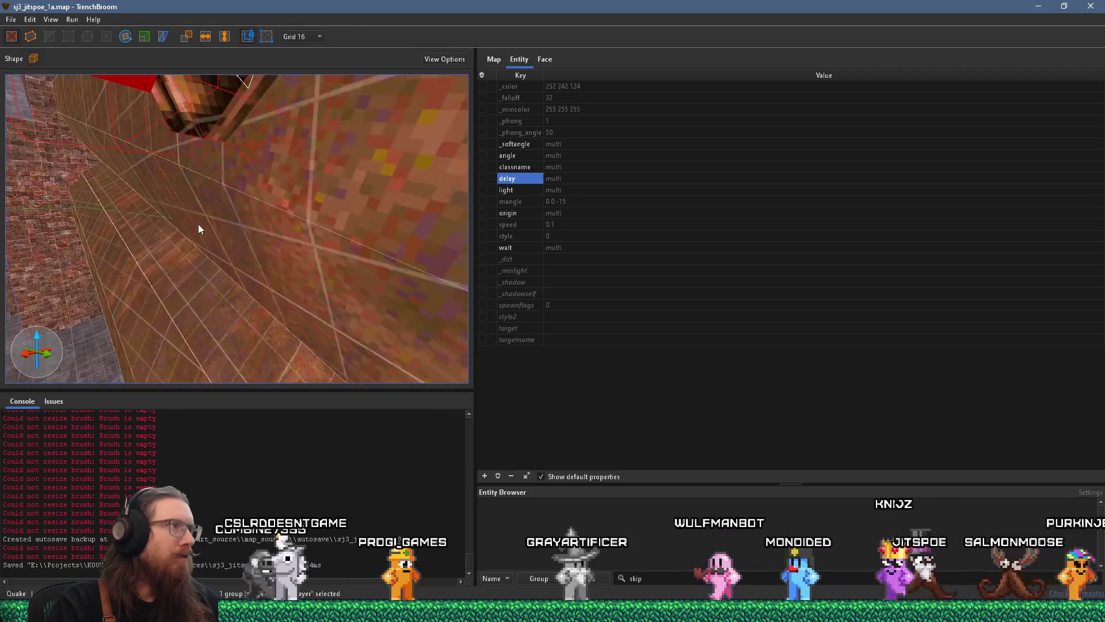
pyautogui.press('Escape')
pyautogui.click(160, 198)
pyautogui.press('Escape')
pyautogui.click(155, 172)
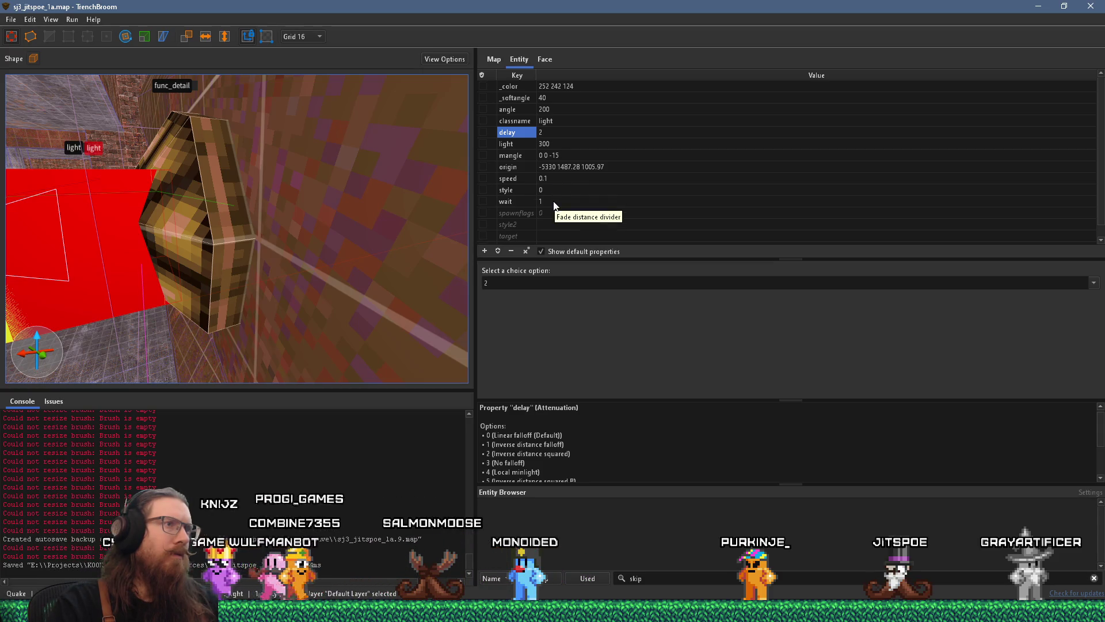
pyautogui.scroll(-3, 278, 224)
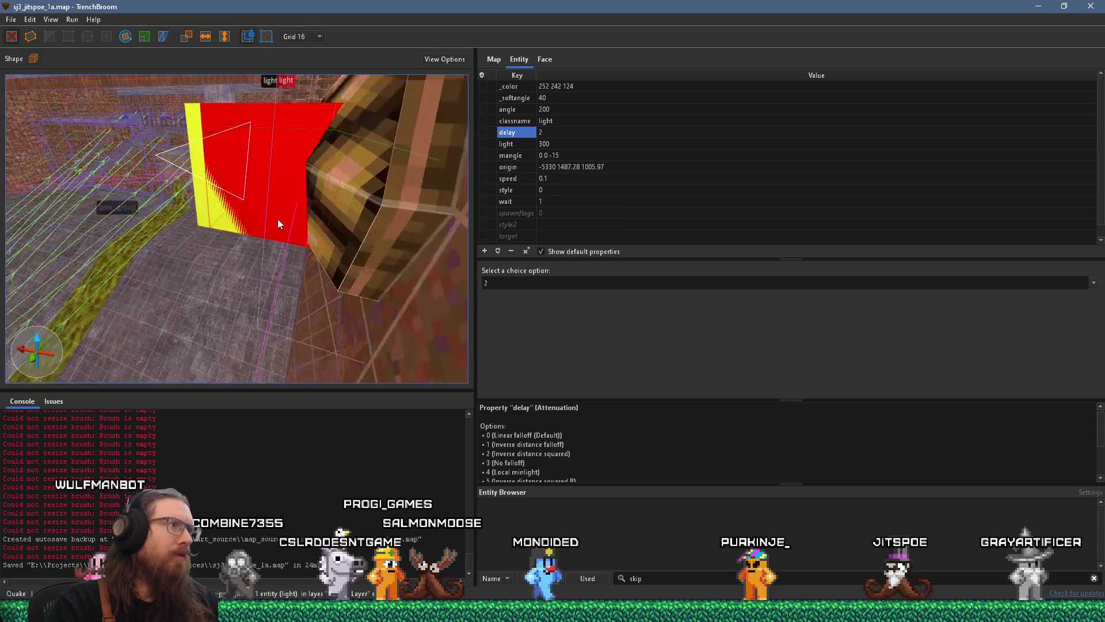
pyautogui.click(190, 142)
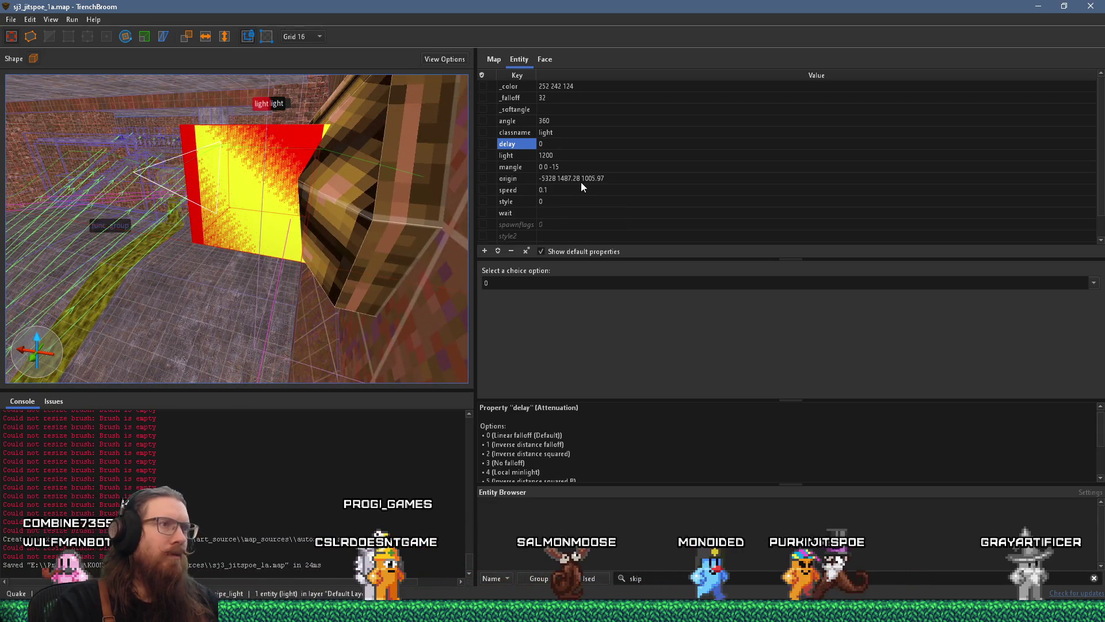
pyautogui.moveTo(292, 184)
pyautogui.mouseDown()
pyautogui.moveTo(335, 217)
pyautogui.moveTo(322, 218)
pyautogui.mouseUp()
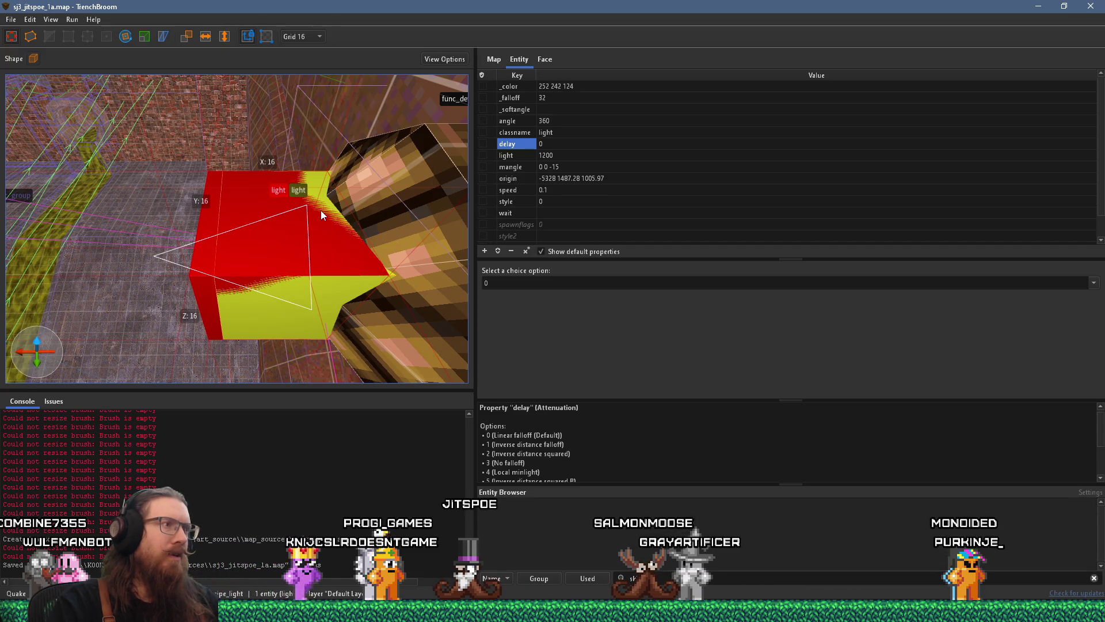
pyautogui.press('Escape')
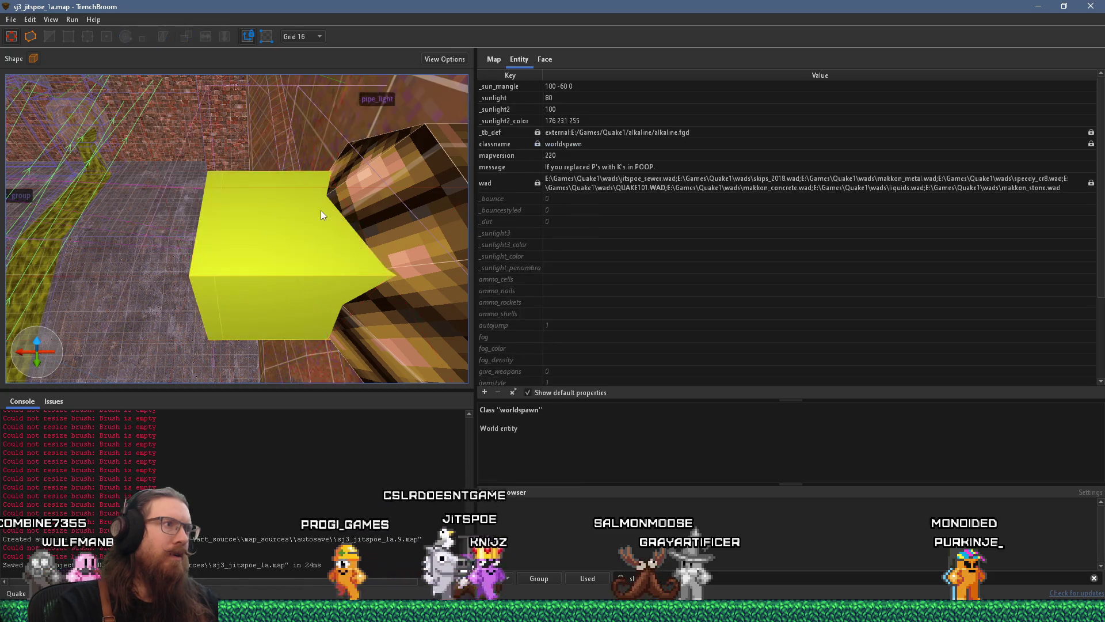
# Step: Fly through the level to the light fixture beside the pipes
pyautogui.press('w')
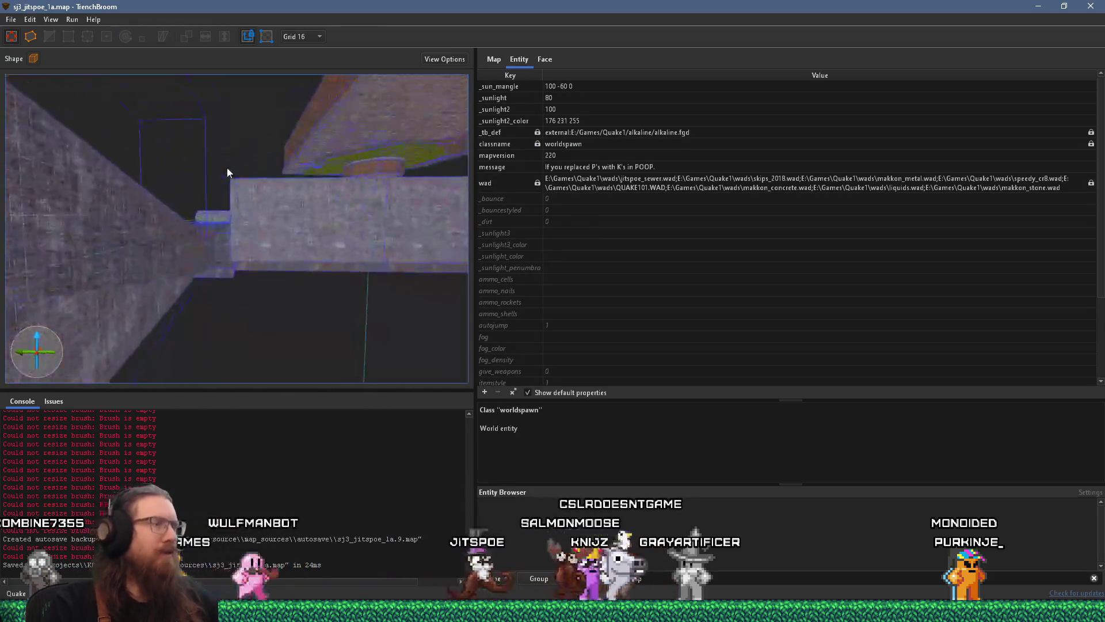
pyautogui.press('w')
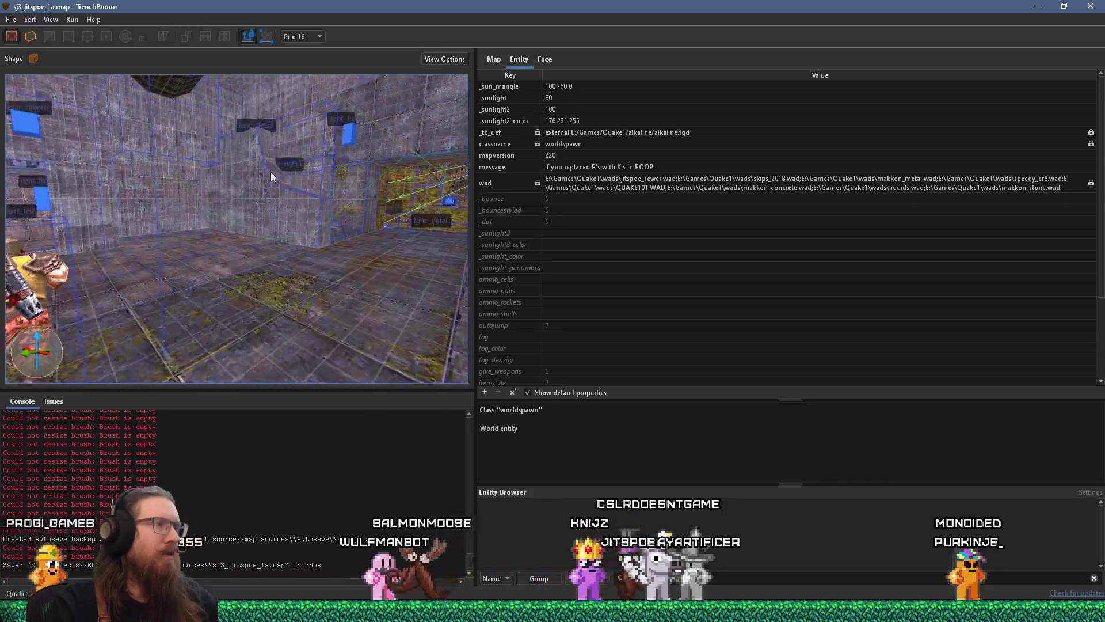
pyautogui.press('w')
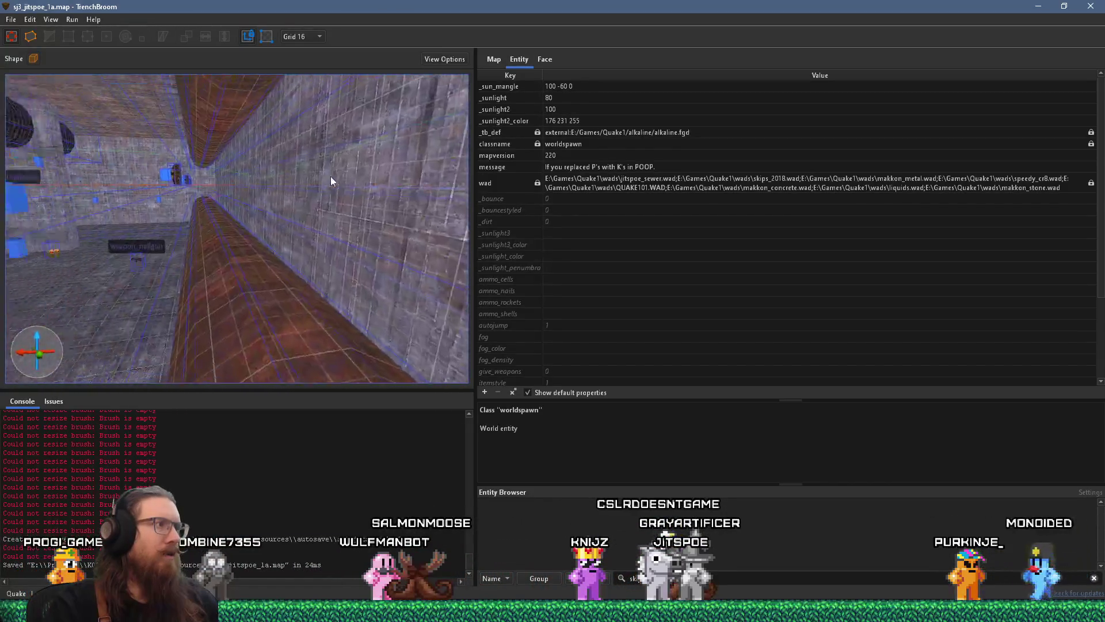
pyautogui.press('w')
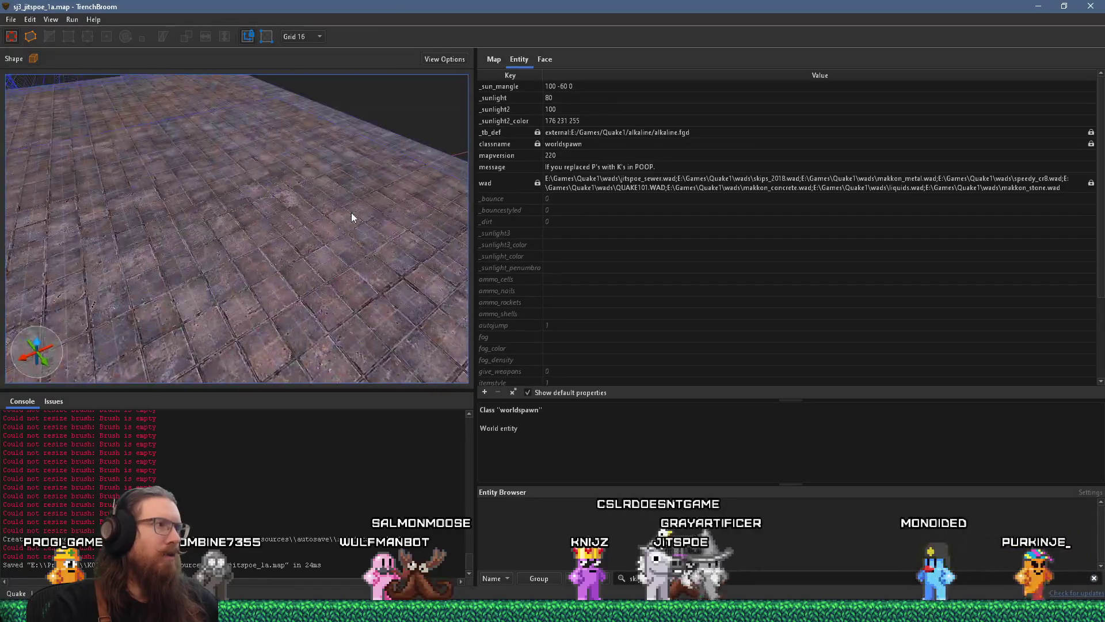
pyautogui.press('w')
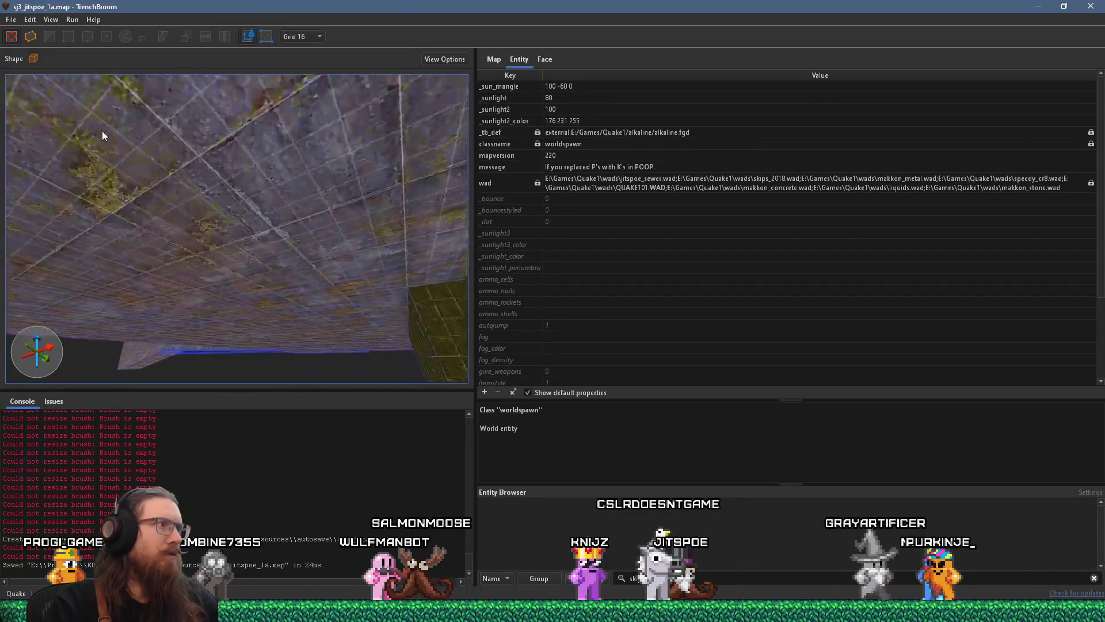
pyautogui.press('w')
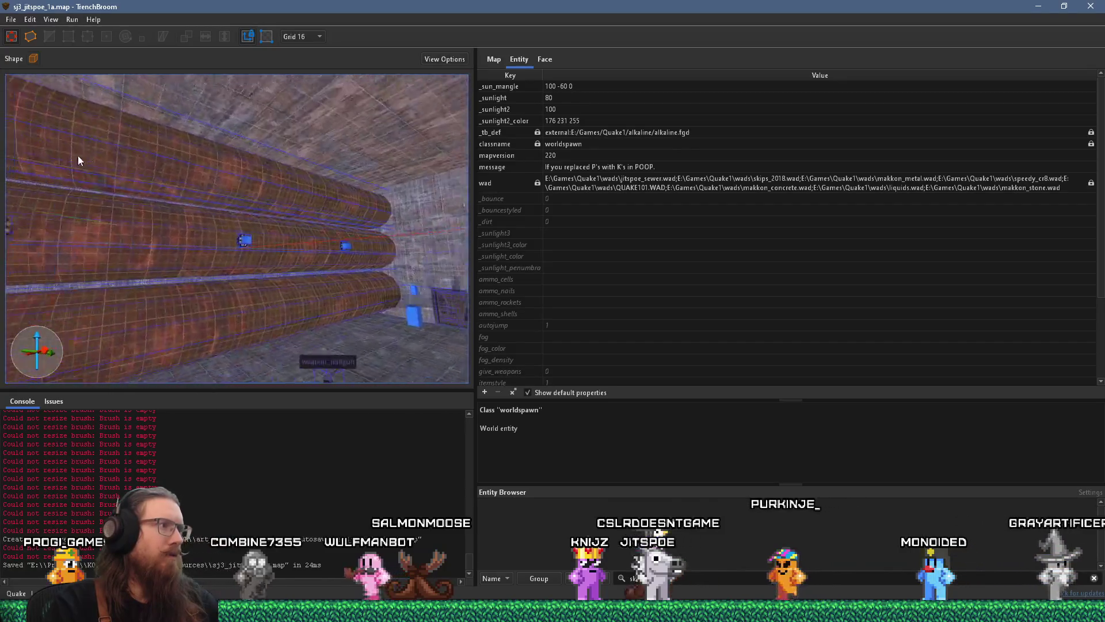
pyautogui.press('w')
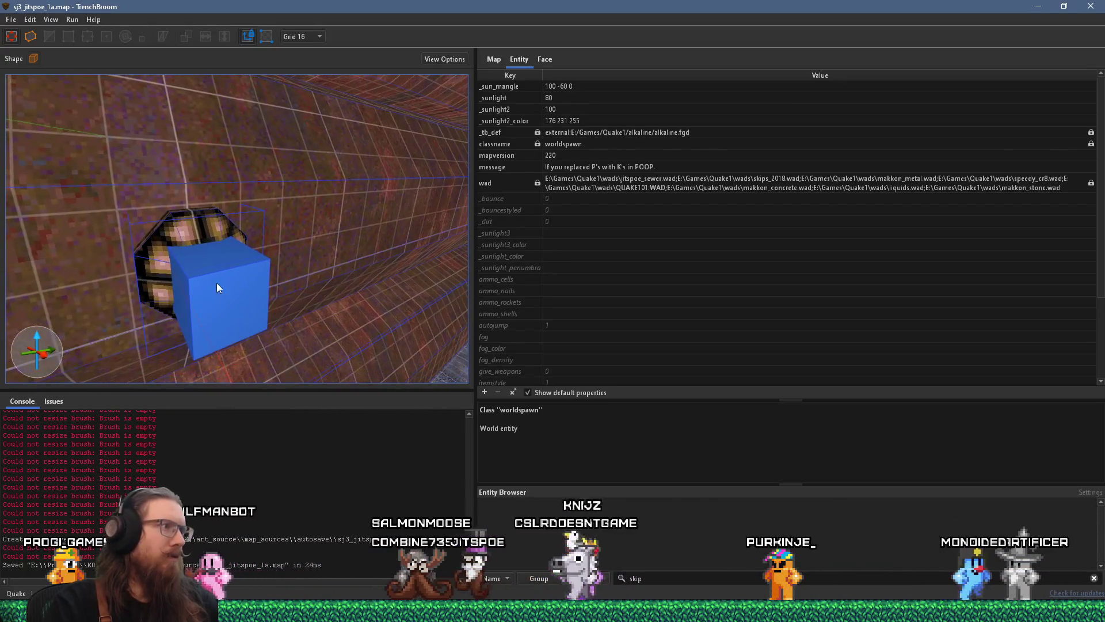
# Step: Select the spotlight light entity inside the pipe fixture
pyautogui.click(217, 283)
pyautogui.press('Escape')
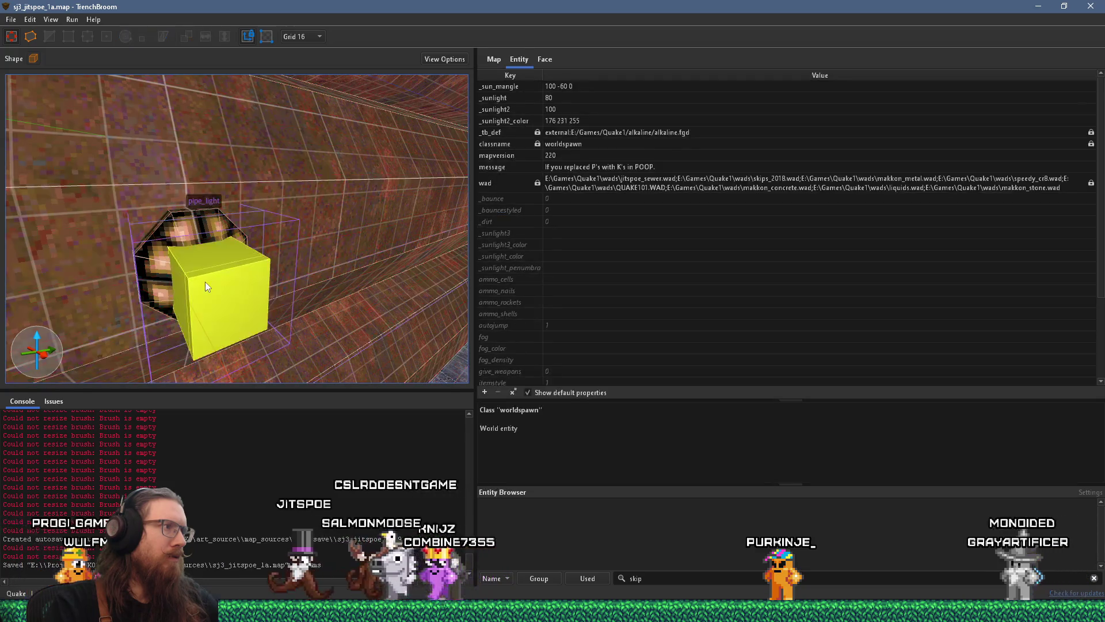
pyautogui.click(289, 253)
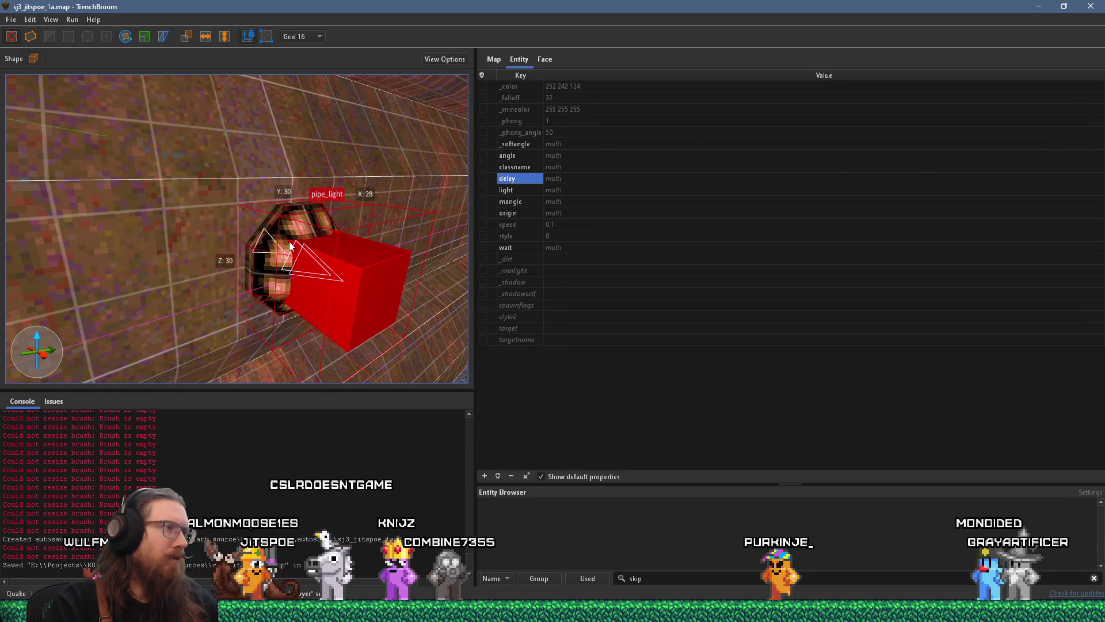
pyautogui.press('Escape')
pyautogui.click(374, 274)
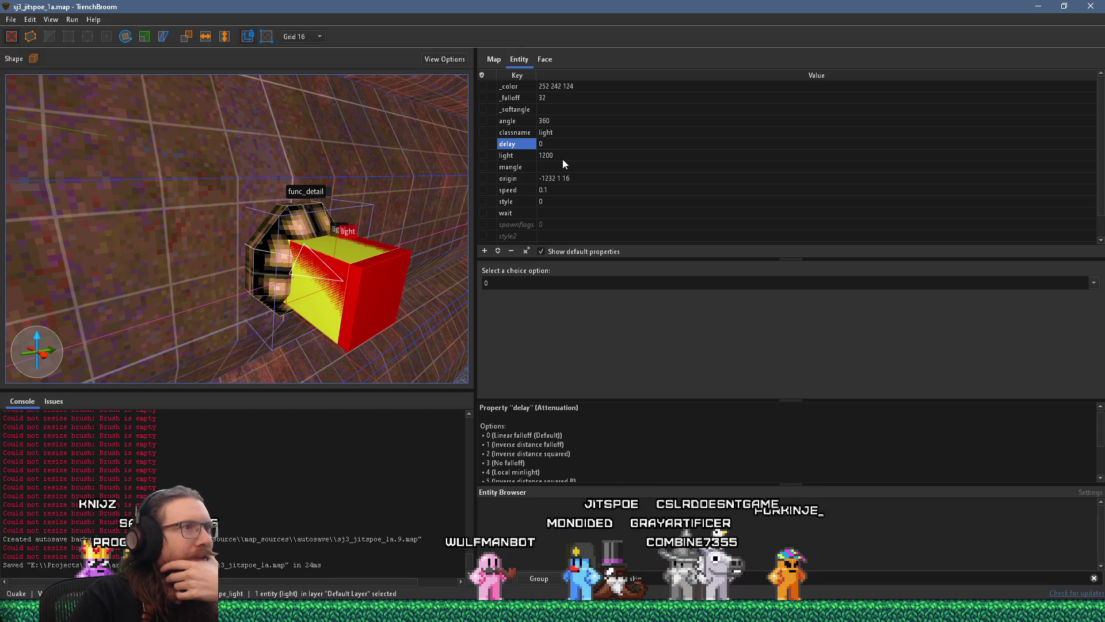
pyautogui.moveTo(462, 163)
pyautogui.mouseDown()
pyautogui.moveTo(299, 186)
pyautogui.moveTo(310, 180)
pyautogui.mouseUp()
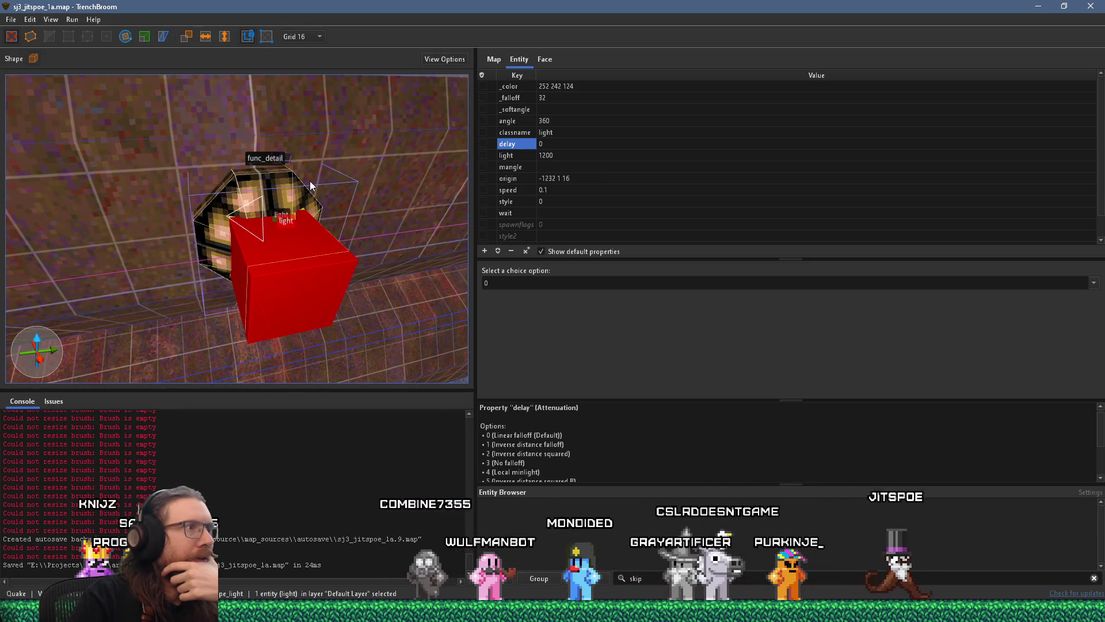
pyautogui.moveTo(434, 191); pyautogui.dragTo(388, 217)
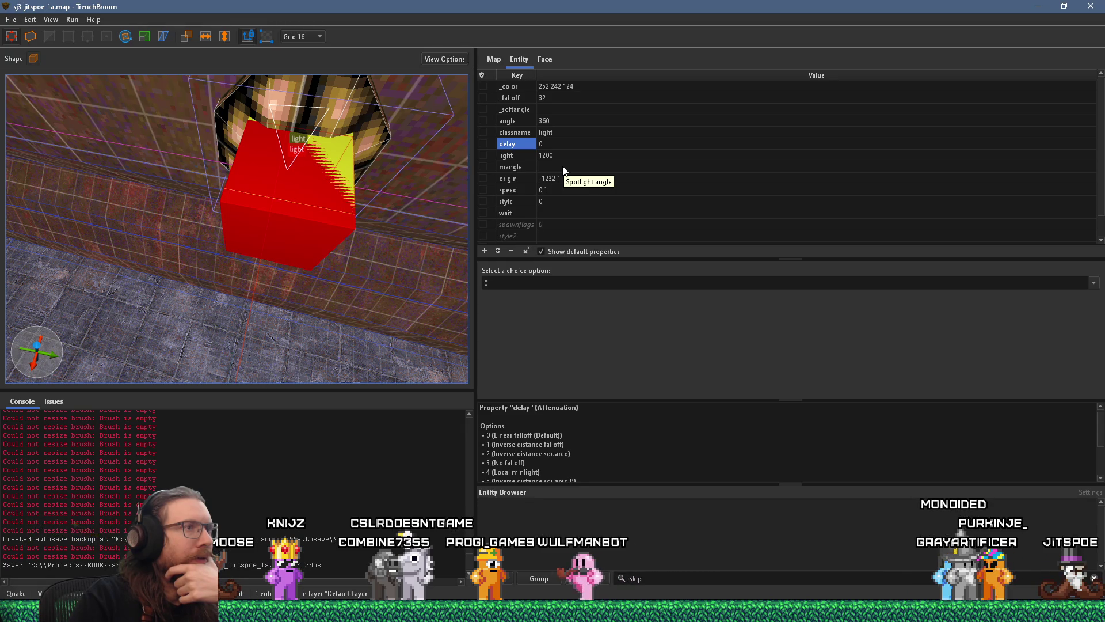
pyautogui.scroll(3, 383, 167)
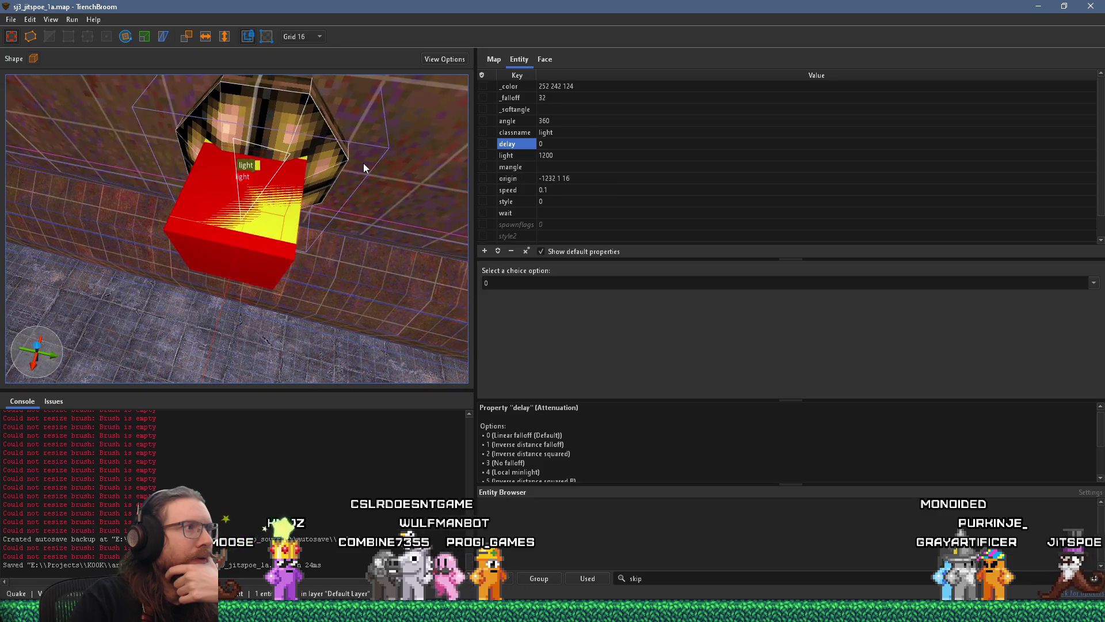
pyautogui.click(306, 161)
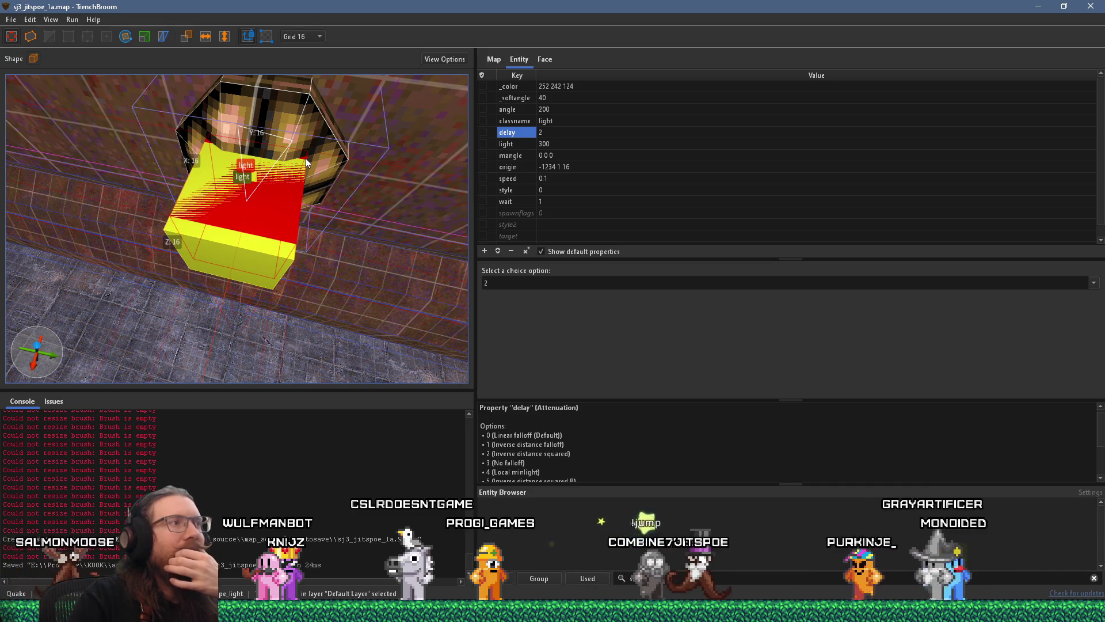
pyautogui.click(269, 249)
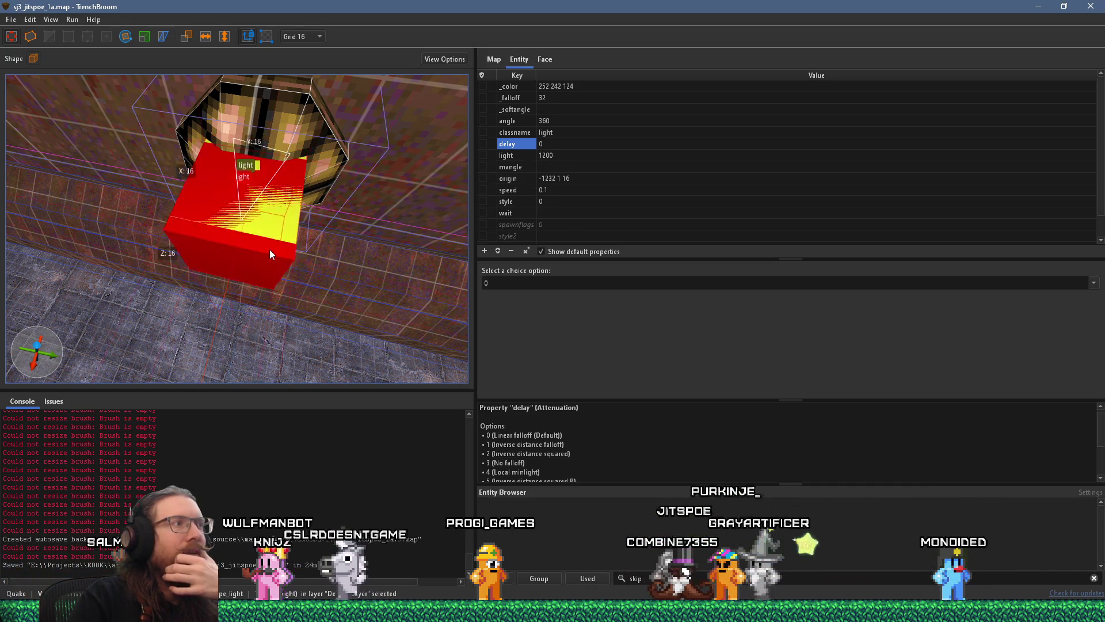
# Step: Set the spotlight's mangle to 180 0 0
pyautogui.click(555, 168)
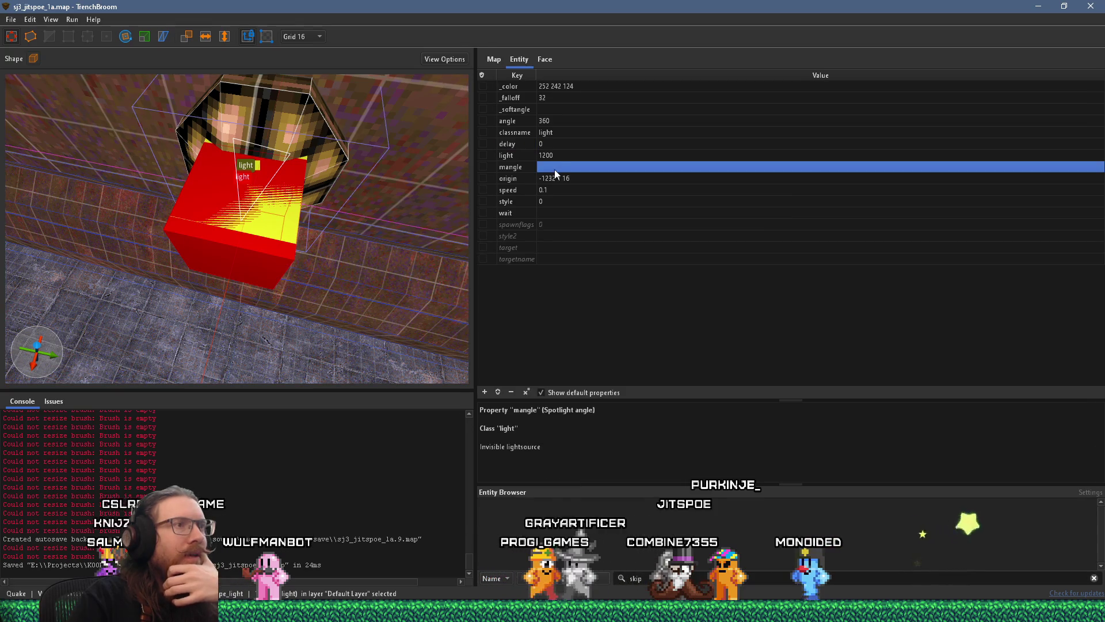
pyautogui.click(555, 167)
pyautogui.press('Escape')
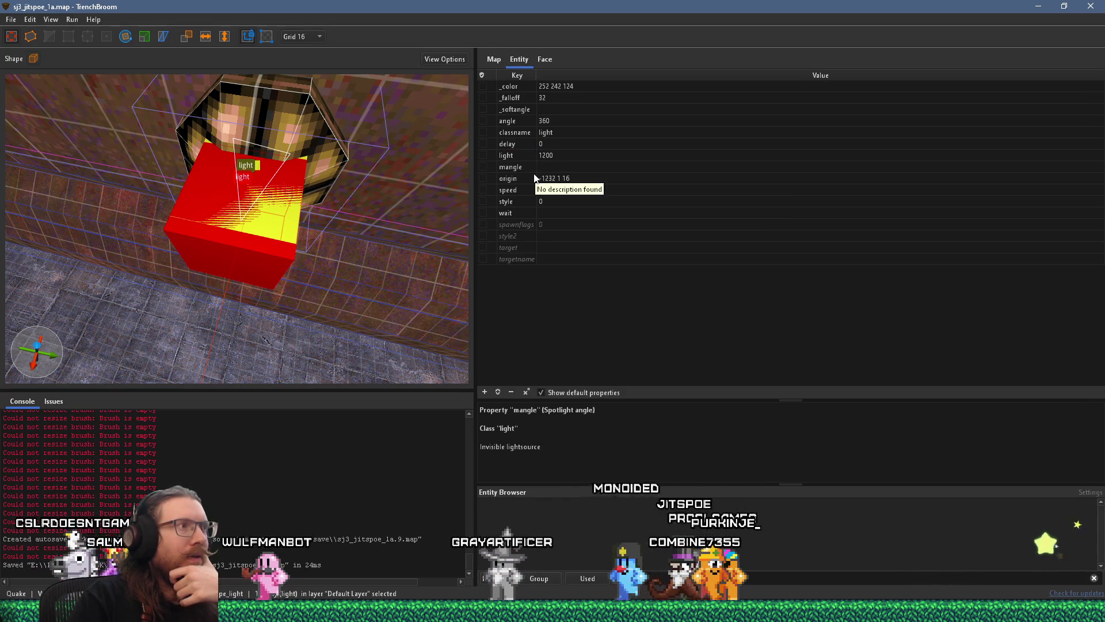
pyautogui.write('180 0 0')
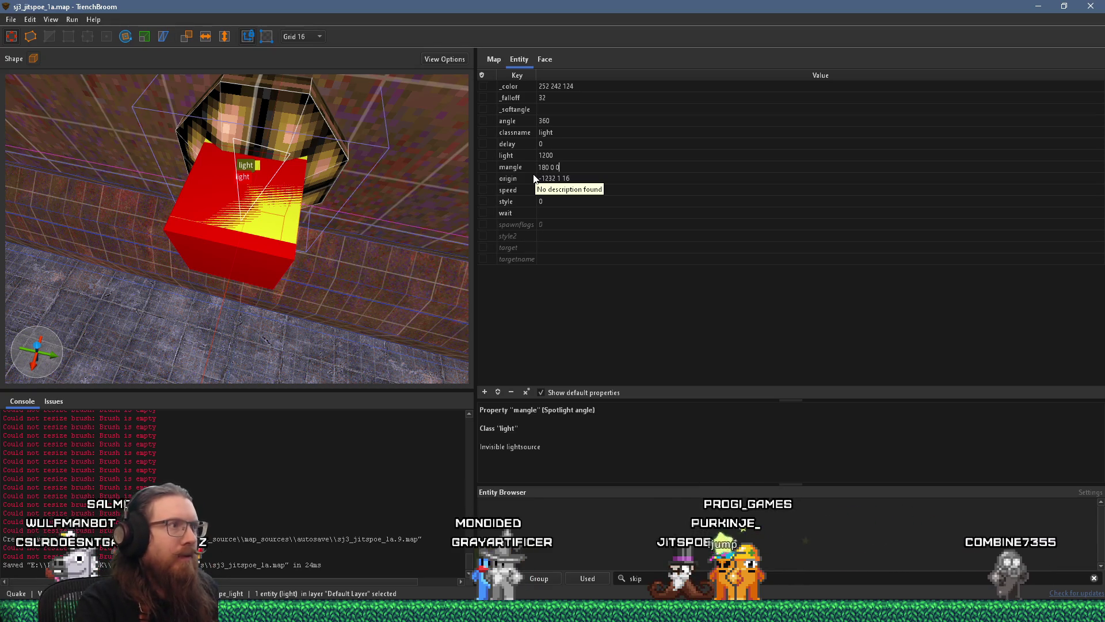
pyautogui.press('Return')
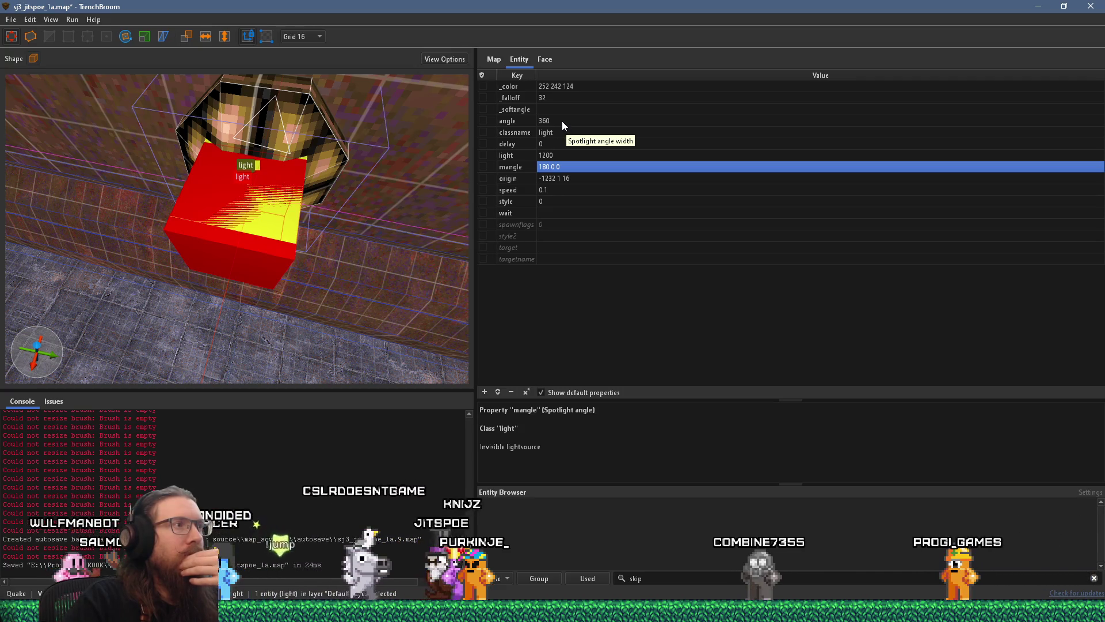
# Step: Remove the _softangle property from the pipe spotlight
pyautogui.moveTo(305, 199); pyautogui.dragTo(307, 199)
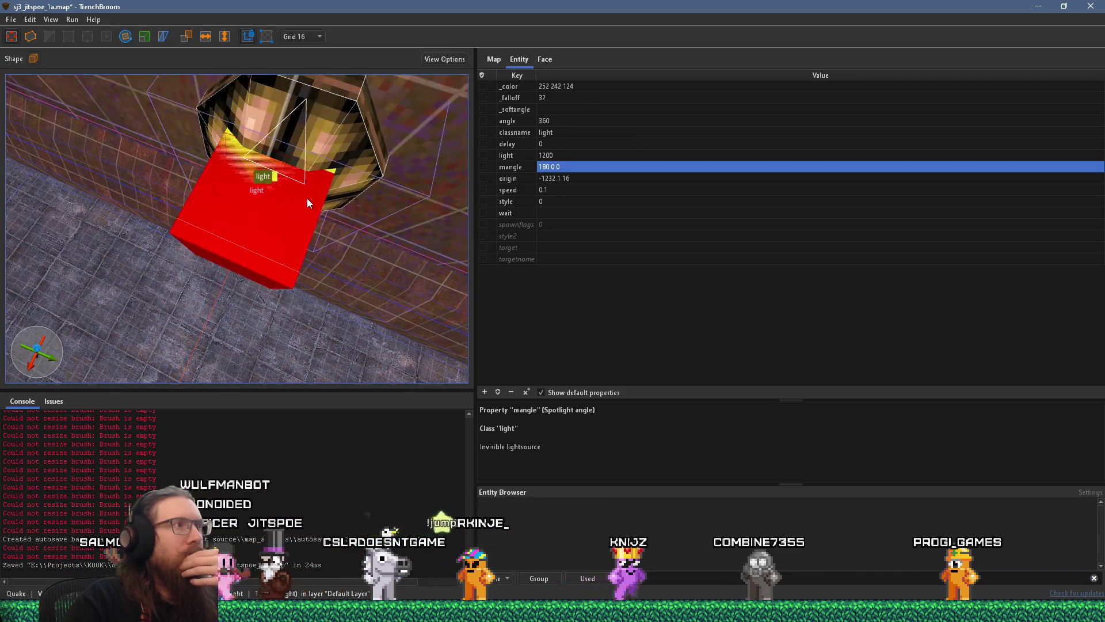
pyautogui.scroll(-5, 307, 196)
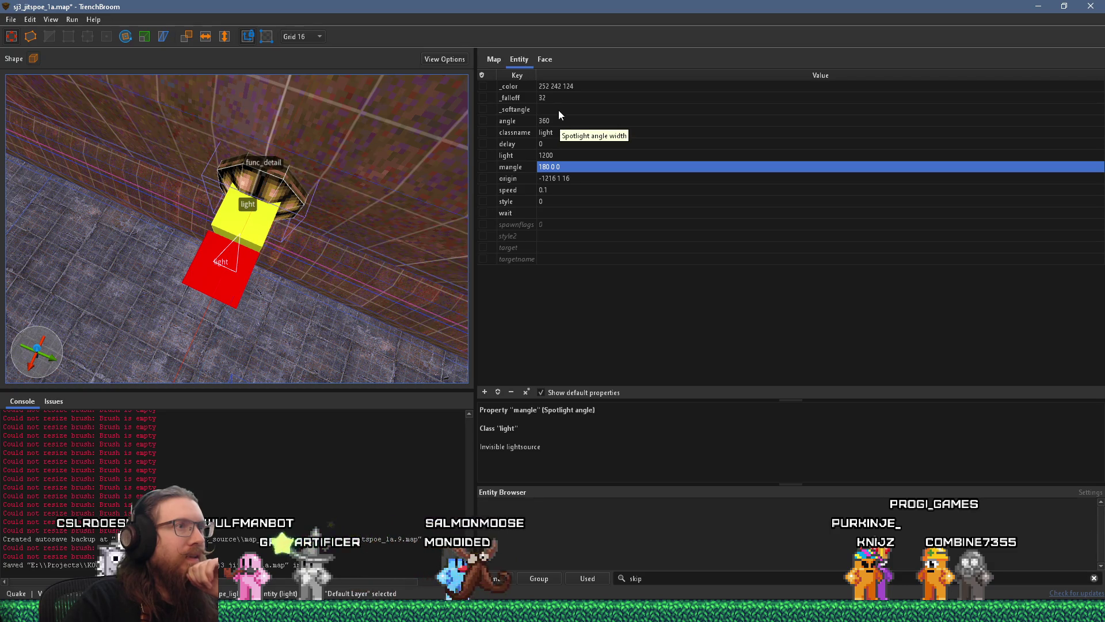
pyautogui.click(559, 110)
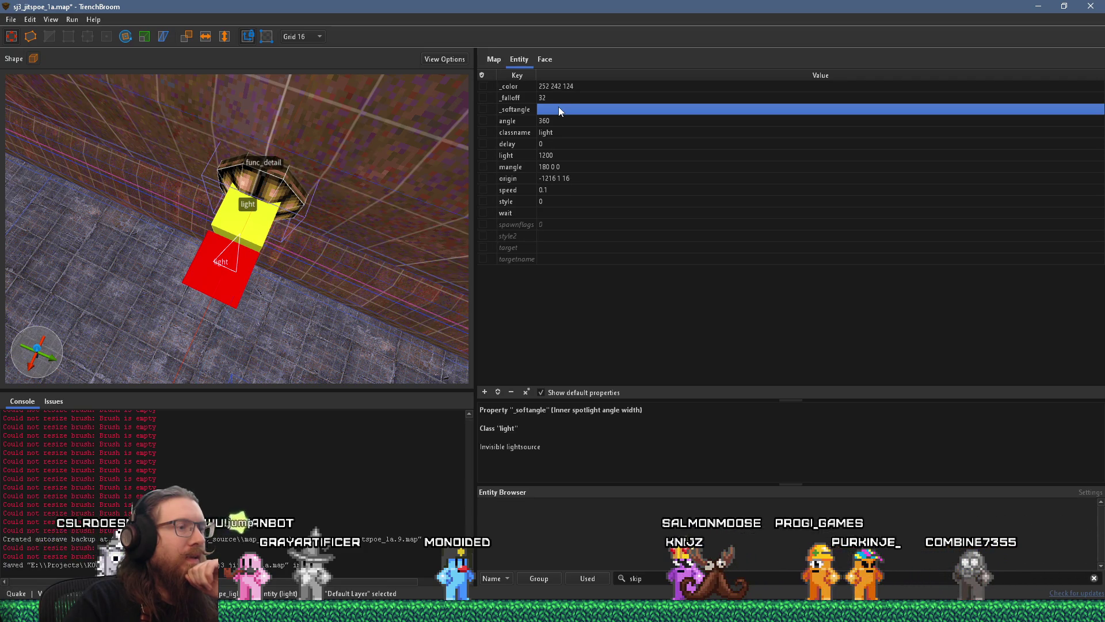
pyautogui.click(518, 111)
pyautogui.click(510, 391)
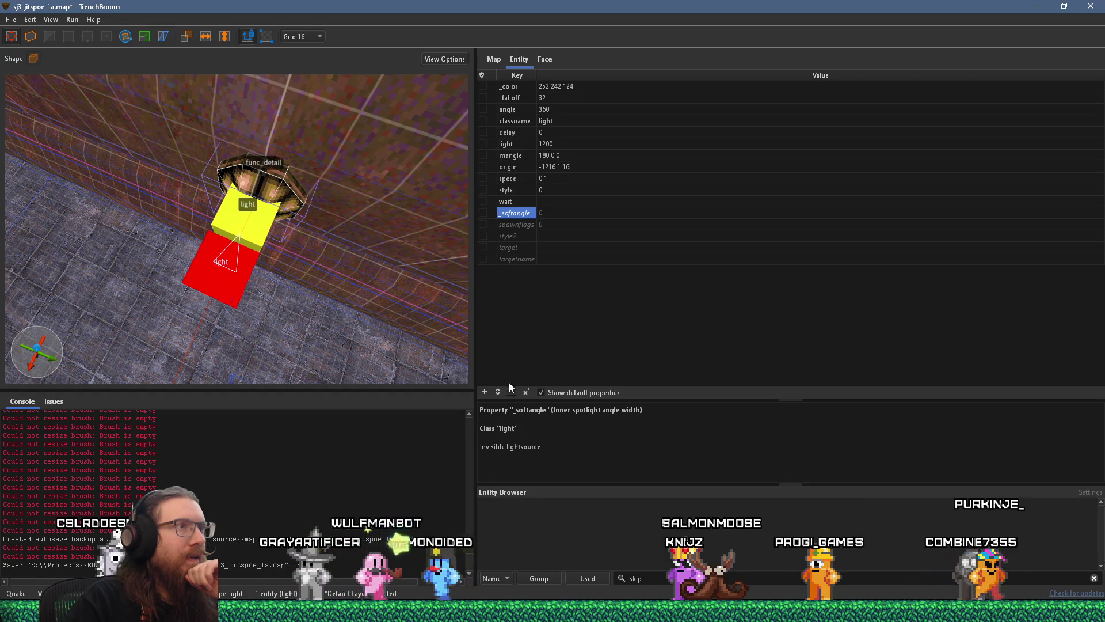
# Step: Change the spotlight angle width from 360 to 15
pyautogui.click(558, 109)
pyautogui.click(562, 109)
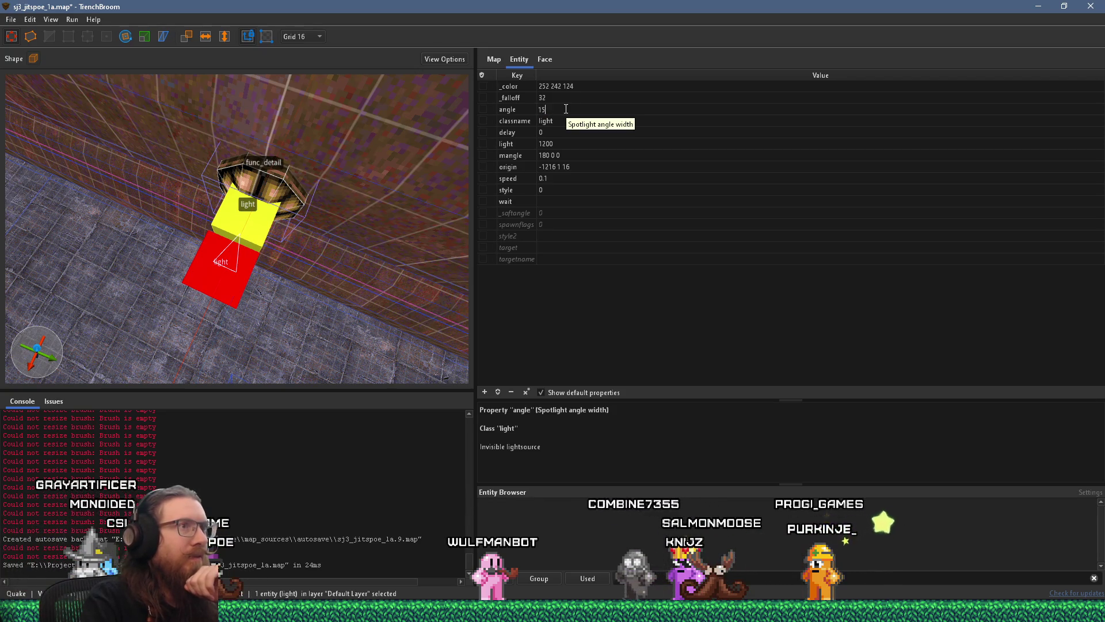
pyautogui.press('Return')
pyautogui.click(13, 21)
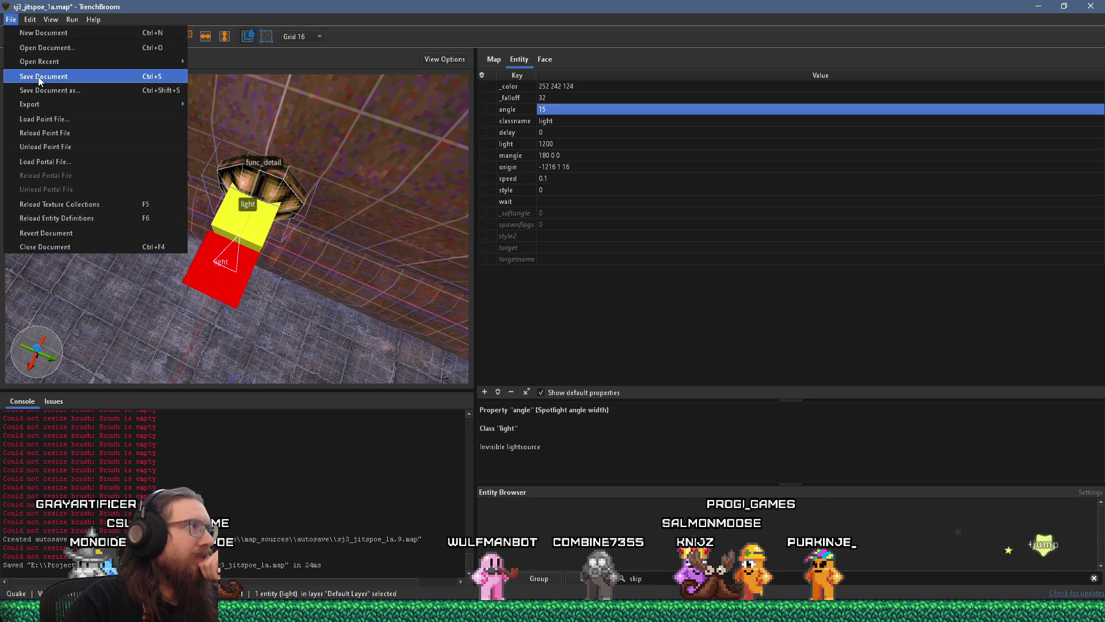
# Step: Save the map and start a compile with the alkaline dev profile
pyautogui.click(29, 74)
pyautogui.click(82, 32)
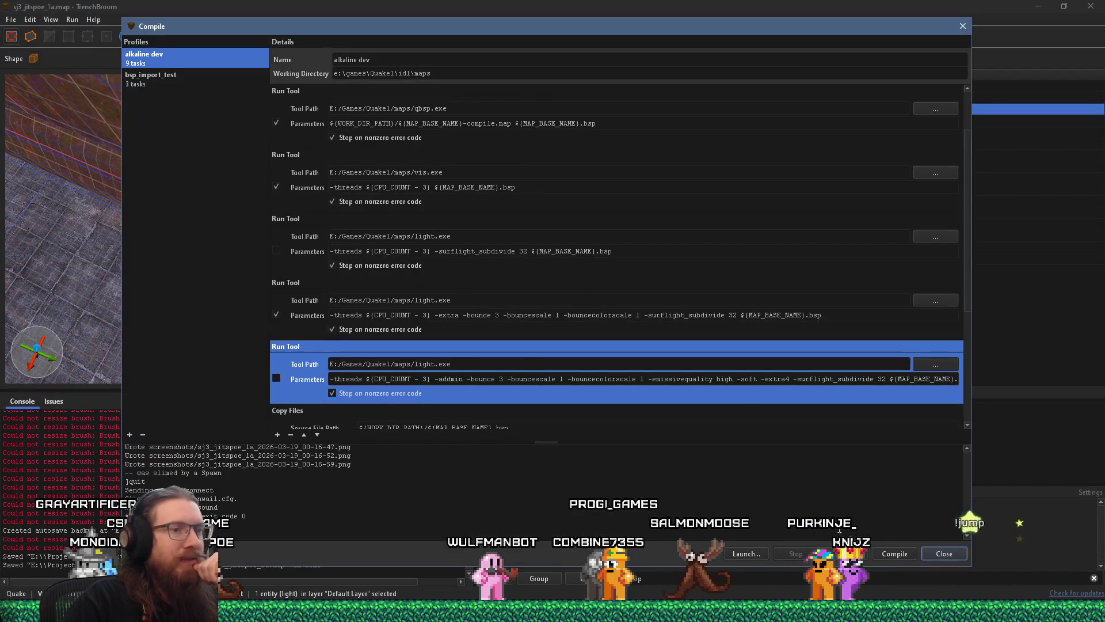
pyautogui.click(885, 555)
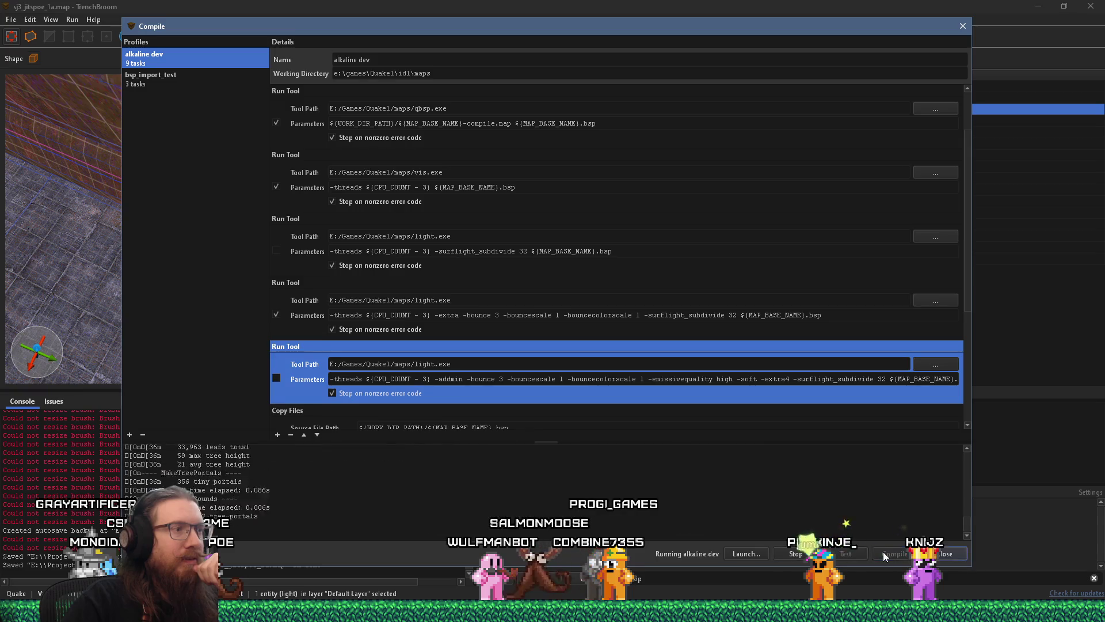
pyautogui.moveTo(397, 27); pyautogui.dragTo(978, 102)
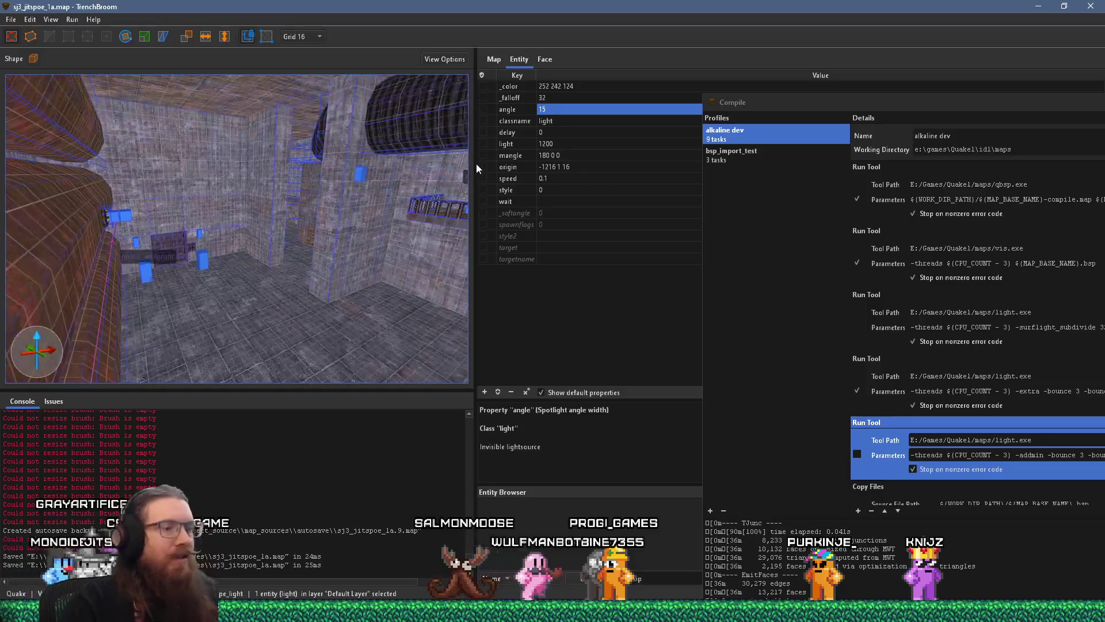
# Step: Fly into the beamed-ceiling room and locate the slime brush
pyautogui.press('w')
pyautogui.press('s')
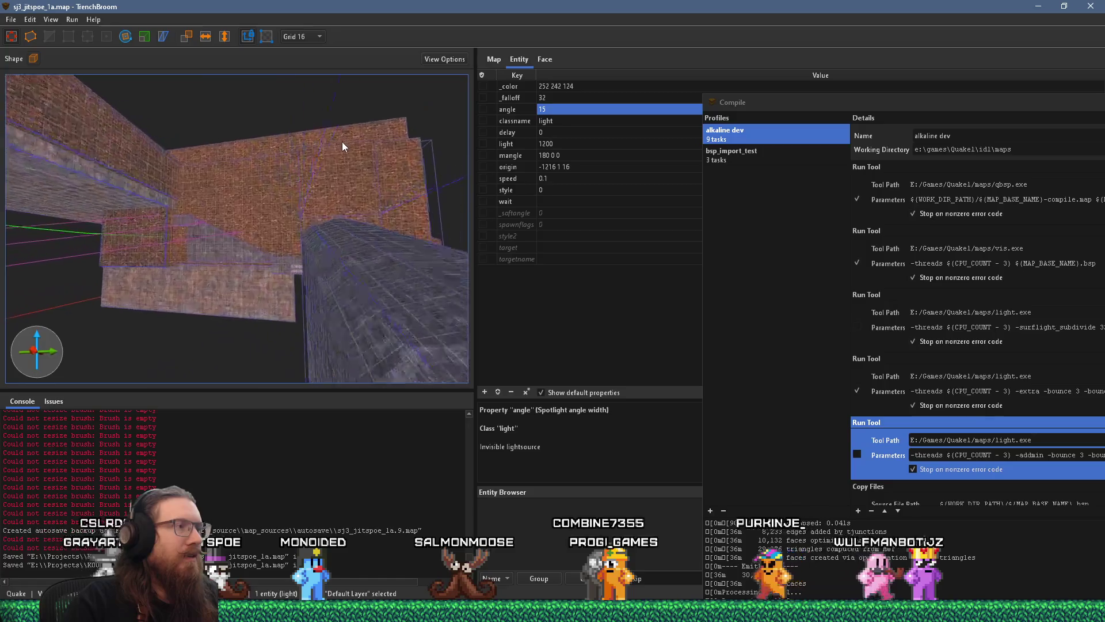
pyautogui.press('w')
pyautogui.scroll(-5, 276, 152)
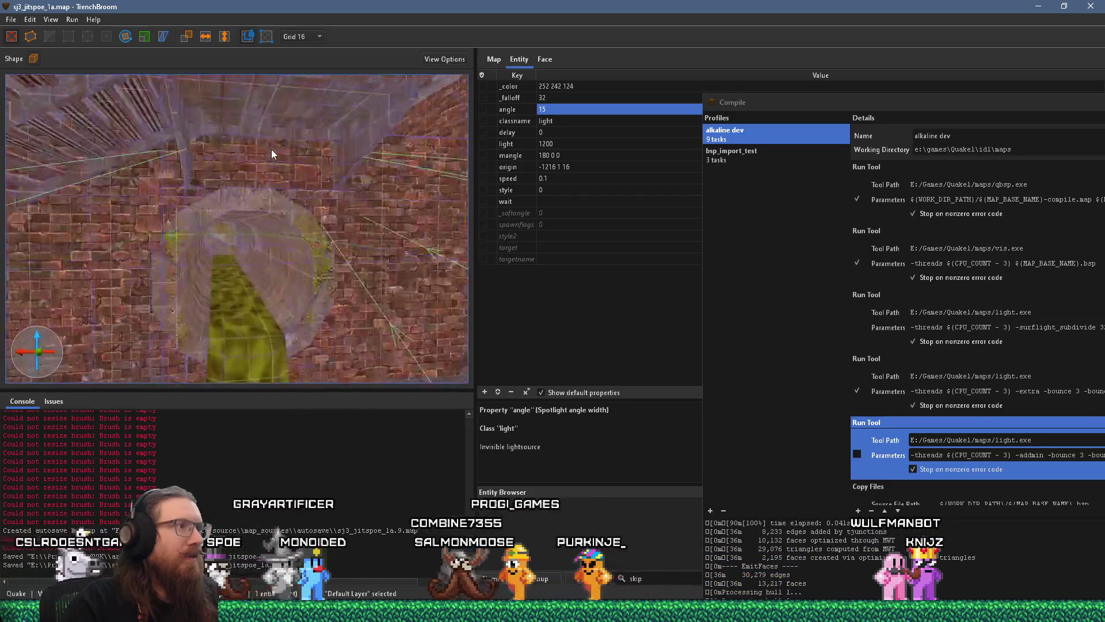
pyautogui.scroll(-5, 276, 202)
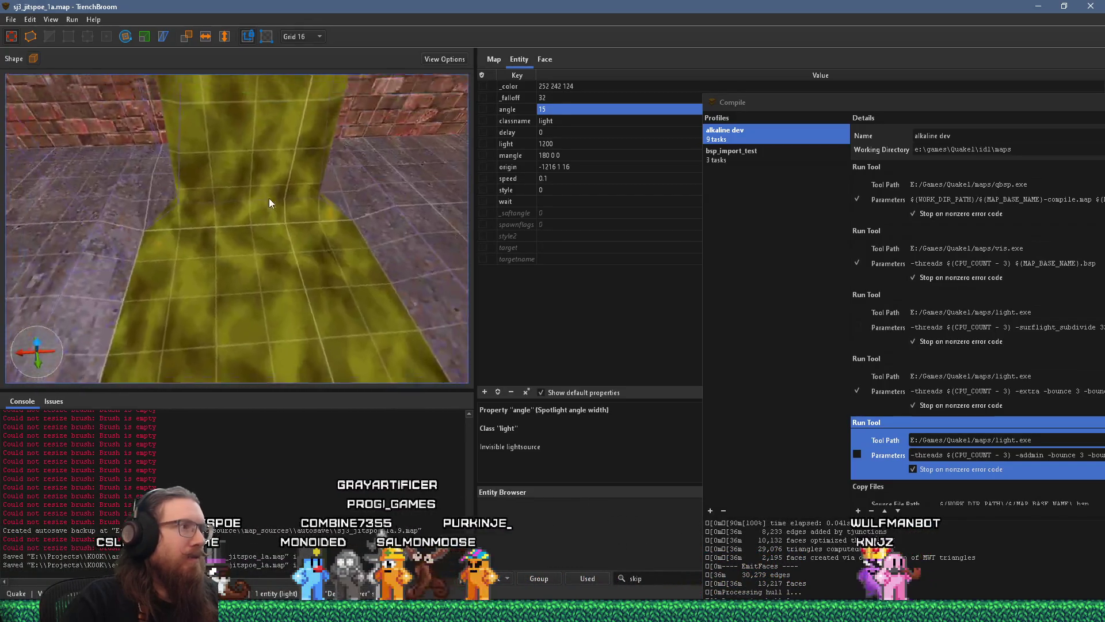
pyautogui.press('Escape')
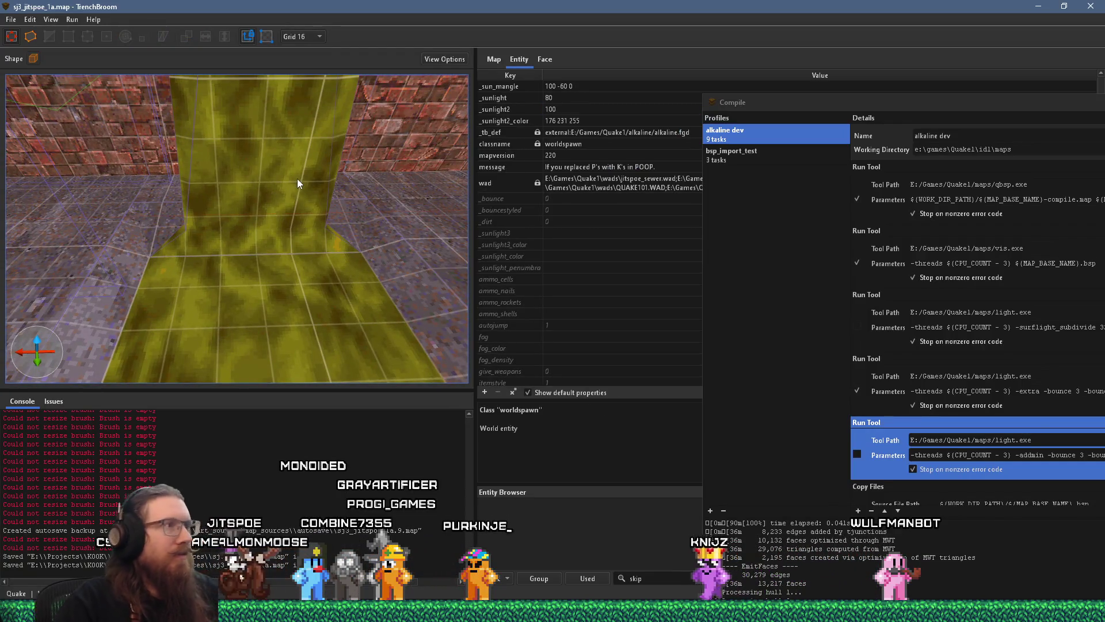
pyautogui.click(292, 178)
pyautogui.scroll(2, 276, 178)
pyautogui.scroll(-10, 275, 175)
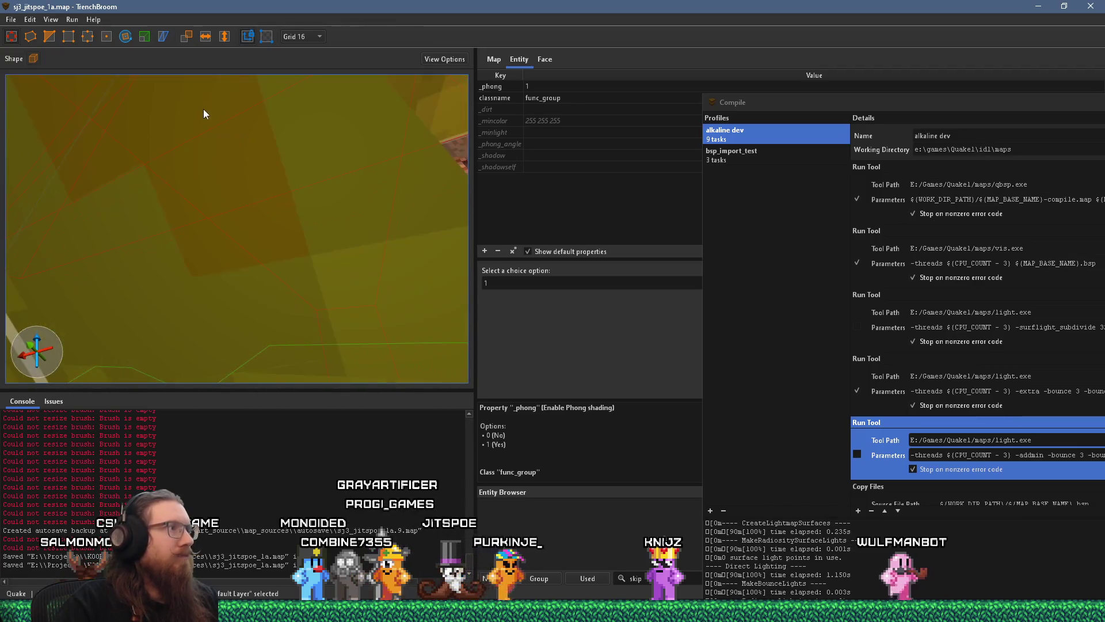
pyautogui.scroll(10, 209, 126)
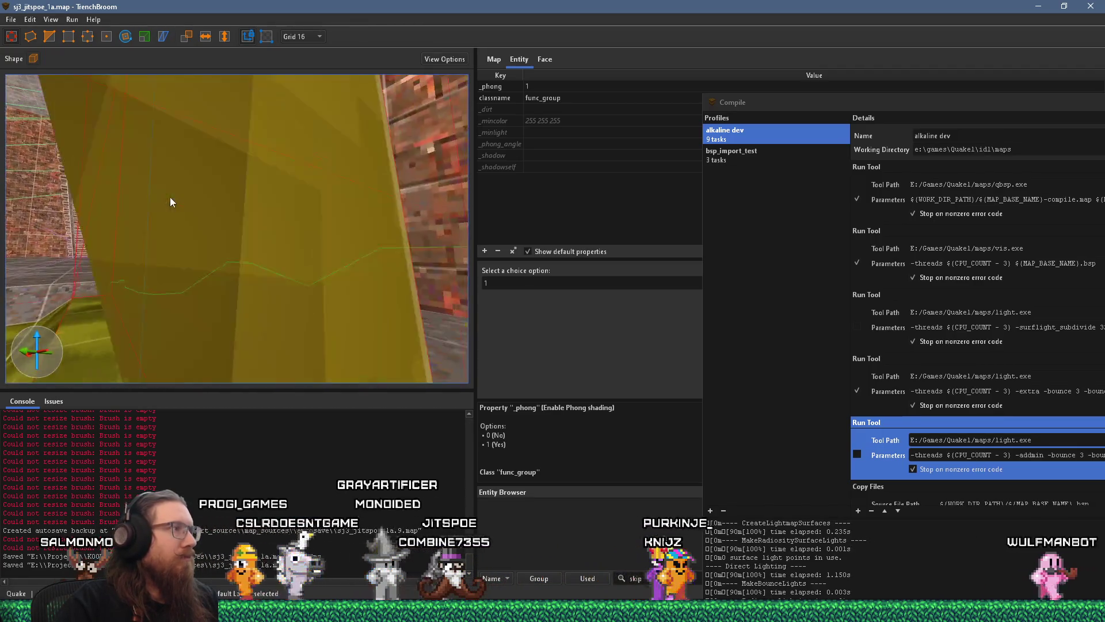
pyautogui.scroll(10, 171, 195)
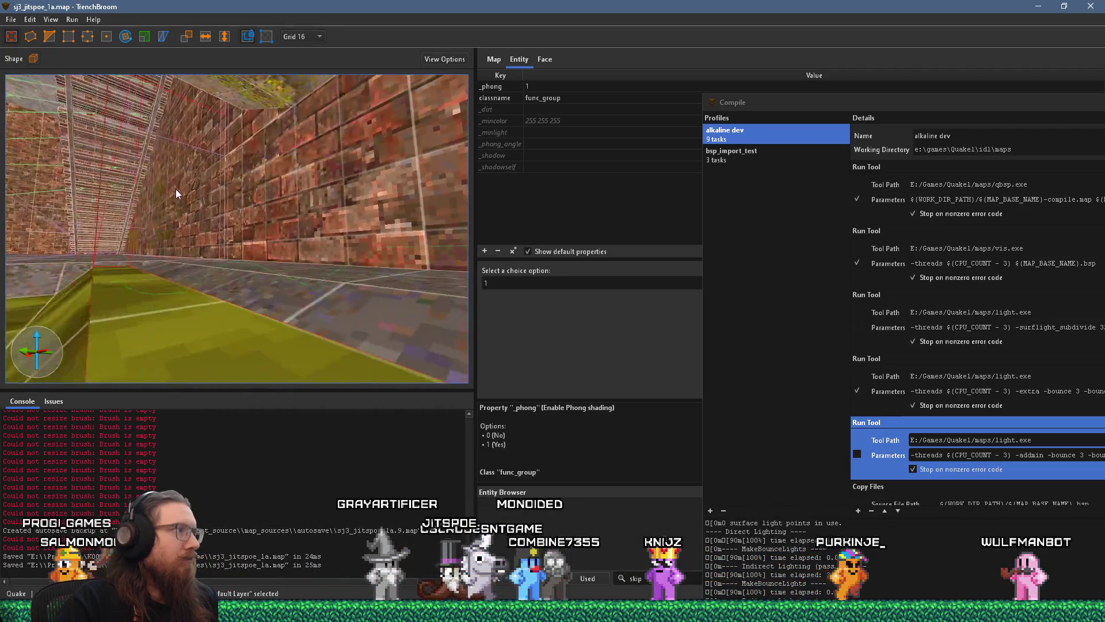
pyautogui.scroll(5, 175, 188)
pyautogui.press('Escape')
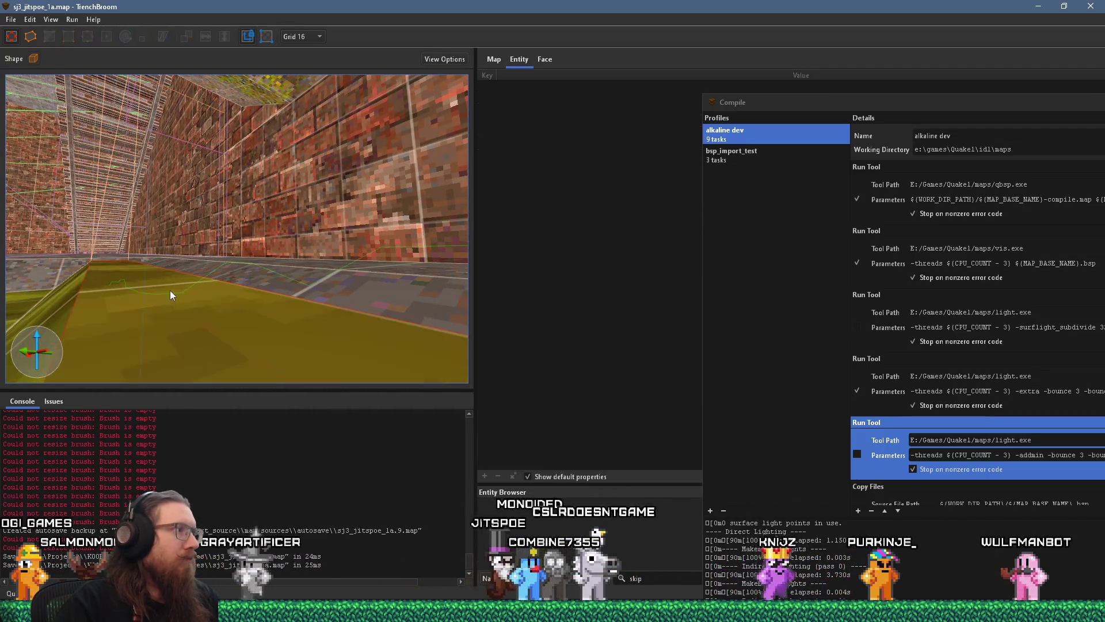
# Step: Apply *slimeskip to the four selected slime faces, including the ceiling, then save
pyautogui.moveTo(765, 115); pyautogui.dragTo(936, 71)
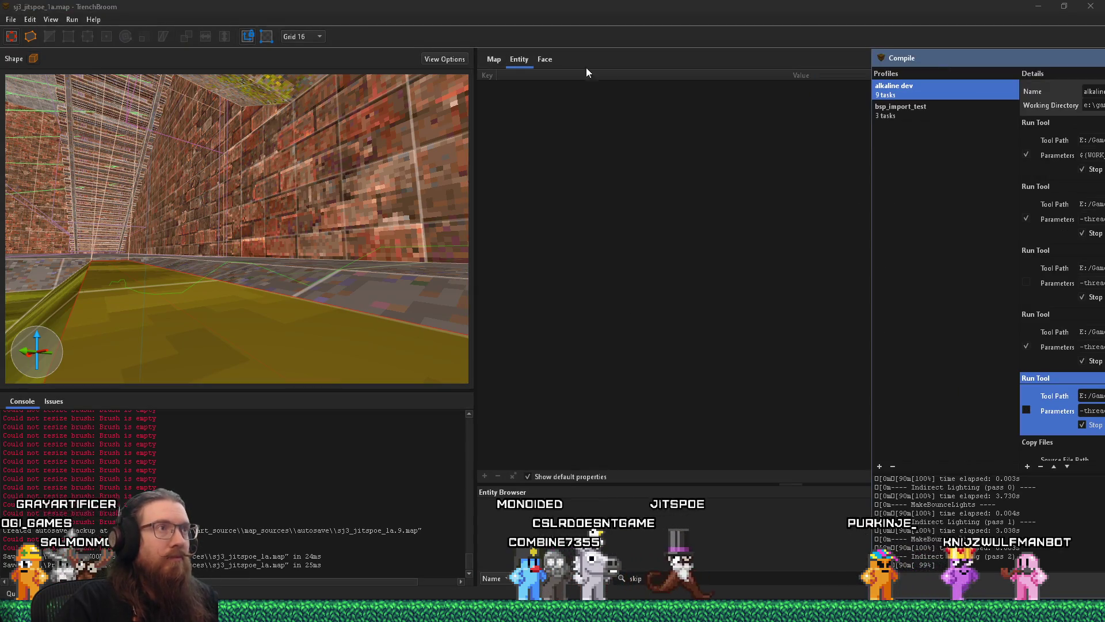
pyautogui.click(545, 58)
pyautogui.click(675, 578)
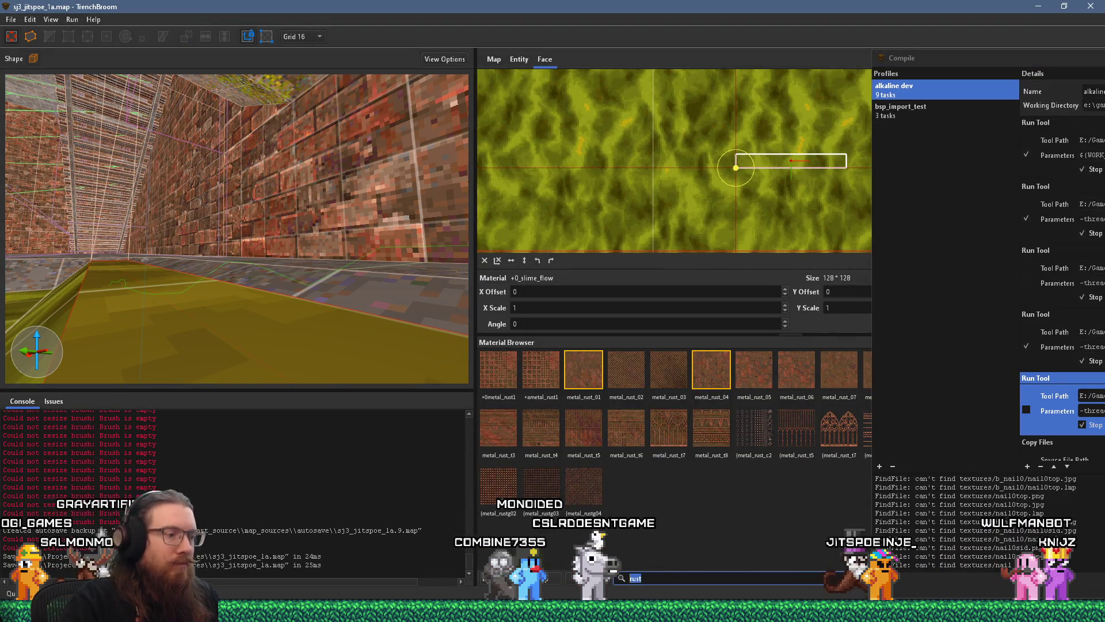
pyautogui.write('slimesk')
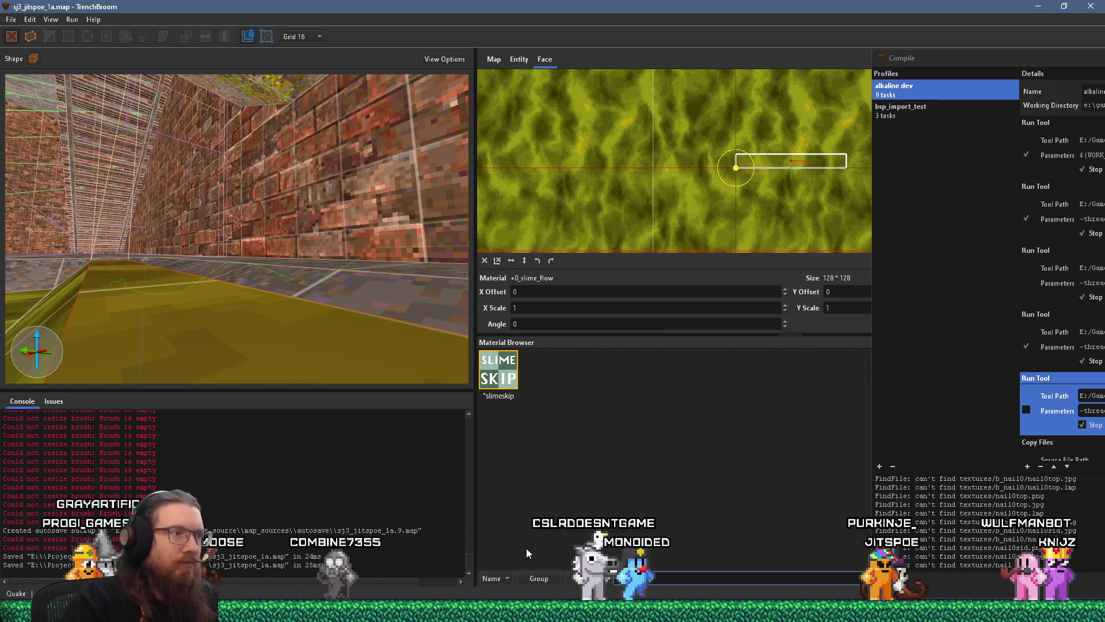
pyautogui.click(498, 371)
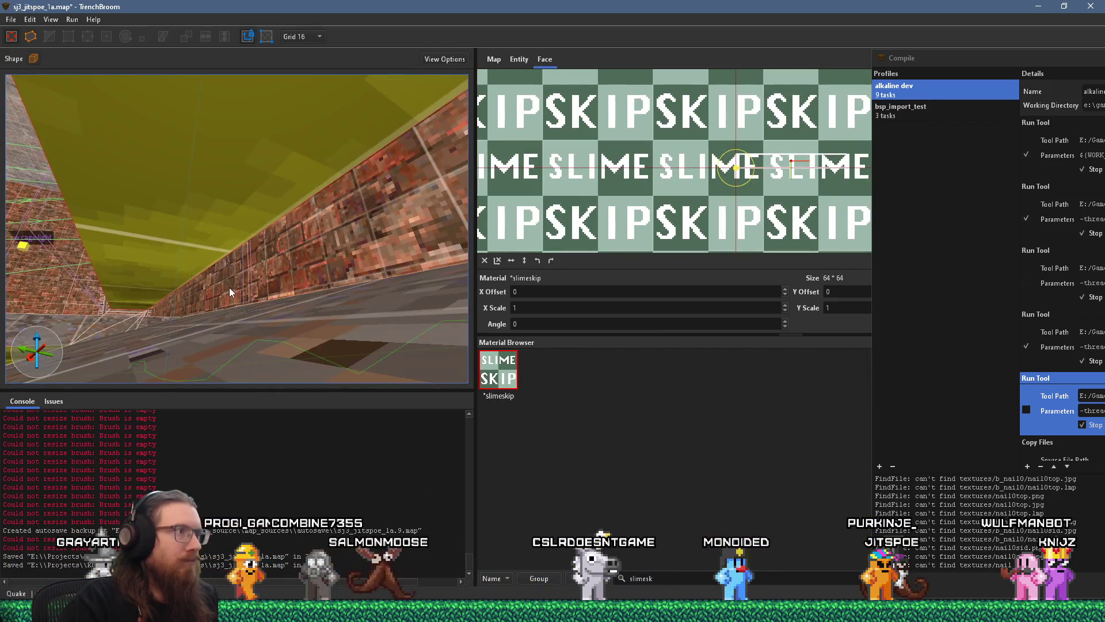
pyautogui.click(232, 292)
pyautogui.keyDown('shift'); pyautogui.click(239, 226); pyautogui.keyUp('shift')
pyautogui.click(496, 373)
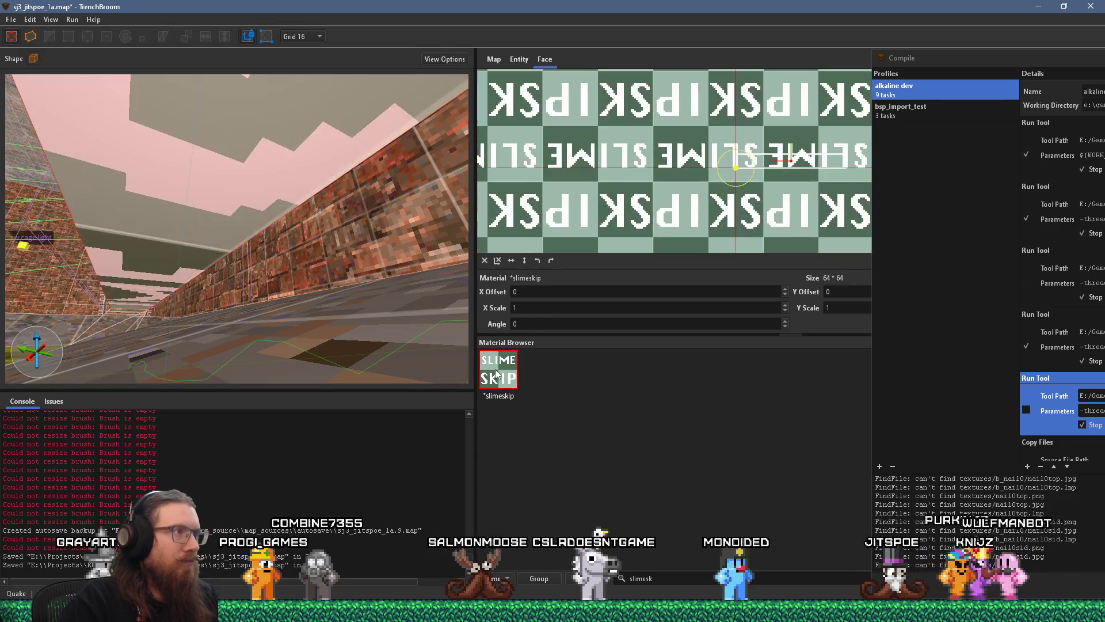
pyautogui.press('Escape')
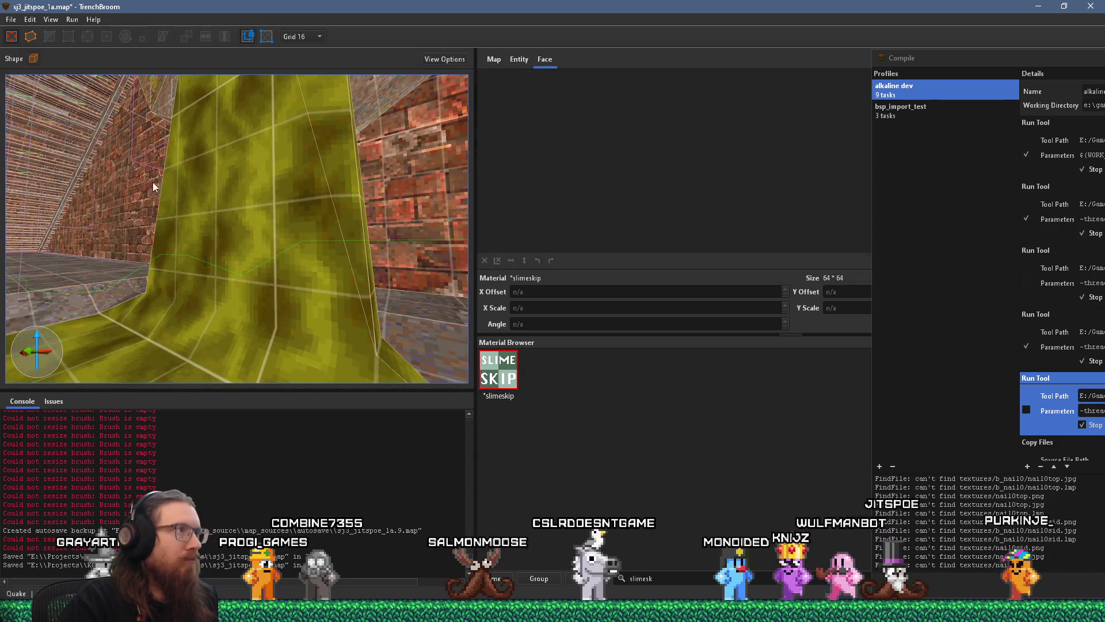
pyautogui.hotkey('ctrl', 's')
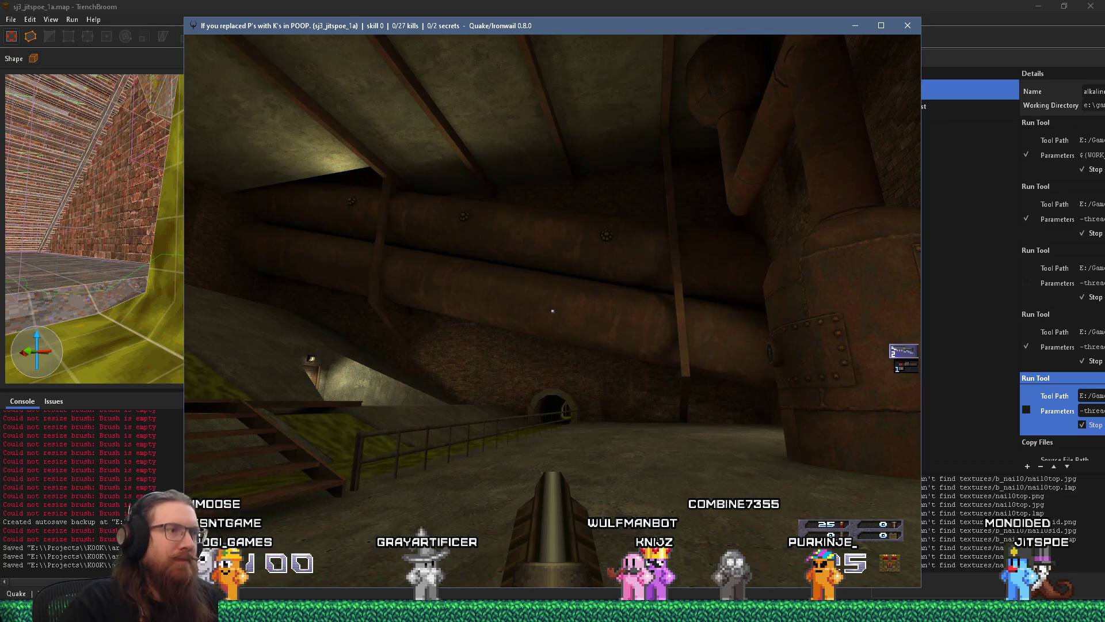
# Step: Play the compiled map in Ironwail around the big pipes, then open the console
pyautogui.moveTo(552, 311)
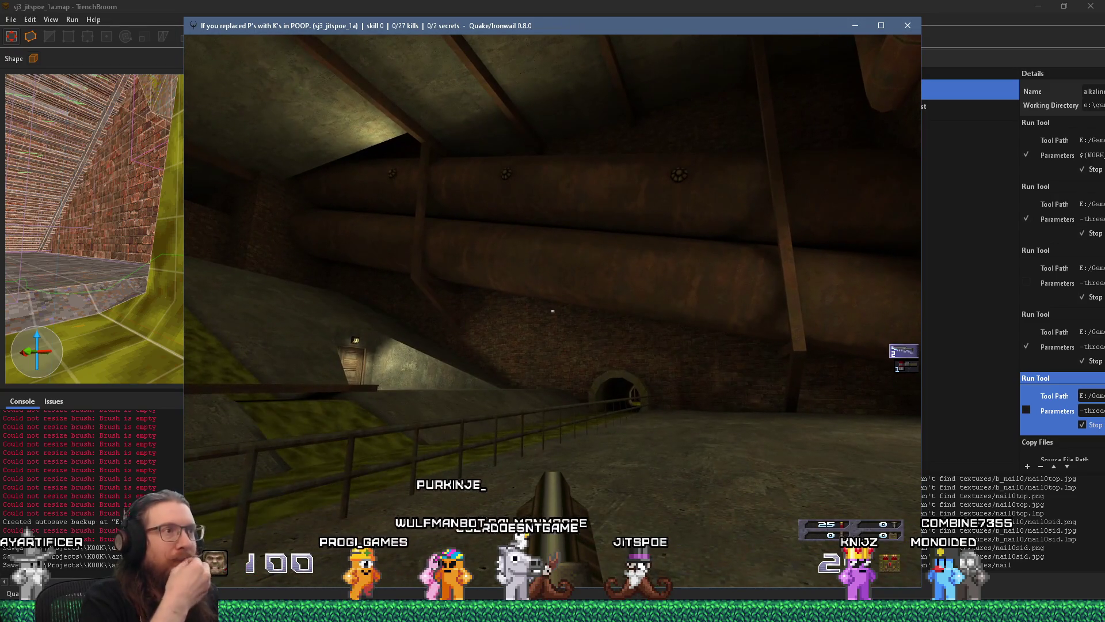
pyautogui.press('`')
pyautogui.write('ou')
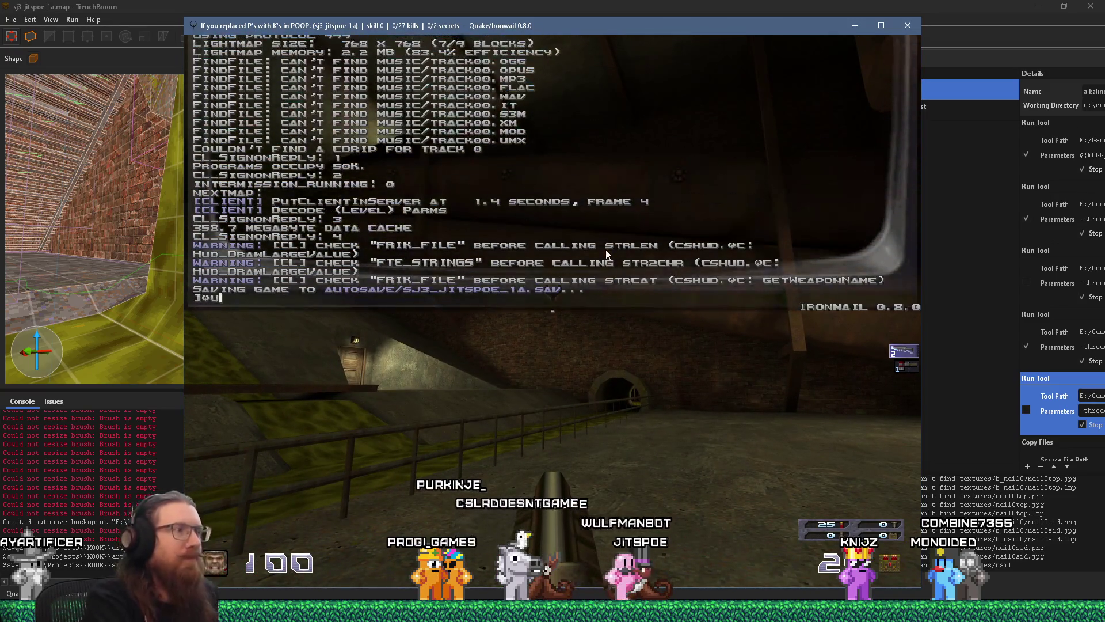
pyautogui.hotkey('alt', 'Tab')
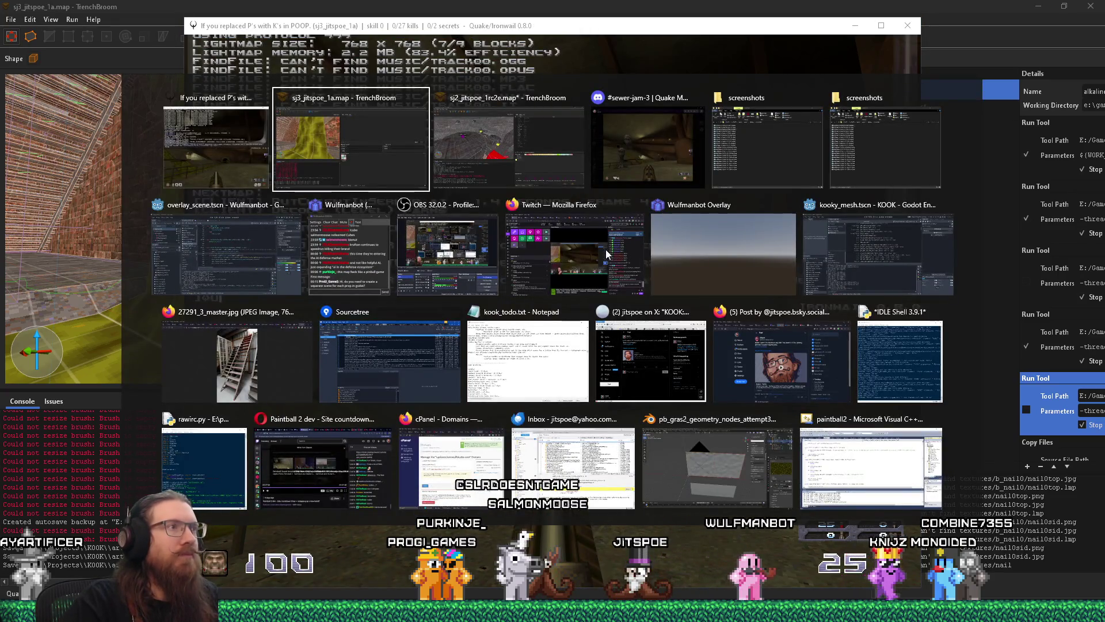
# Step: Check the Discord screenshot, then quit Ironwail from the console to return to TrenchBroom
pyautogui.hotkey('alt', 'Tab')
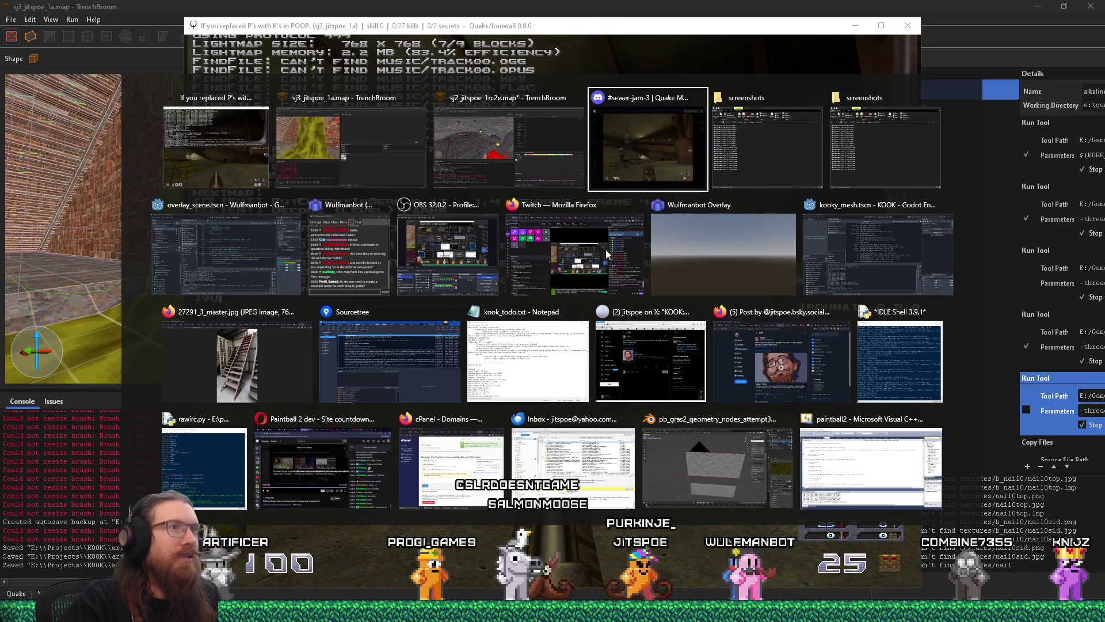
pyautogui.hotkey('alt', 'Tab')
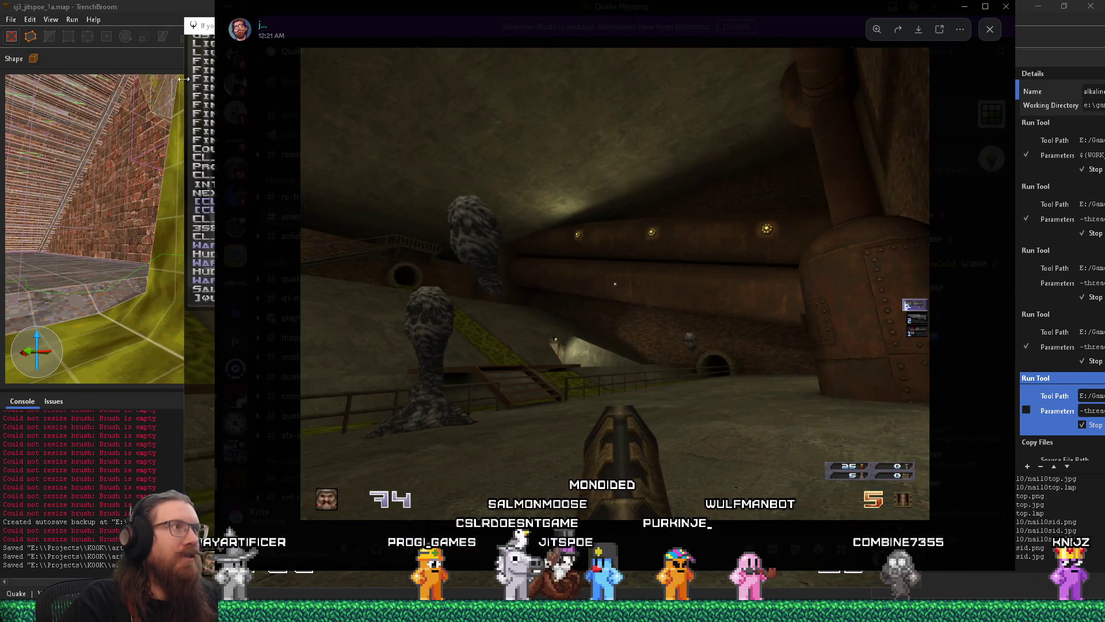
pyautogui.hotkey('alt', 'Tab')
pyautogui.write('it')
pyautogui.press('Return')
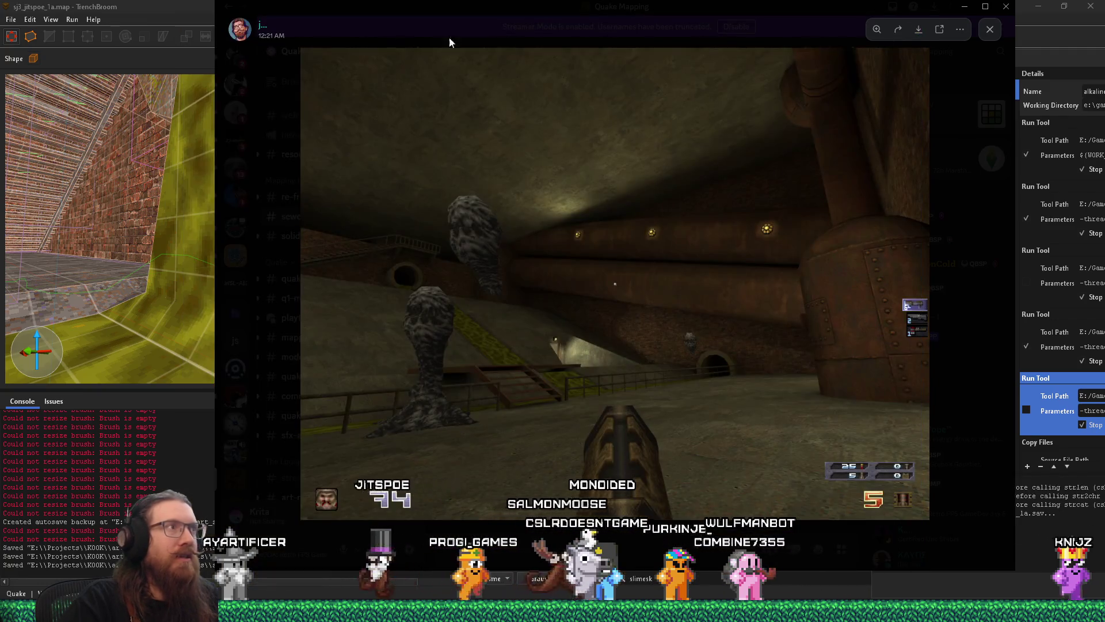
pyautogui.scroll(-10, 328, 122)
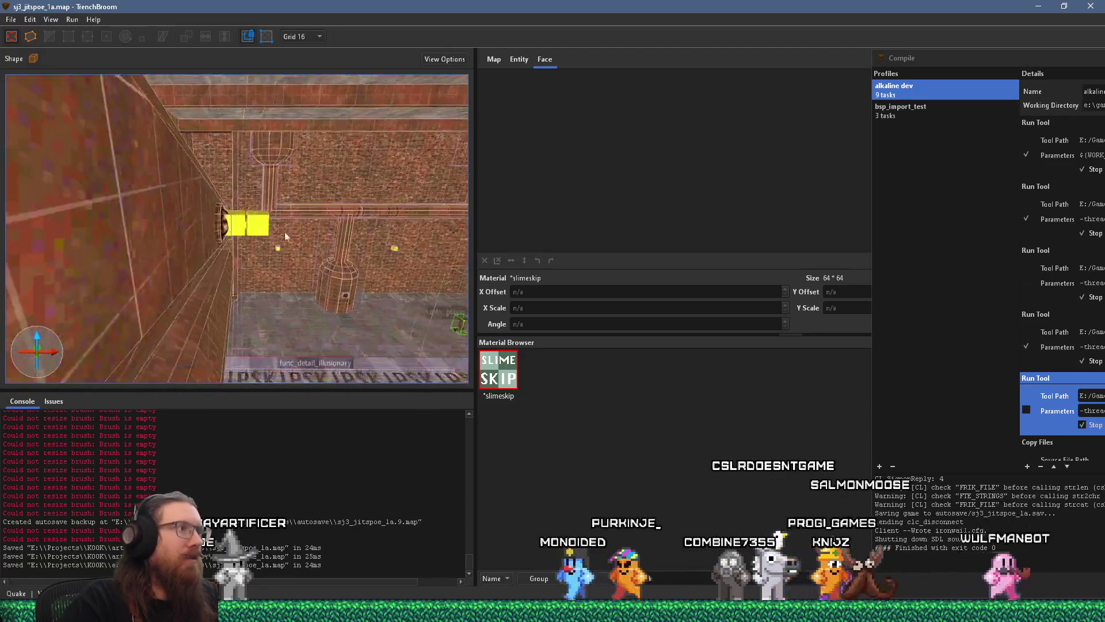
# Step: Set the pipe spotlight's _falloff to 128 and save the map
pyautogui.click(268, 218)
pyautogui.scroll(10, 268, 216)
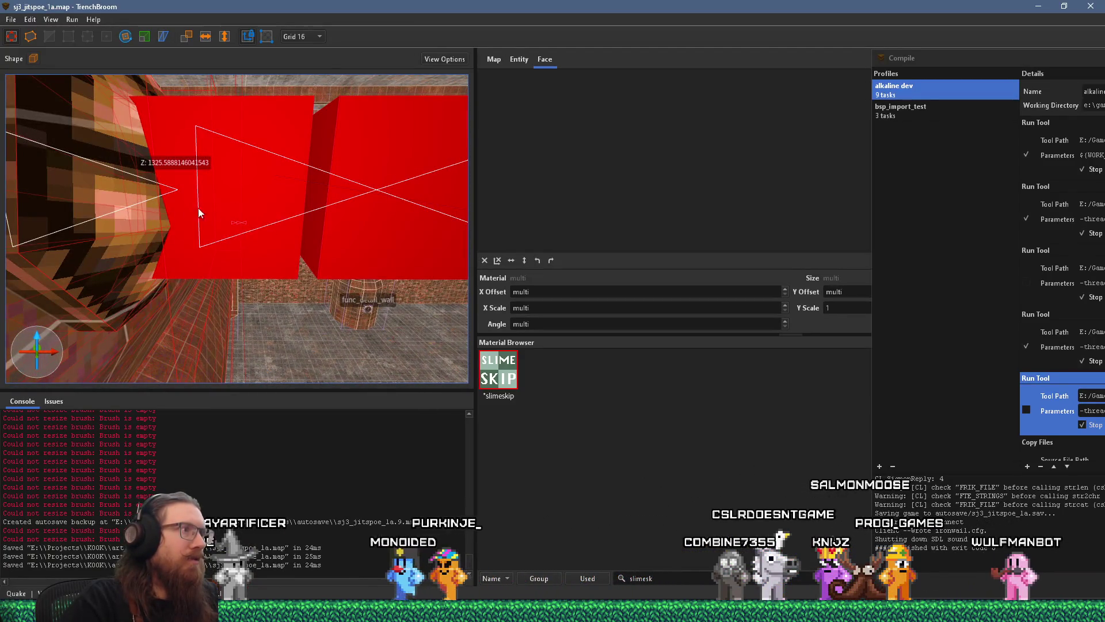
pyautogui.scroll(-5, 185, 210)
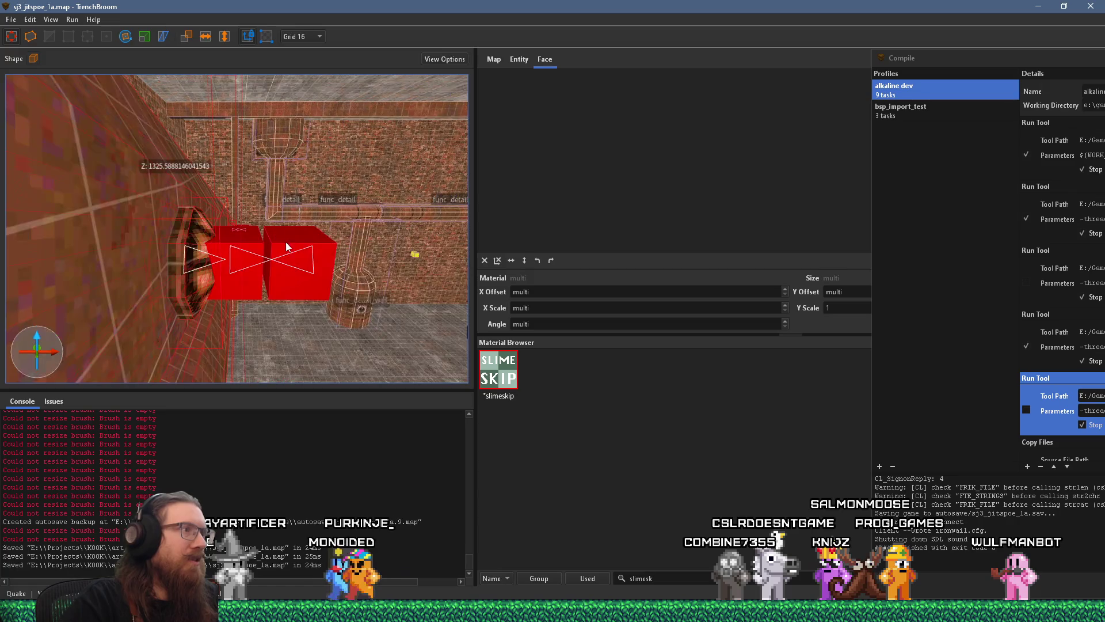
pyautogui.click(290, 258)
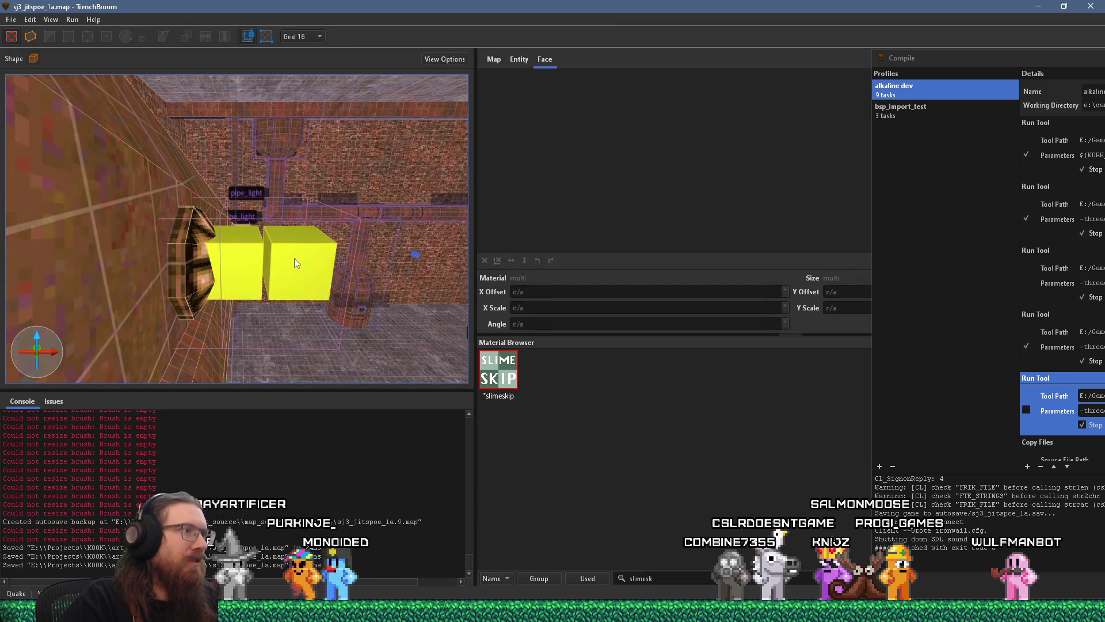
pyautogui.click(310, 260)
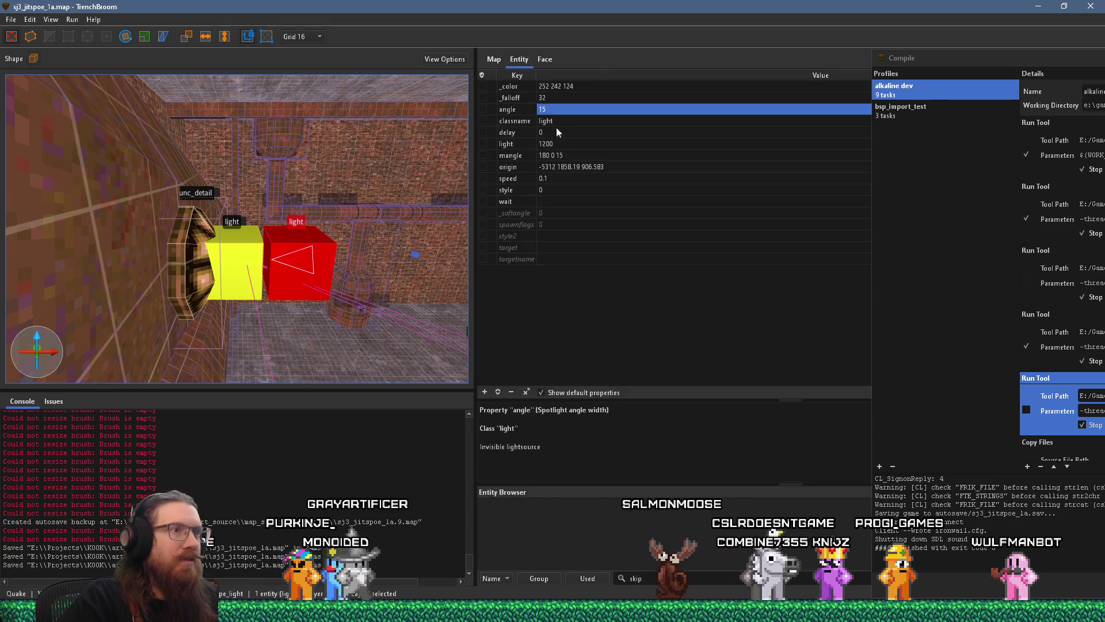
pyautogui.doubleClick(567, 99)
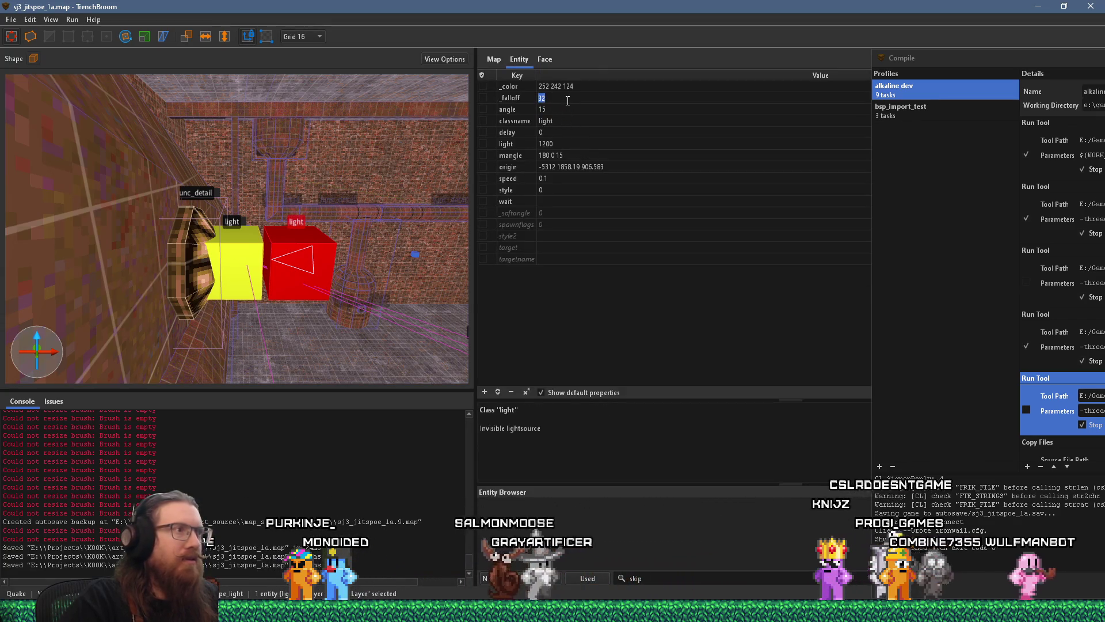
pyautogui.write('128')
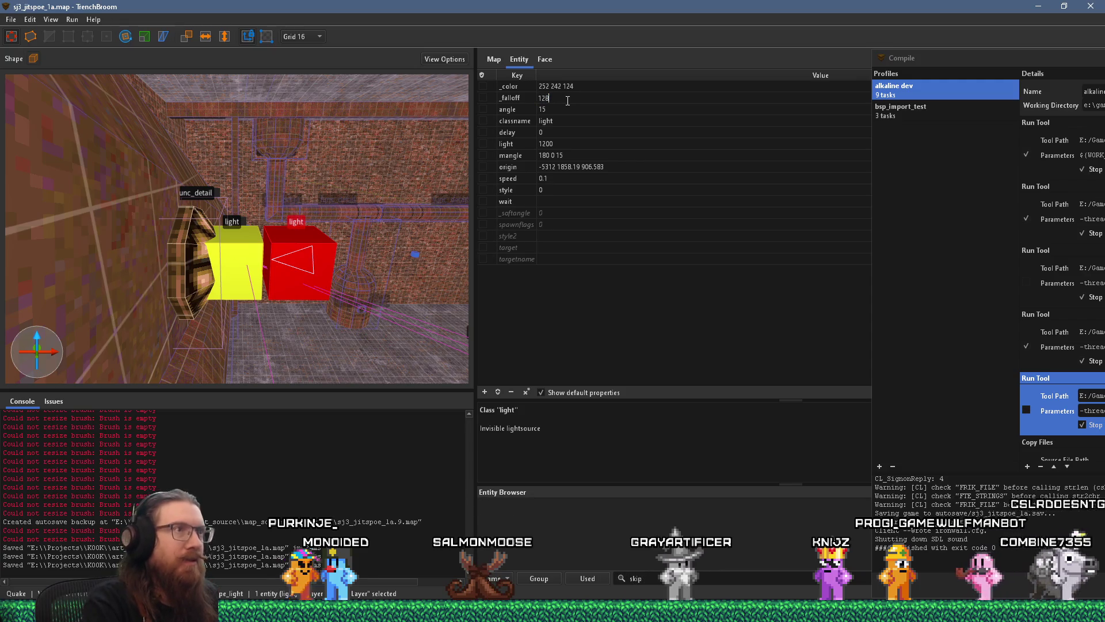
pyautogui.press('Return')
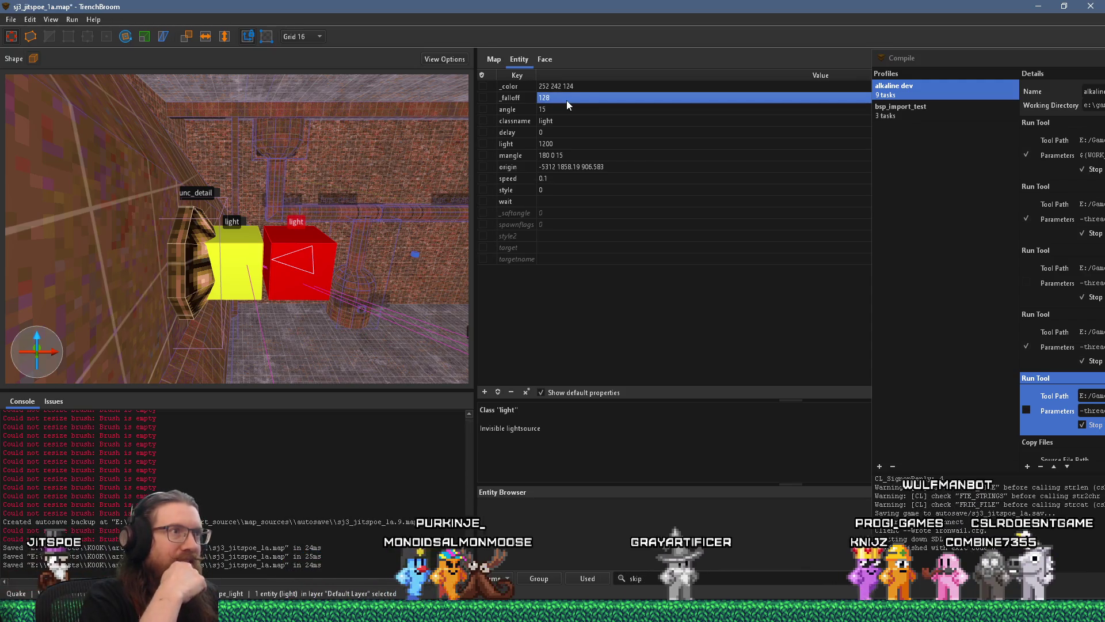
pyautogui.click(11, 19)
pyautogui.click(56, 75)
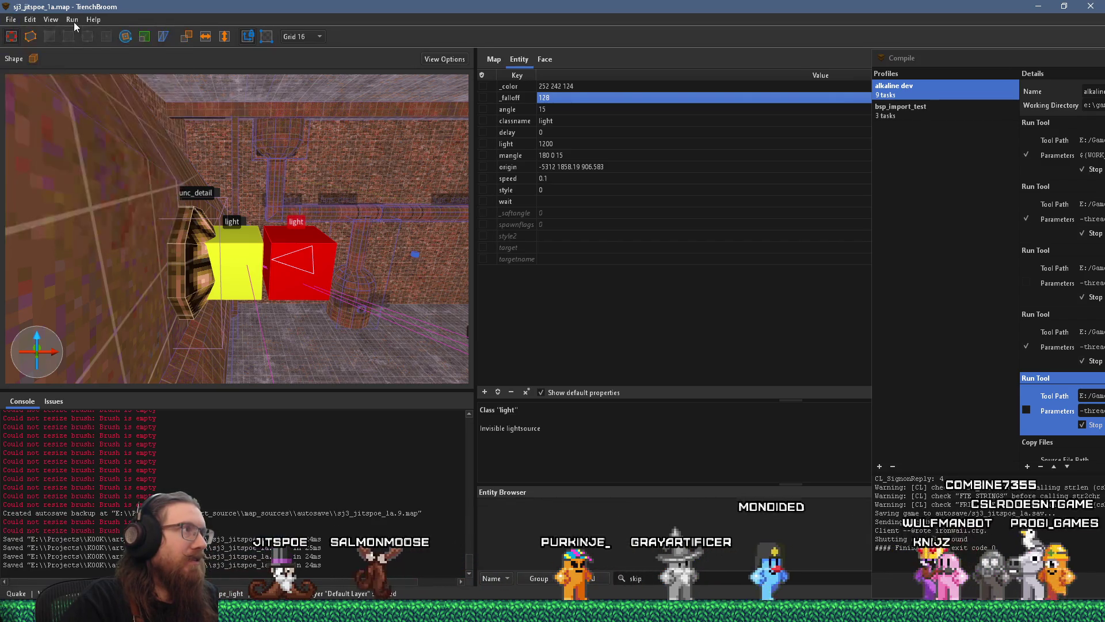
# Step: Widen the spotlight angle from 15 to 30 and save the map
pyautogui.click(72, 20)
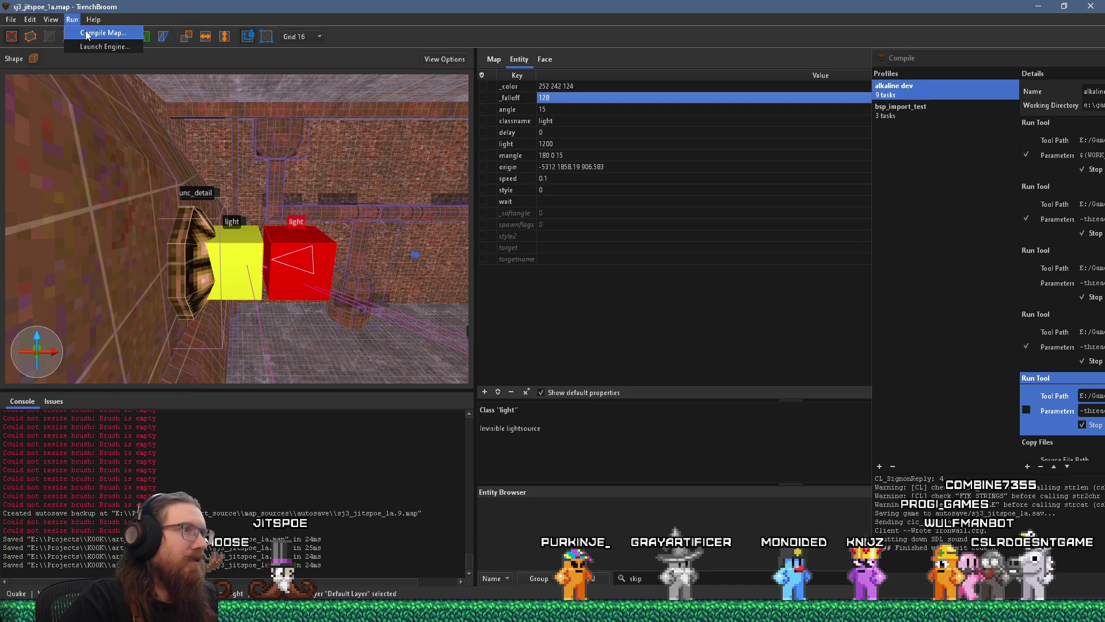
pyautogui.click(549, 109)
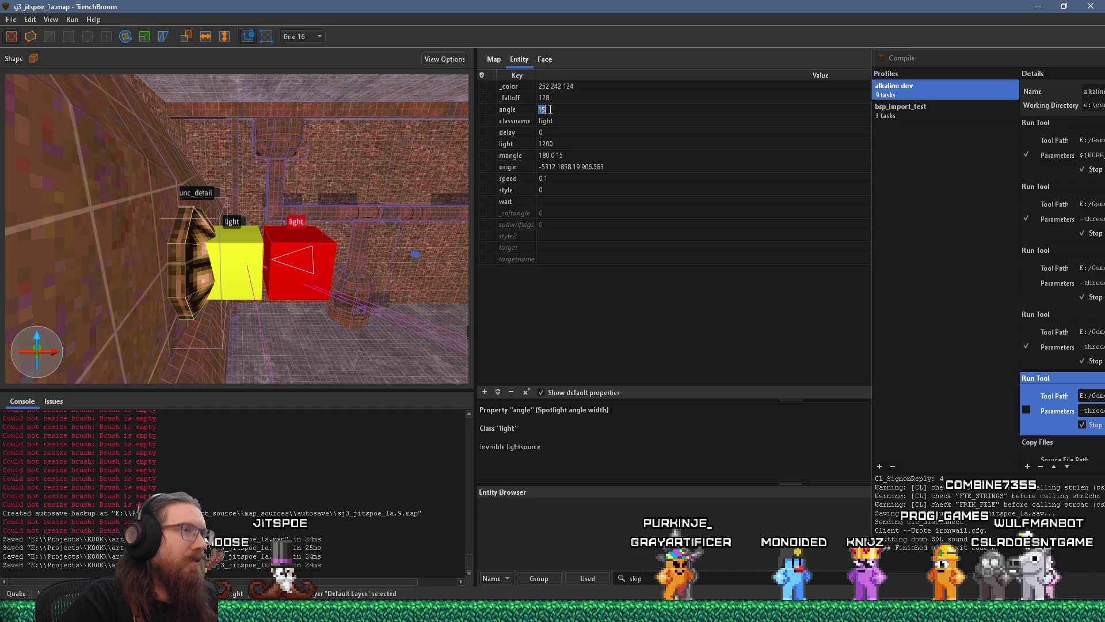
pyautogui.doubleClick(549, 109)
pyautogui.write('30')
pyautogui.press('Return')
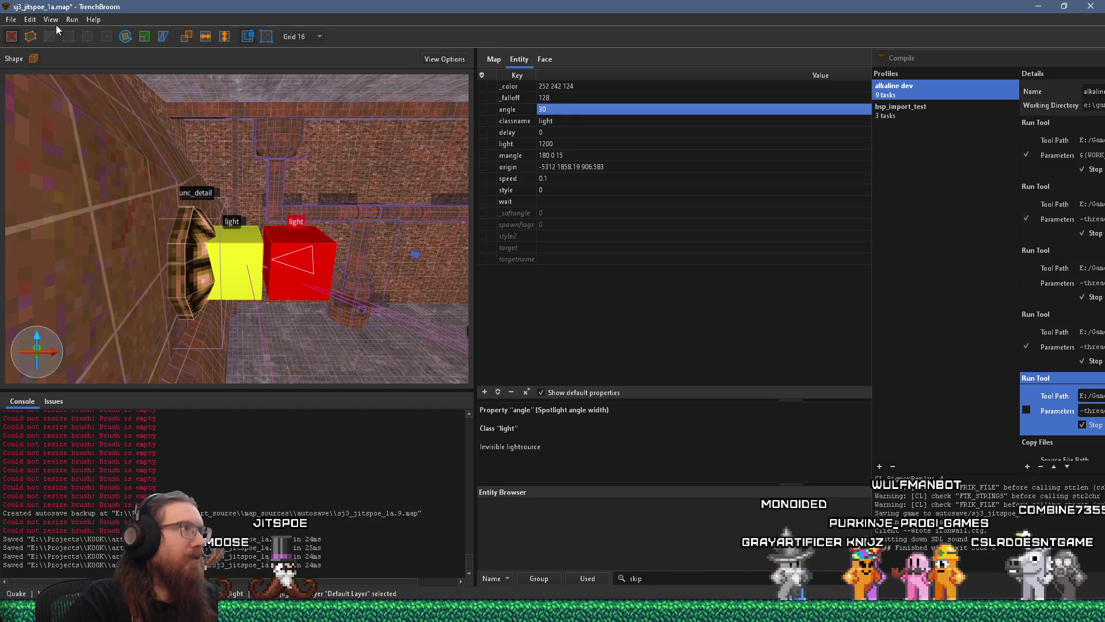
pyautogui.click(11, 20)
pyautogui.click(32, 76)
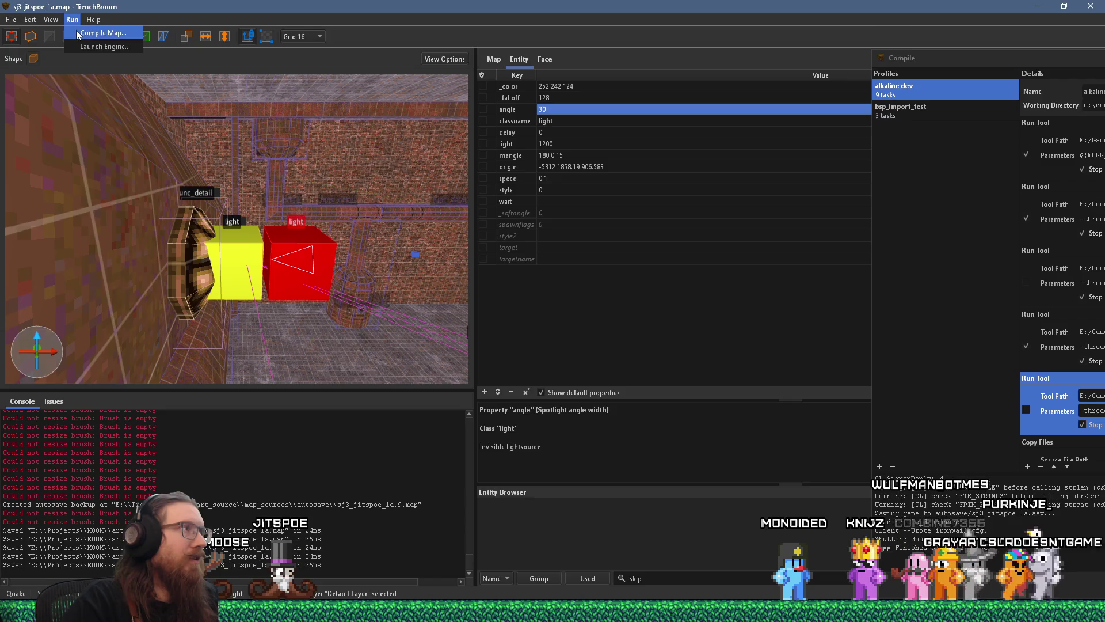
# Step: Start an alkaline dev compile of sj3_jitspoe_1a from the Compile dialog
pyautogui.click(92, 33)
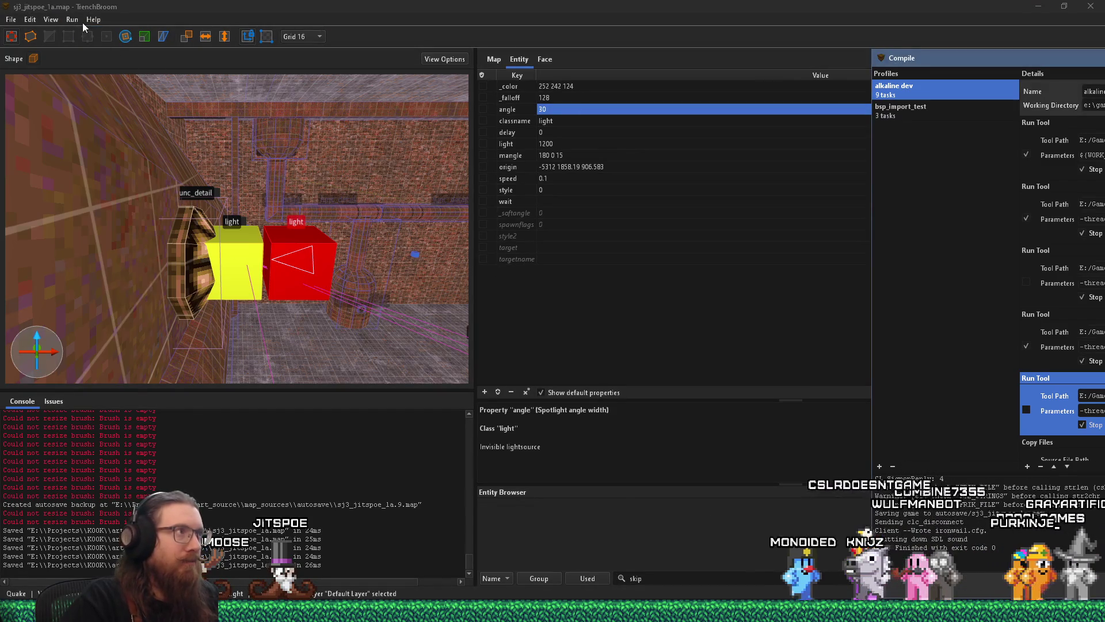
pyautogui.moveTo(920, 58); pyautogui.dragTo(441, 27)
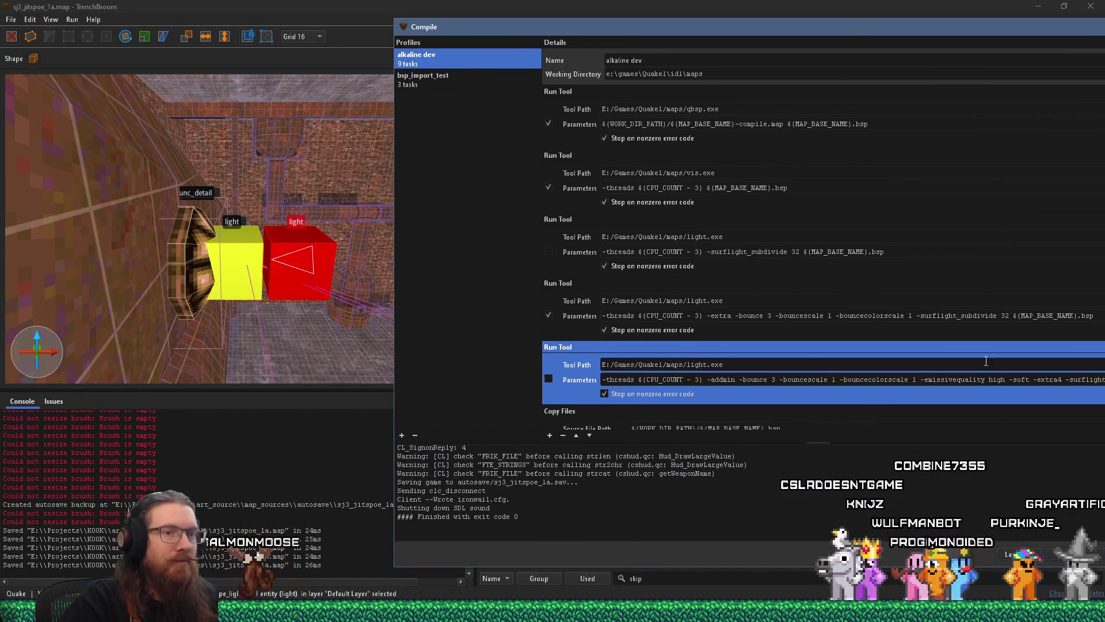
pyautogui.moveTo(857, 34); pyautogui.dragTo(675, 39)
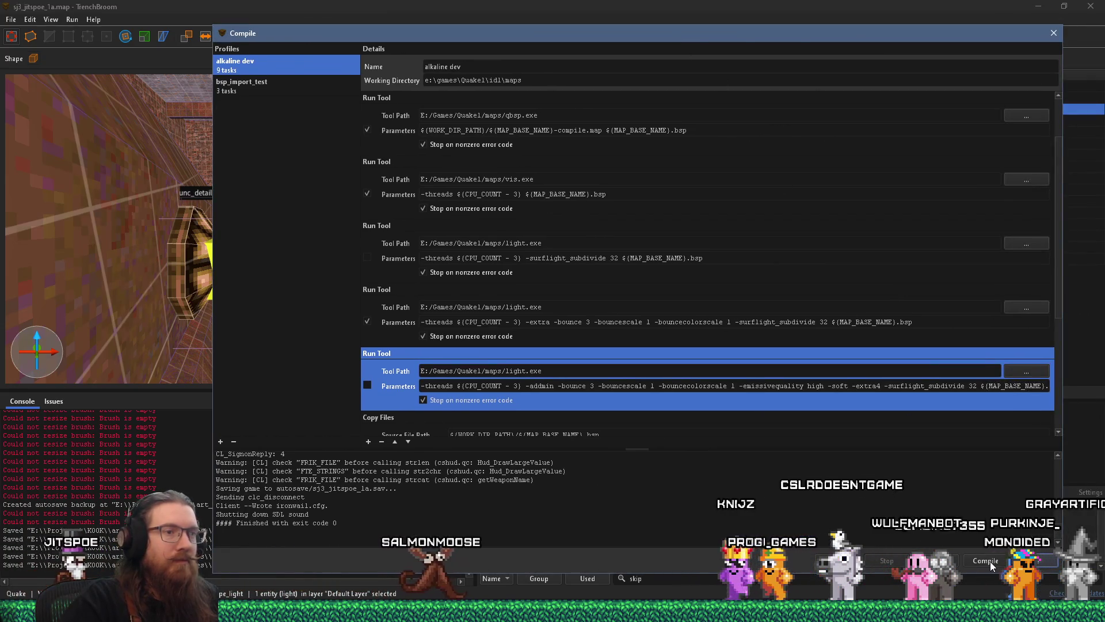
pyautogui.click(886, 560)
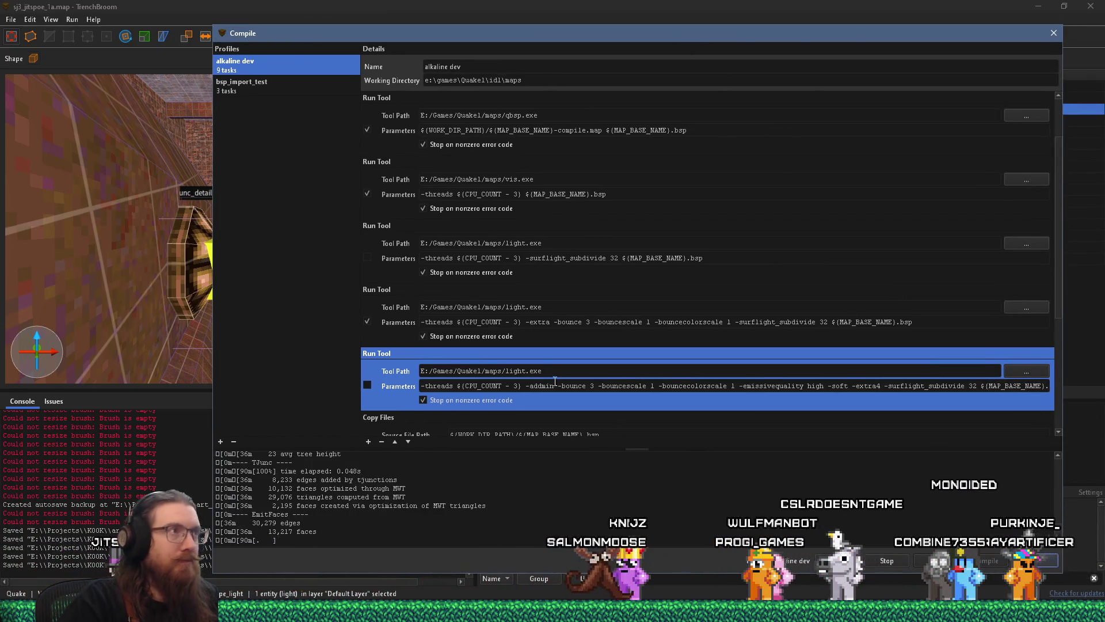
pyautogui.moveTo(413, 36); pyautogui.dragTo(768, 96)
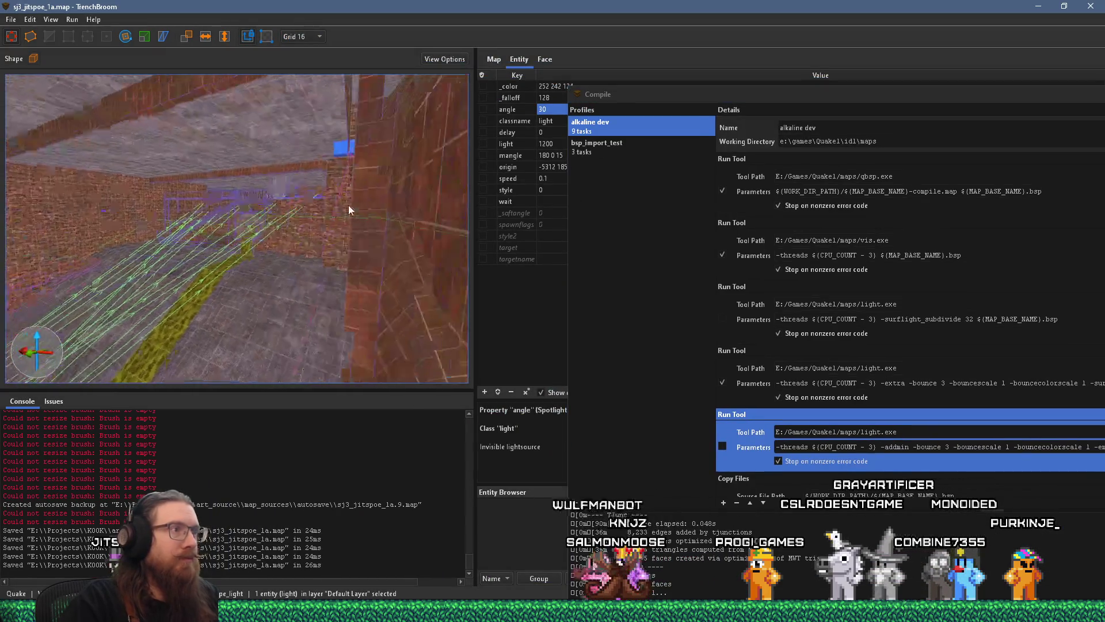
# Step: Fly the 3D camera around the angle-30 pipe spotlight during compiling, then switch programs
pyautogui.press('w')
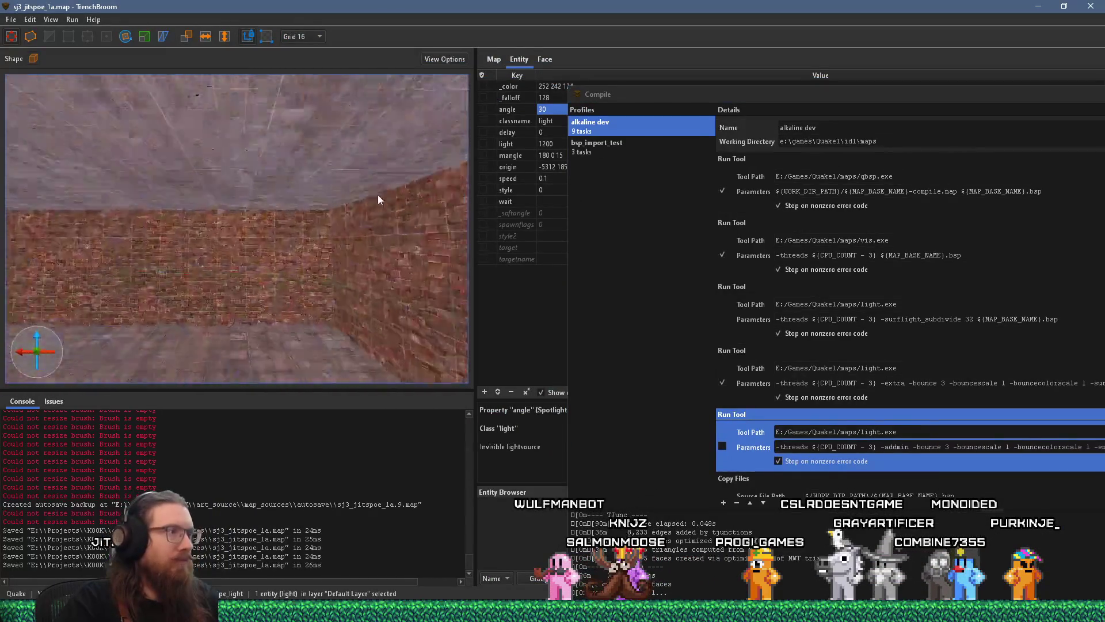
pyautogui.press('s')
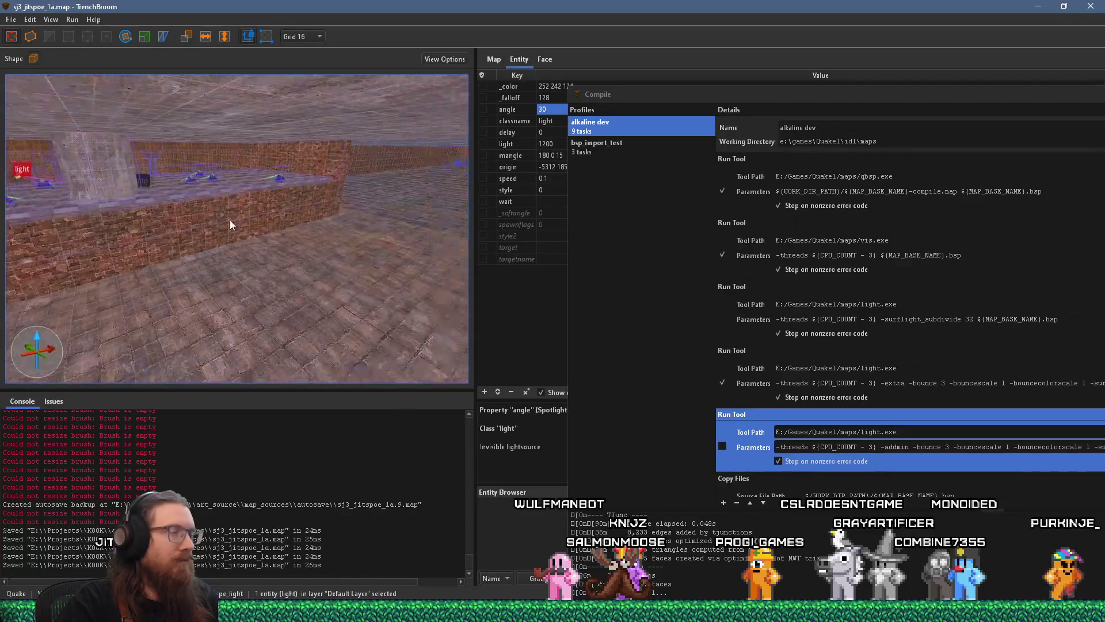
pyautogui.press('a')
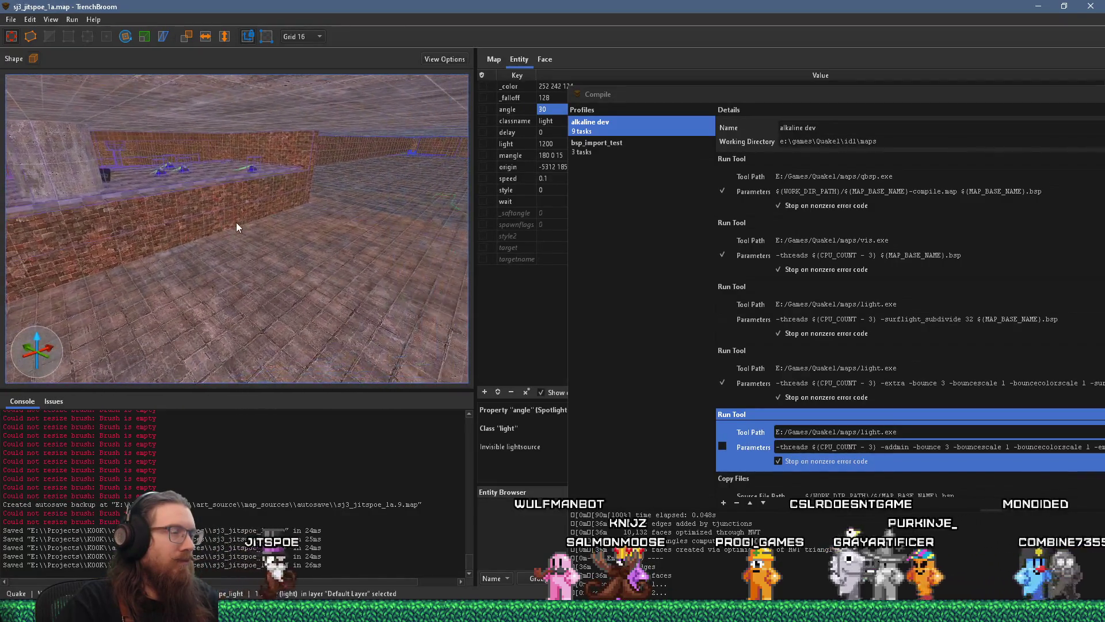
pyautogui.press('a')
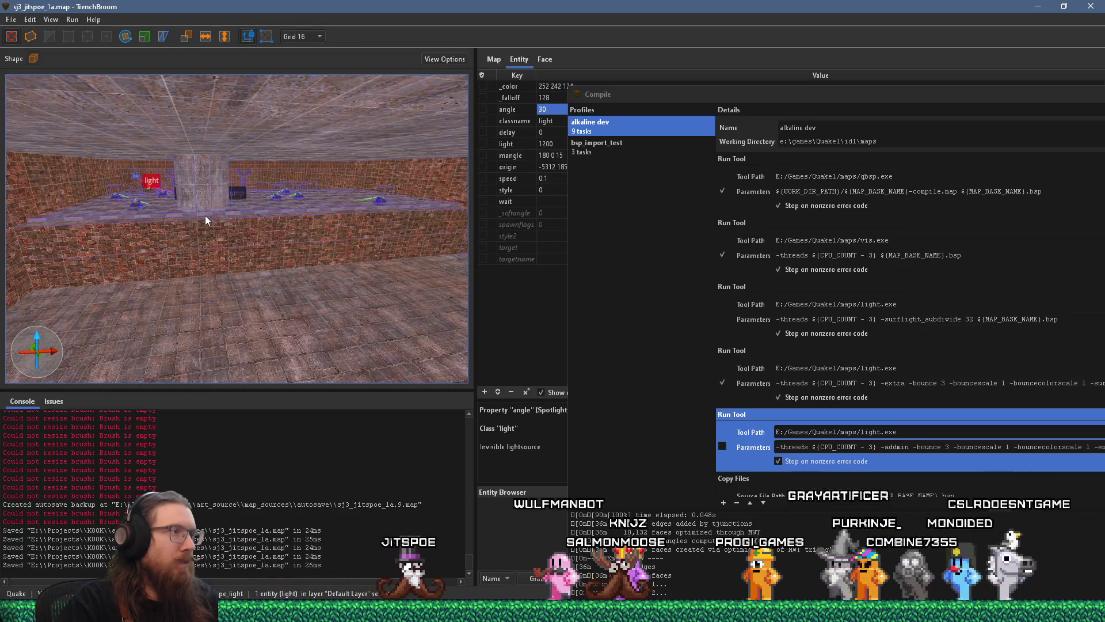
pyautogui.press('d')
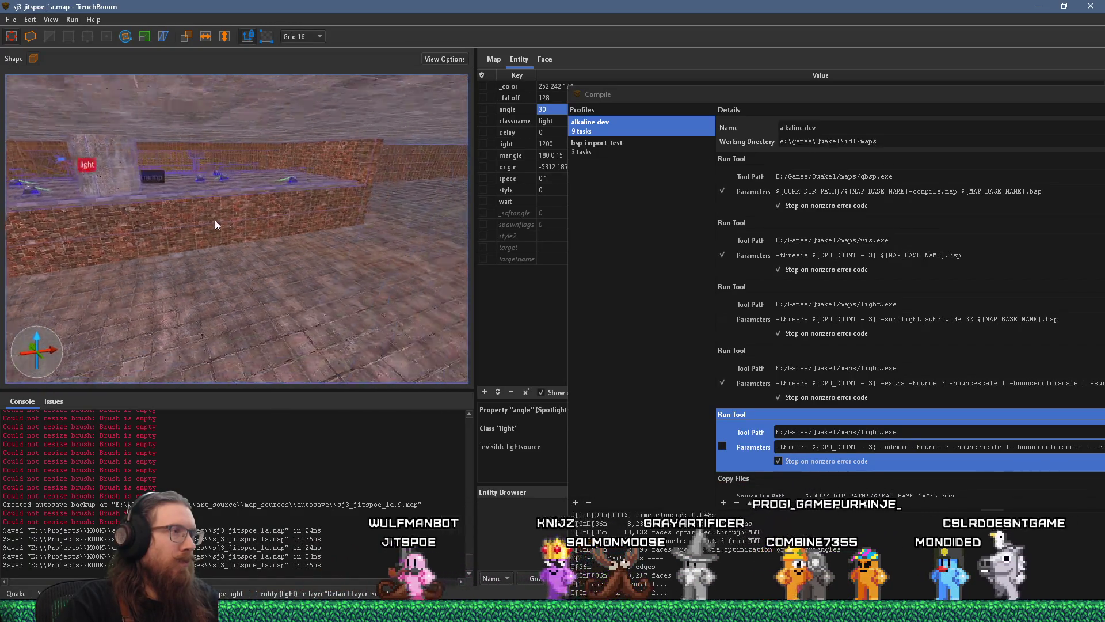
pyautogui.press('a')
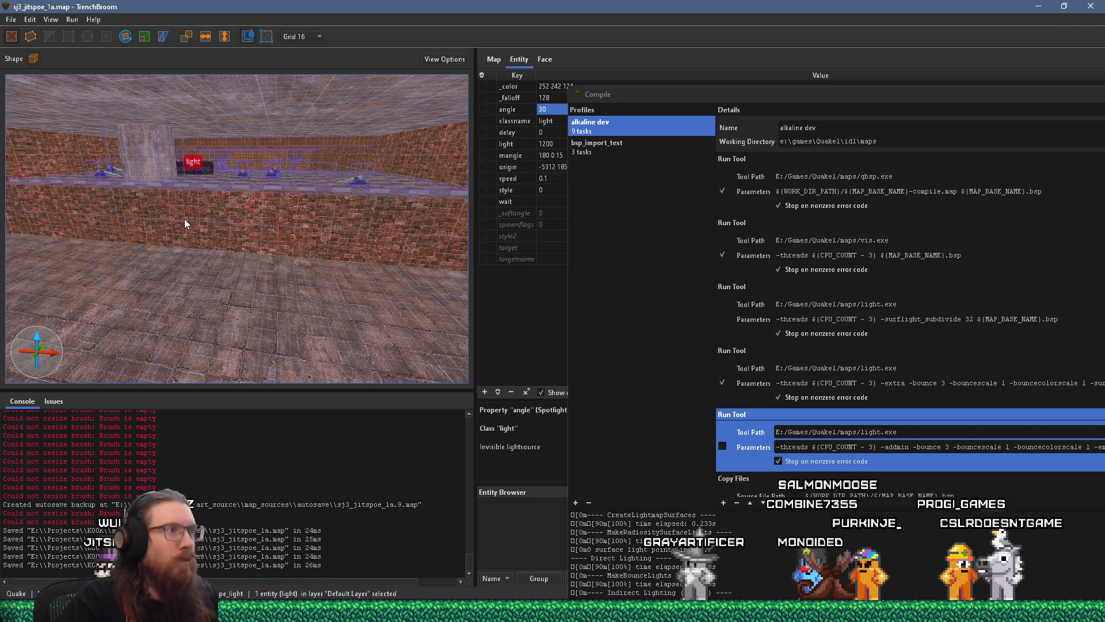
pyautogui.hotkey('alt', 'Tab')
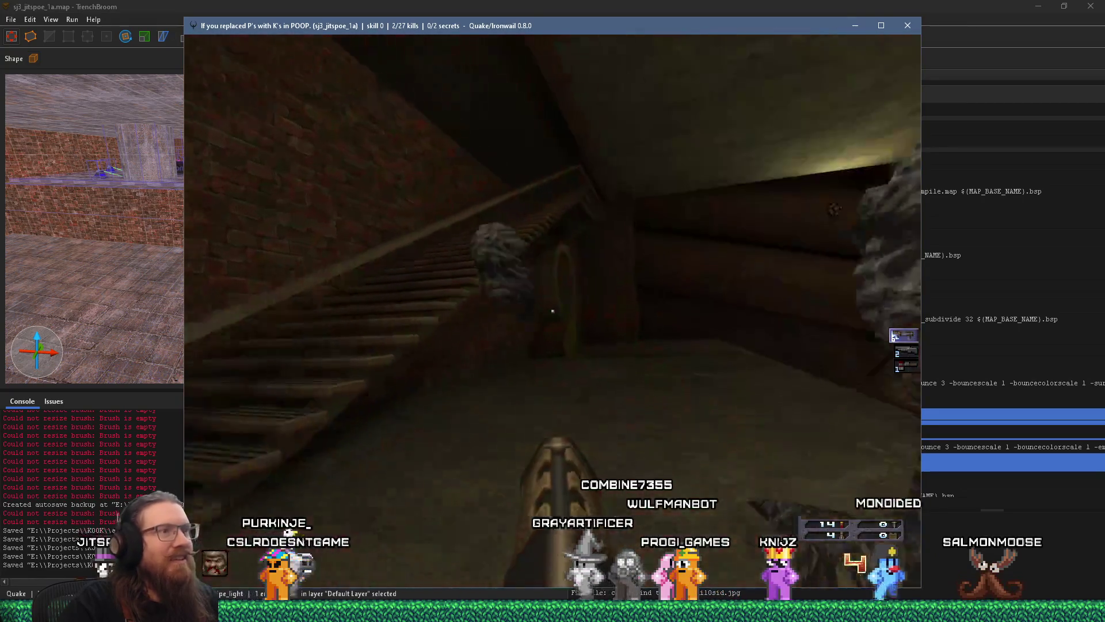
# Step: Fire a rocket at the lit wall and a grenade at the spawn, then approach the toilet
pyautogui.click(553, 311)
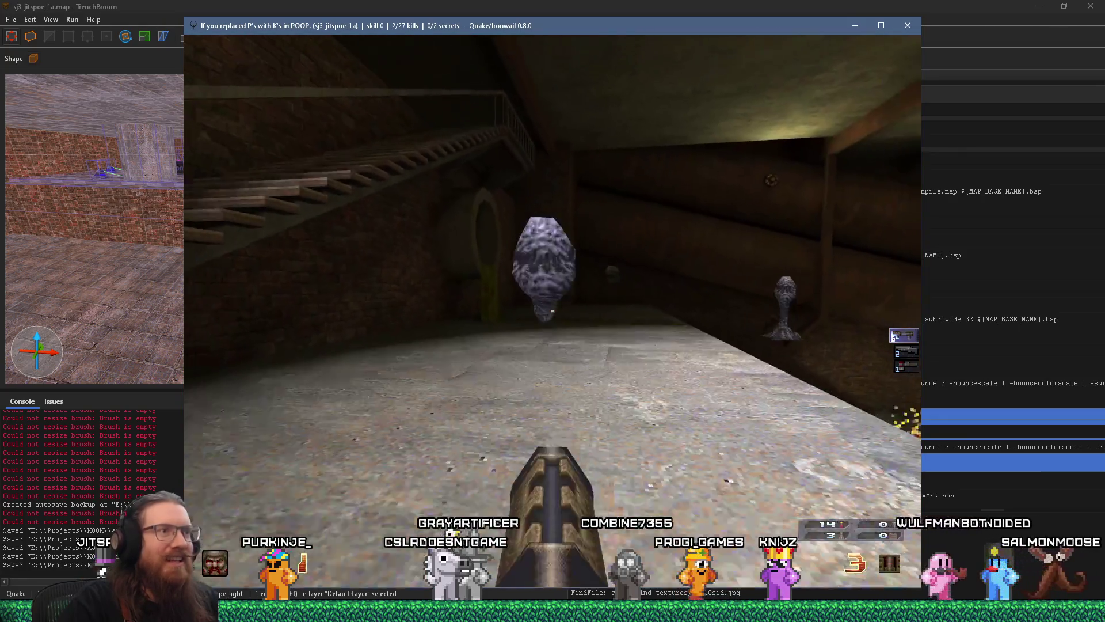
pyautogui.click(553, 311)
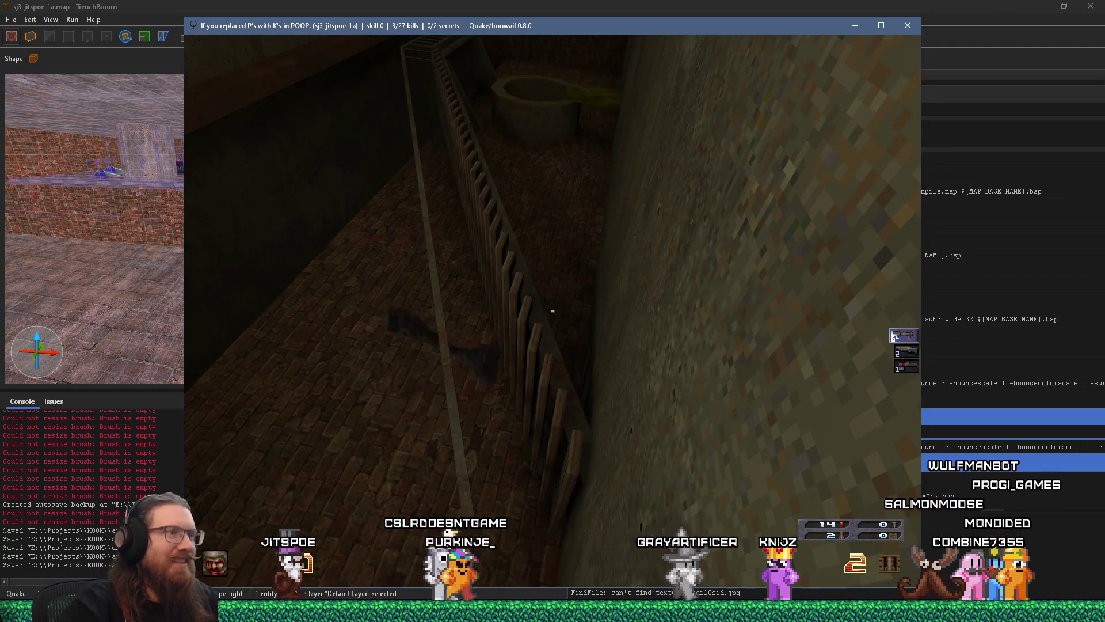
pyautogui.press('s')
pyautogui.press('w')
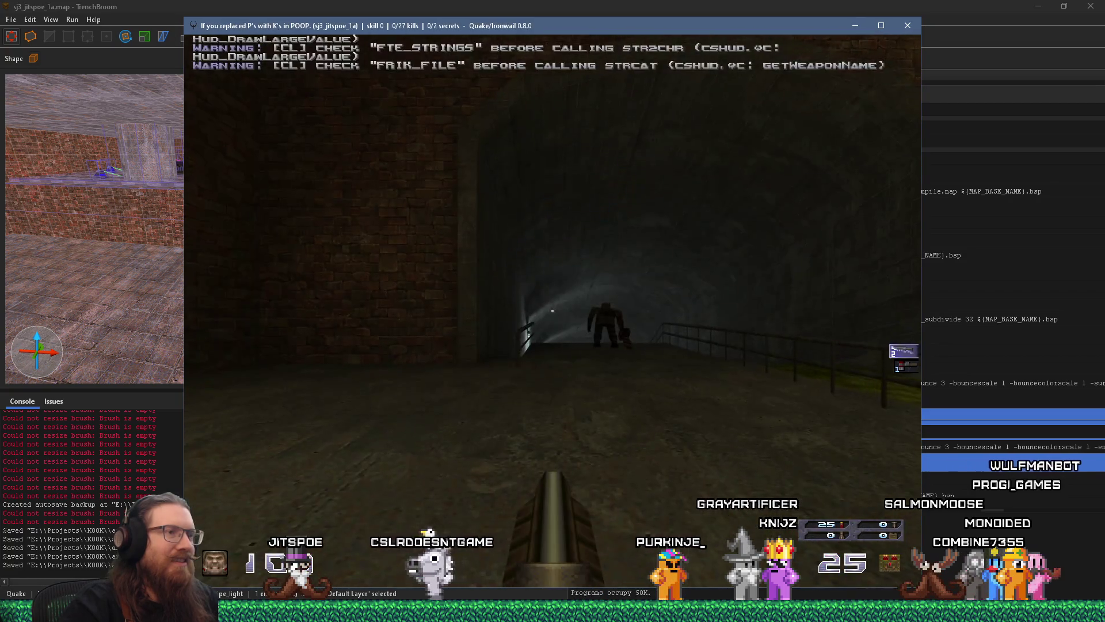
# Step: Walk up the ramp to the sewer pipe and slime, then quit from the console
pyautogui.moveTo(553, 311)
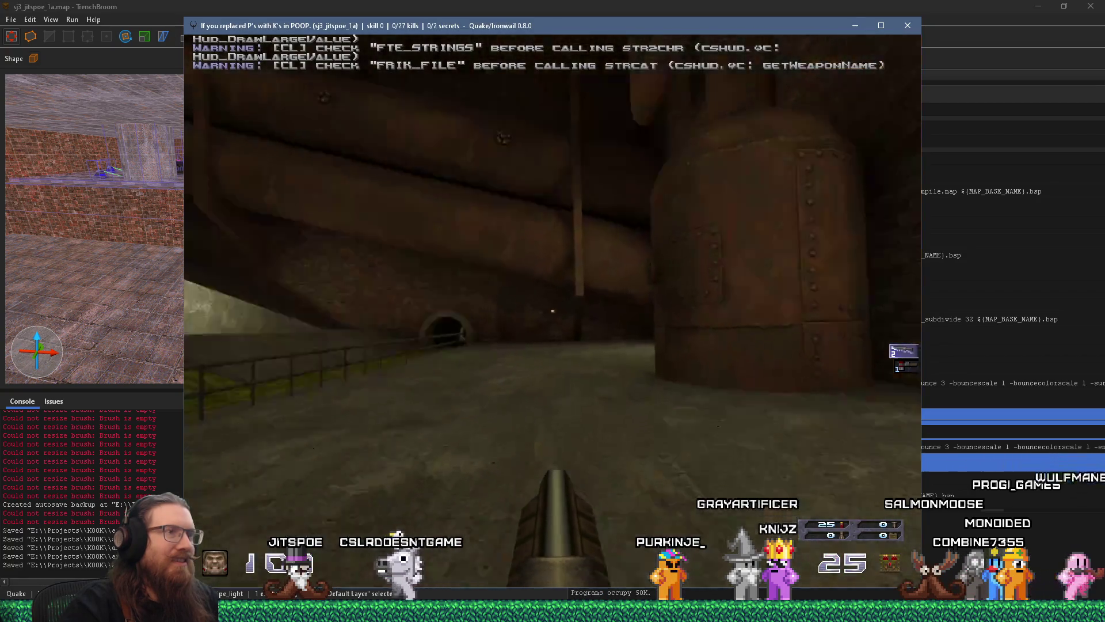
pyautogui.press('w')
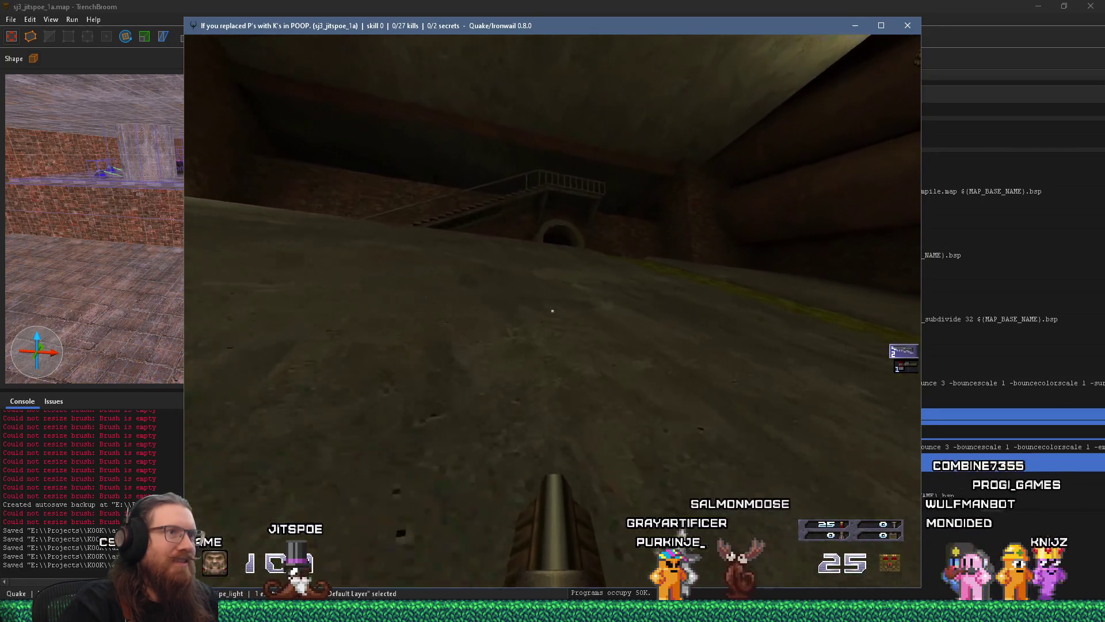
pyautogui.press('w')
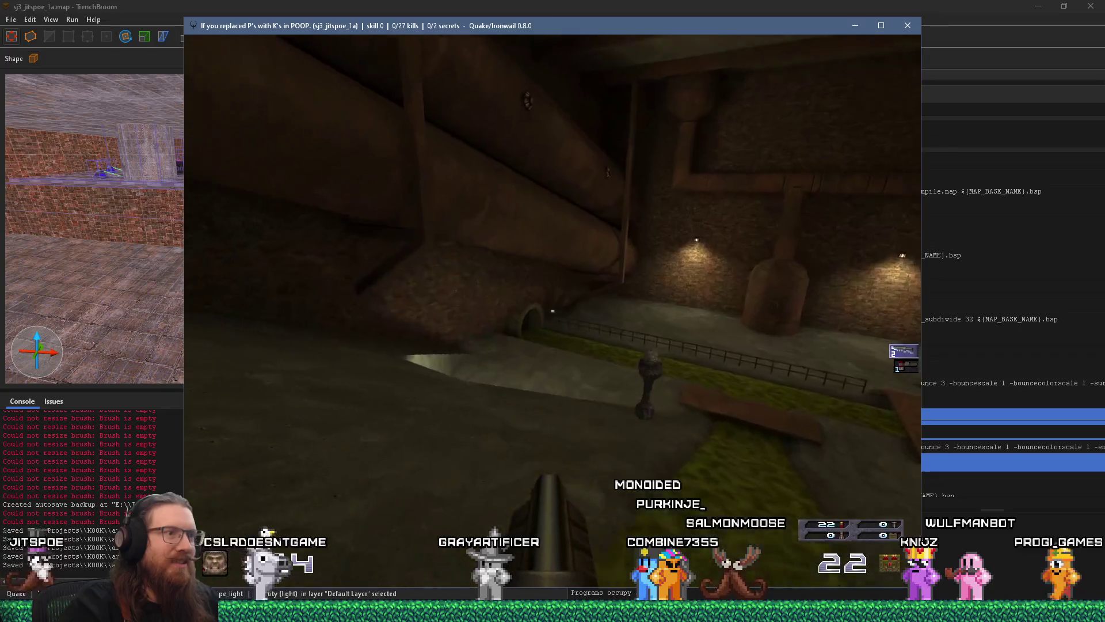
pyautogui.press('`')
pyautogui.write('quit')
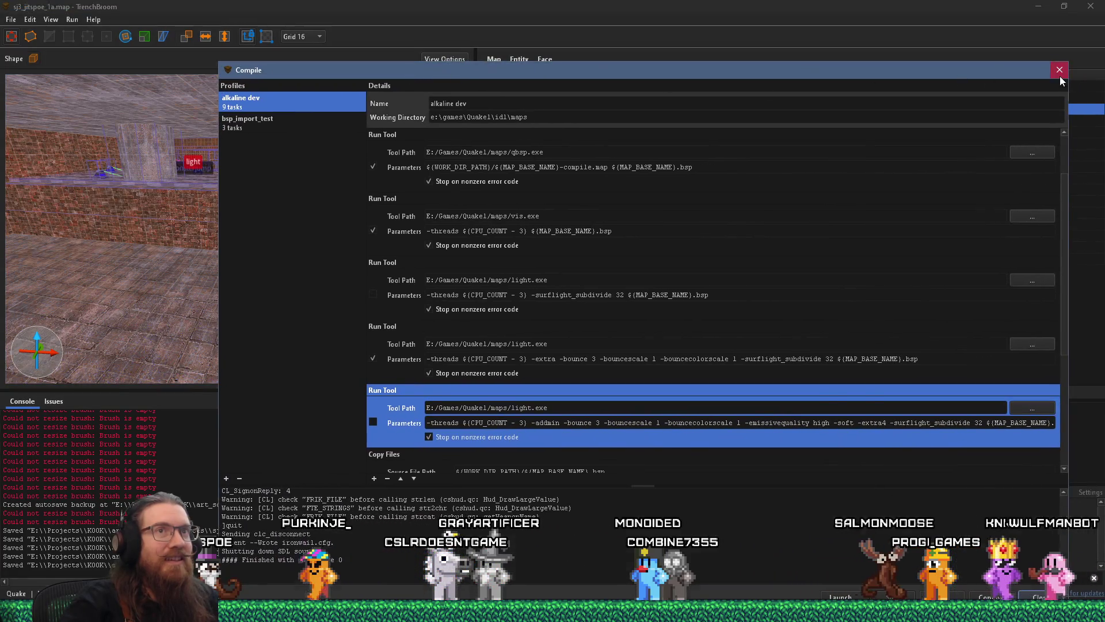
# Step: Close the Compile dialog and deselect the pipe spotlight entity
pyautogui.click(1058, 74)
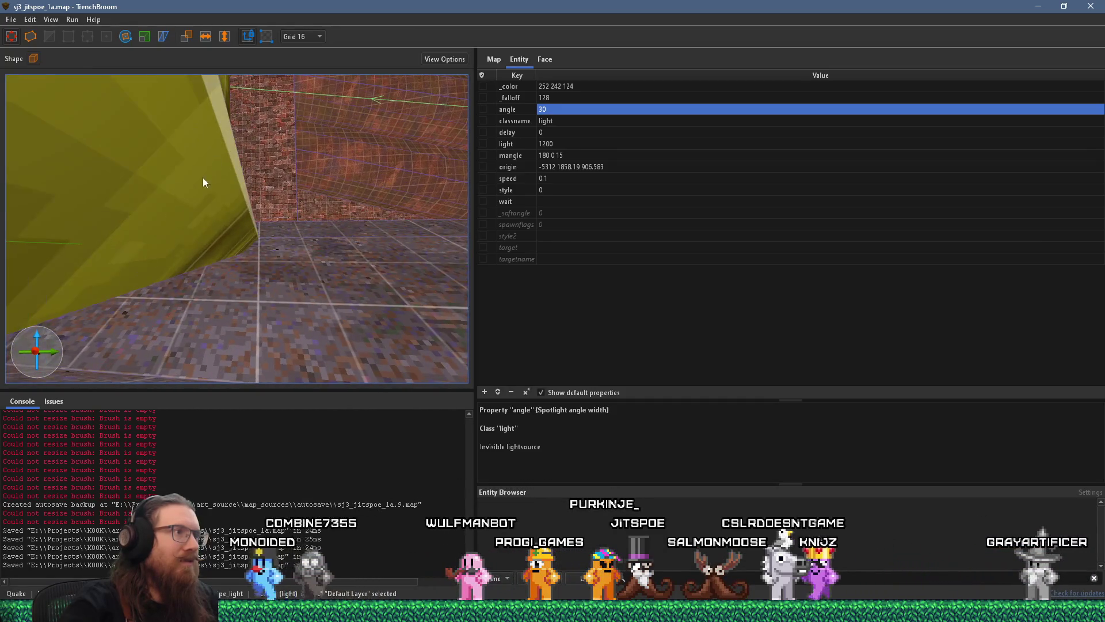
pyautogui.press('Escape')
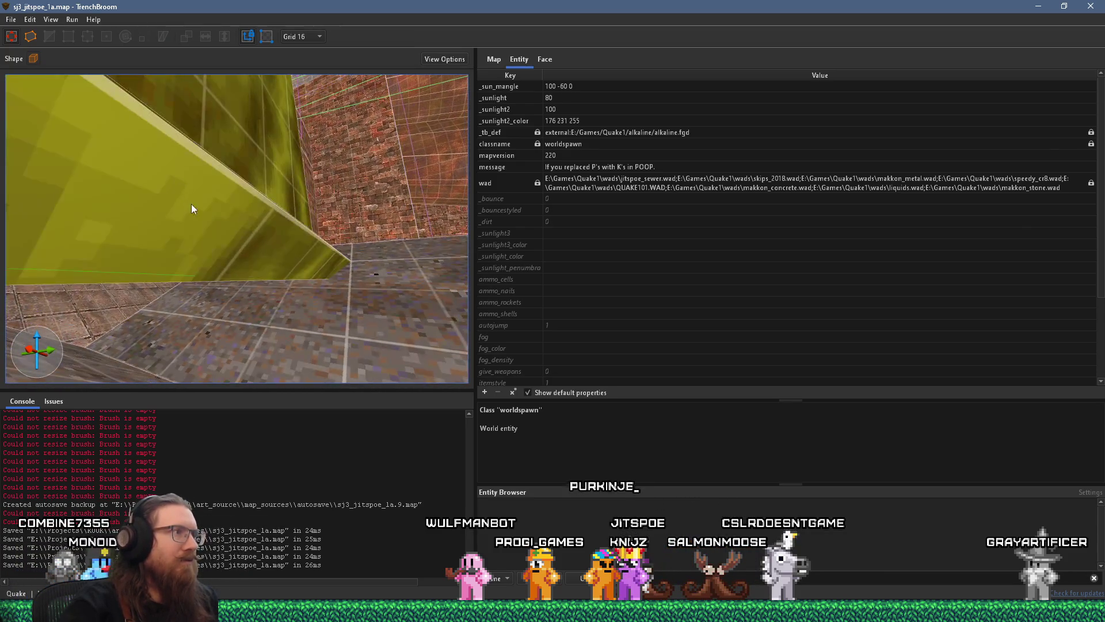
# Step: Apply the slimeskip material to the selected yellow slime brush face
pyautogui.click(191, 208)
pyautogui.click(545, 60)
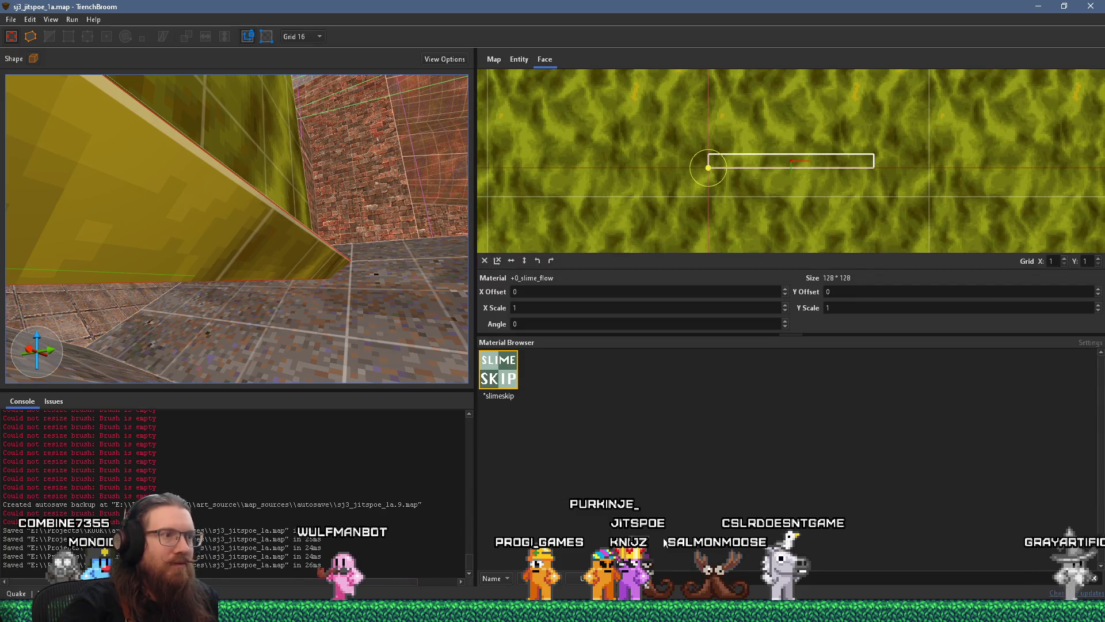
pyautogui.click(498, 374)
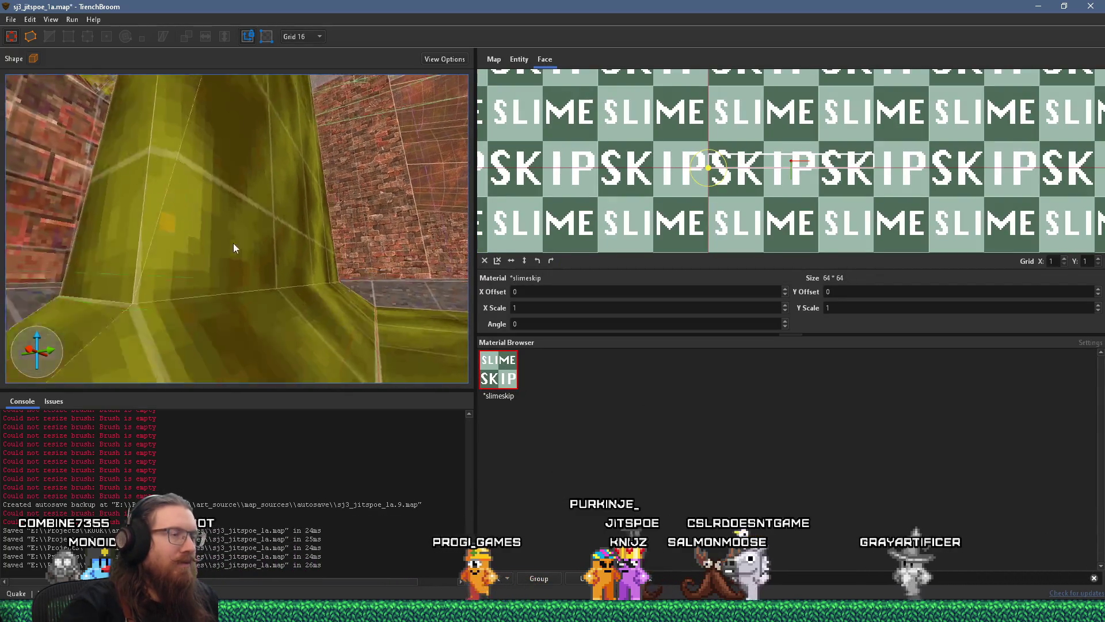
# Step: Select other faces of the slime brush and pillar to check their materials
pyautogui.press('s')
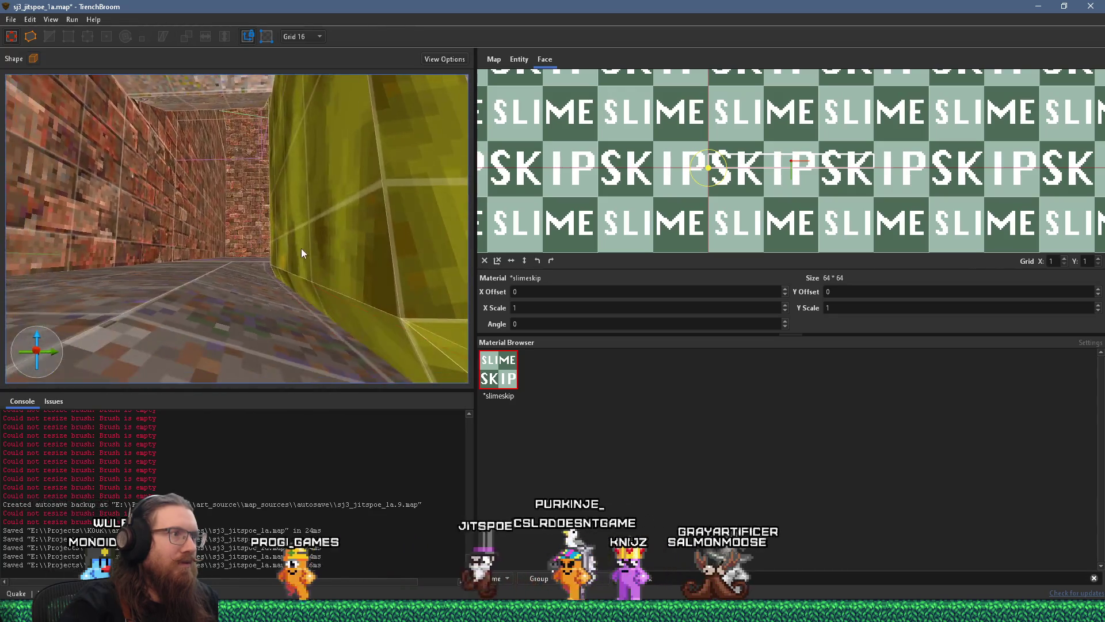
pyautogui.press('w')
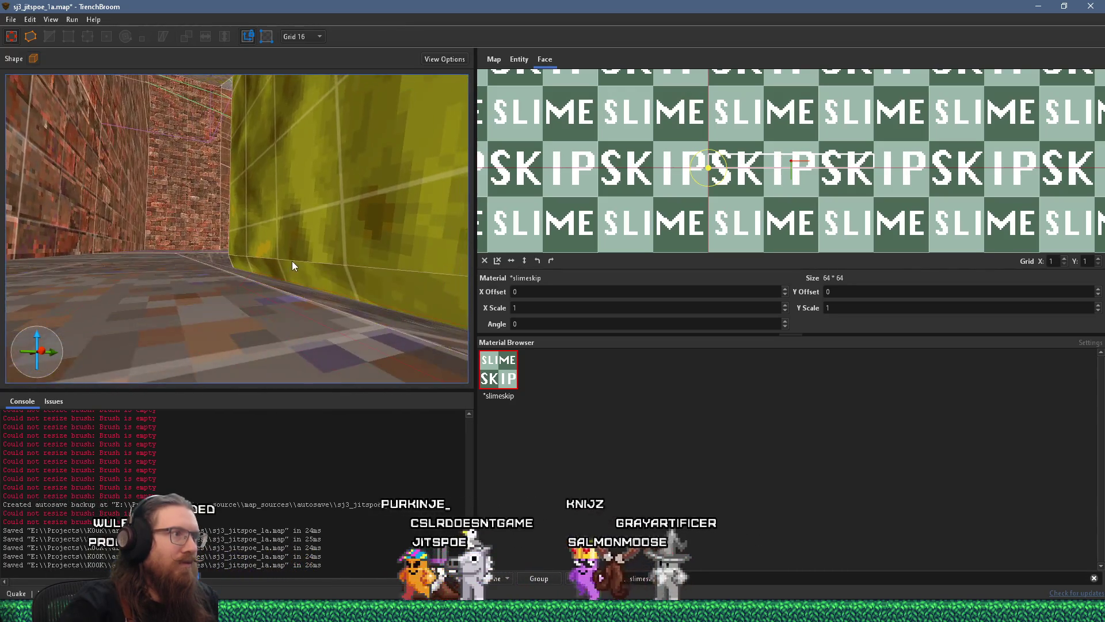
pyautogui.keyDown('shift'); pyautogui.click(340, 256); pyautogui.keyUp('shift')
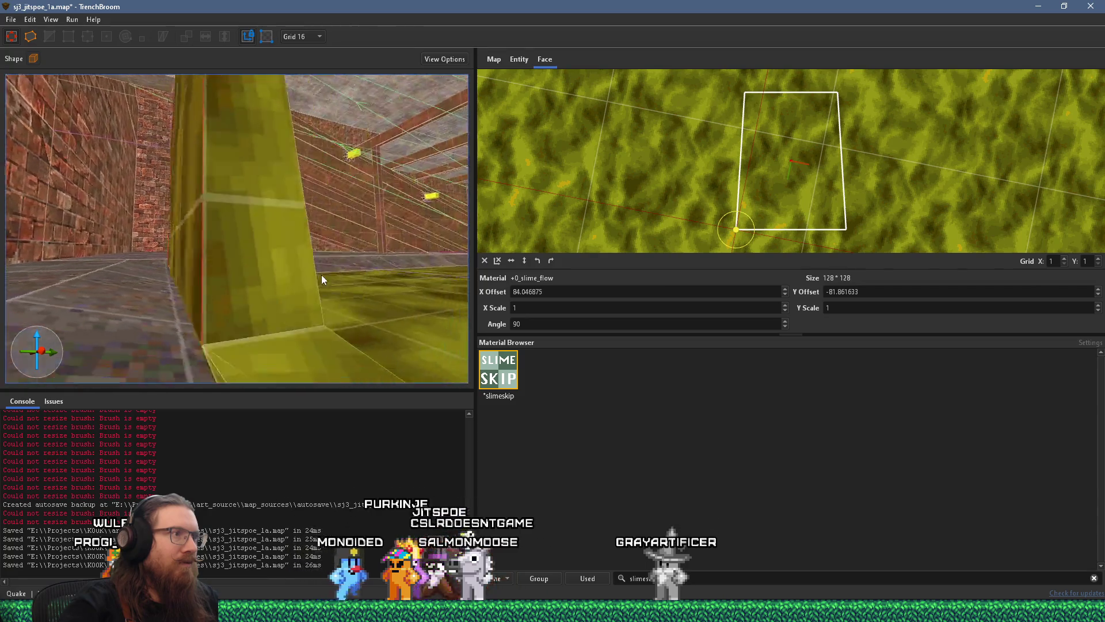
pyautogui.press('d')
pyautogui.press('a')
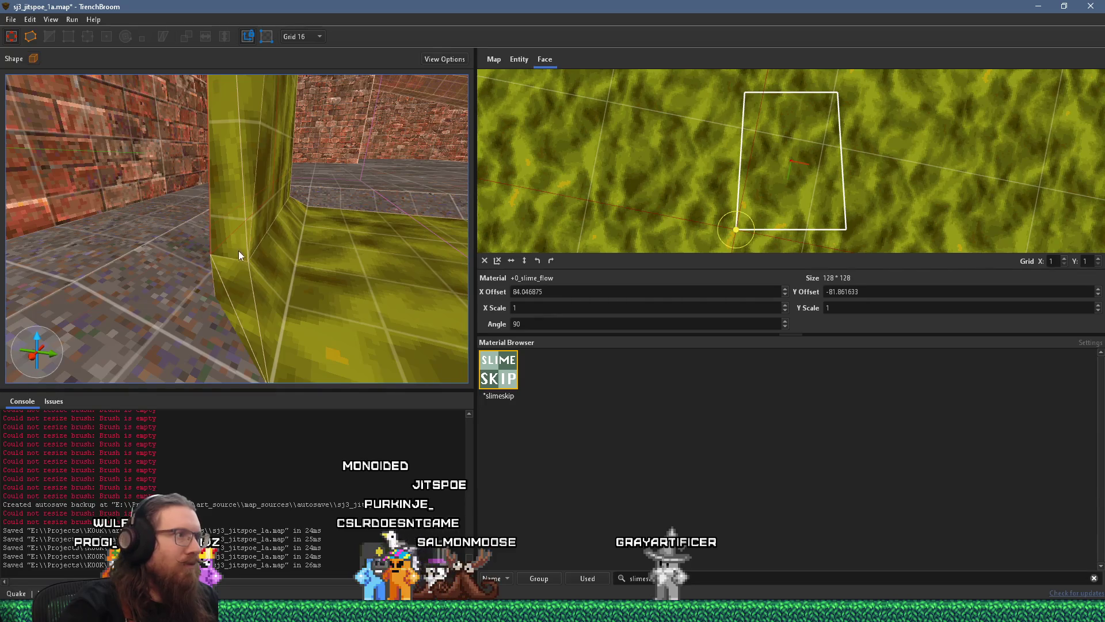
pyautogui.keyDown('shift'); pyautogui.click(239, 250); pyautogui.keyUp('shift')
pyautogui.moveTo(230, 310)
pyautogui.mouseDown()
pyautogui.moveTo(236, 296)
pyautogui.moveTo(168, 318)
pyautogui.moveTo(226, 271)
pyautogui.moveTo(157, 285)
pyautogui.moveTo(140, 274)
pyautogui.moveTo(195, 259)
pyautogui.moveTo(161, 206)
pyautogui.mouseUp()
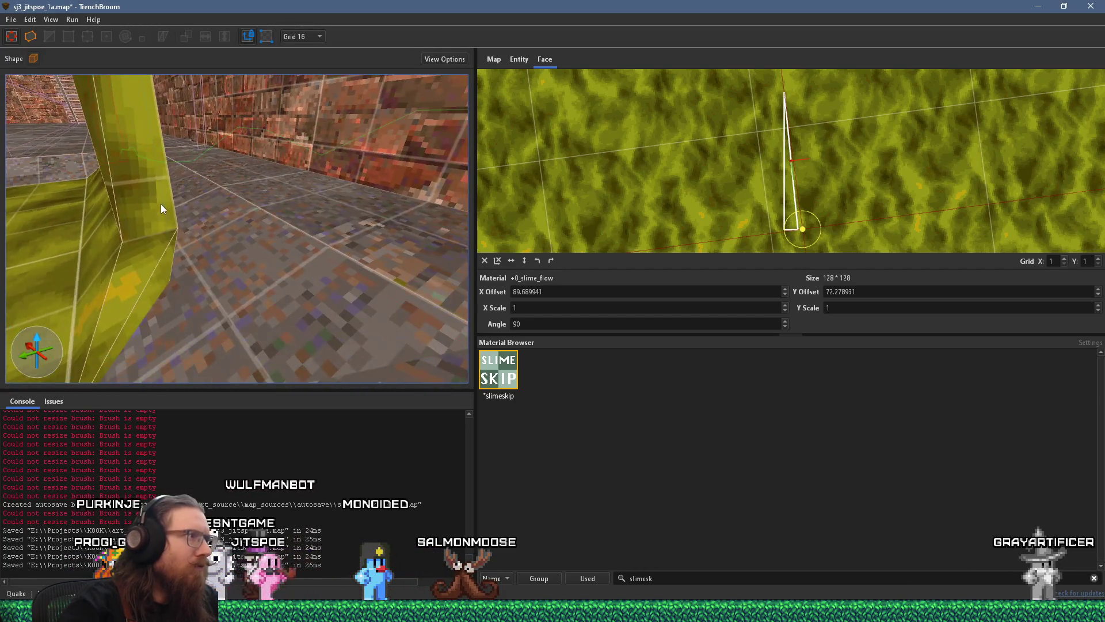
pyautogui.keyDown('shift'); pyautogui.click(151, 222); pyautogui.keyUp('shift')
pyautogui.moveTo(160, 271)
pyautogui.mouseDown()
pyautogui.moveTo(184, 273)
pyautogui.moveTo(146, 278)
pyautogui.moveTo(153, 296)
pyautogui.moveTo(202, 252)
pyautogui.moveTo(208, 275)
pyautogui.moveTo(182, 304)
pyautogui.moveTo(184, 355)
pyautogui.moveTo(136, 311)
pyautogui.moveTo(139, 270)
pyautogui.moveTo(262, 327)
pyautogui.moveTo(240, 313)
pyautogui.moveTo(315, 320)
pyautogui.moveTo(182, 342)
pyautogui.moveTo(241, 261)
pyautogui.moveTo(360, 350)
pyautogui.moveTo(273, 355)
pyautogui.mouseUp()
# Step: Select a brush near the ceiling beams and set the grid size to 2
pyautogui.scroll(3, 273, 355)
pyautogui.moveTo(264, 281)
pyautogui.mouseDown()
pyautogui.moveTo(144, 309)
pyautogui.moveTo(191, 328)
pyautogui.moveTo(425, 287)
pyautogui.moveTo(264, 261)
pyautogui.moveTo(175, 283)
pyautogui.moveTo(169, 309)
pyautogui.moveTo(223, 235)
pyautogui.moveTo(166, 265)
pyautogui.moveTo(212, 247)
pyautogui.moveTo(246, 278)
pyautogui.moveTo(236, 235)
pyautogui.moveTo(264, 258)
pyautogui.moveTo(240, 232)
pyautogui.mouseUp()
pyautogui.click(259, 224)
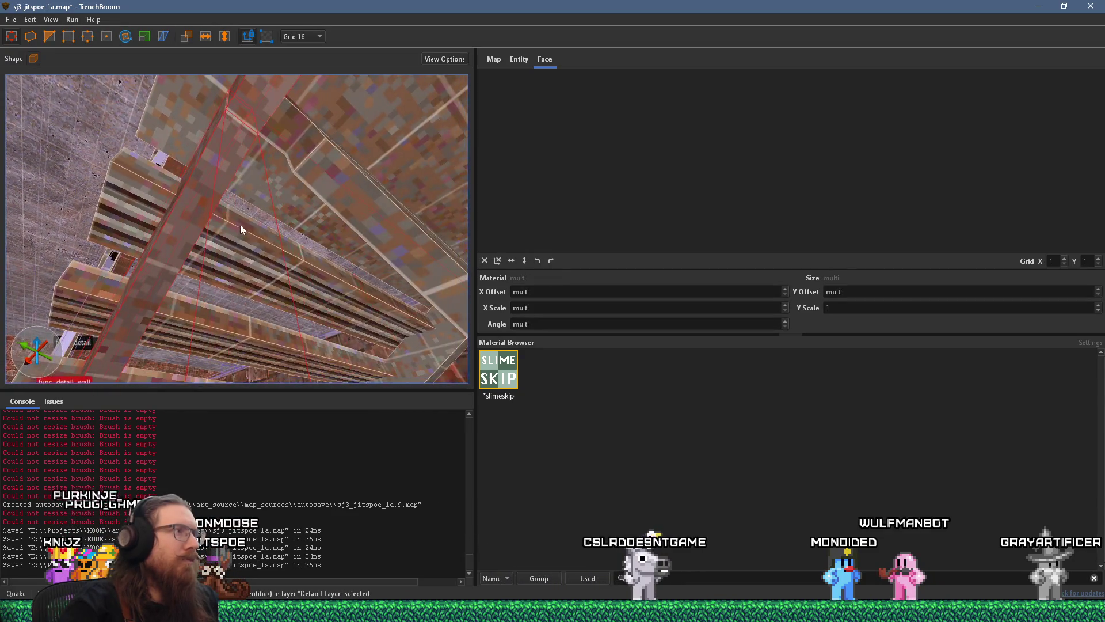
pyautogui.click(307, 63)
pyautogui.moveTo(276, 149)
pyautogui.mouseDown()
pyautogui.moveTo(261, 177)
pyautogui.moveTo(202, 190)
pyautogui.moveTo(344, 190)
pyautogui.moveTo(326, 182)
pyautogui.moveTo(301, 123)
pyautogui.moveTo(246, 166)
pyautogui.moveTo(303, 141)
pyautogui.moveTo(295, 209)
pyautogui.moveTo(337, 201)
pyautogui.moveTo(364, 232)
pyautogui.moveTo(345, 228)
pyautogui.moveTo(392, 230)
pyautogui.mouseUp()
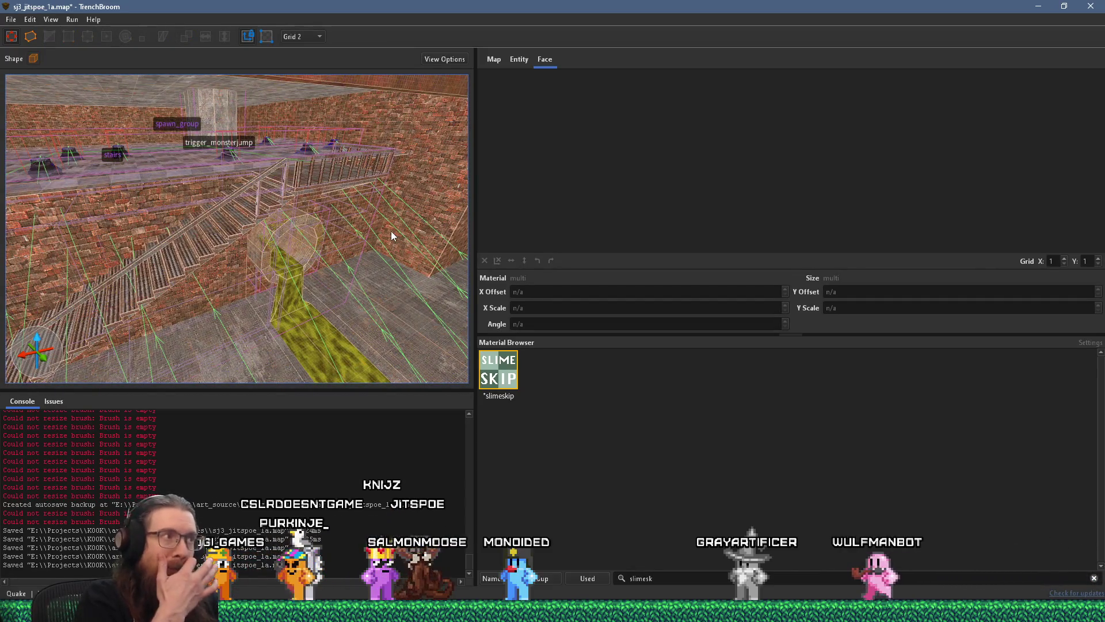
# Step: Save the sj3_jitspoe_1a map with File > Save Document
pyautogui.click(11, 19)
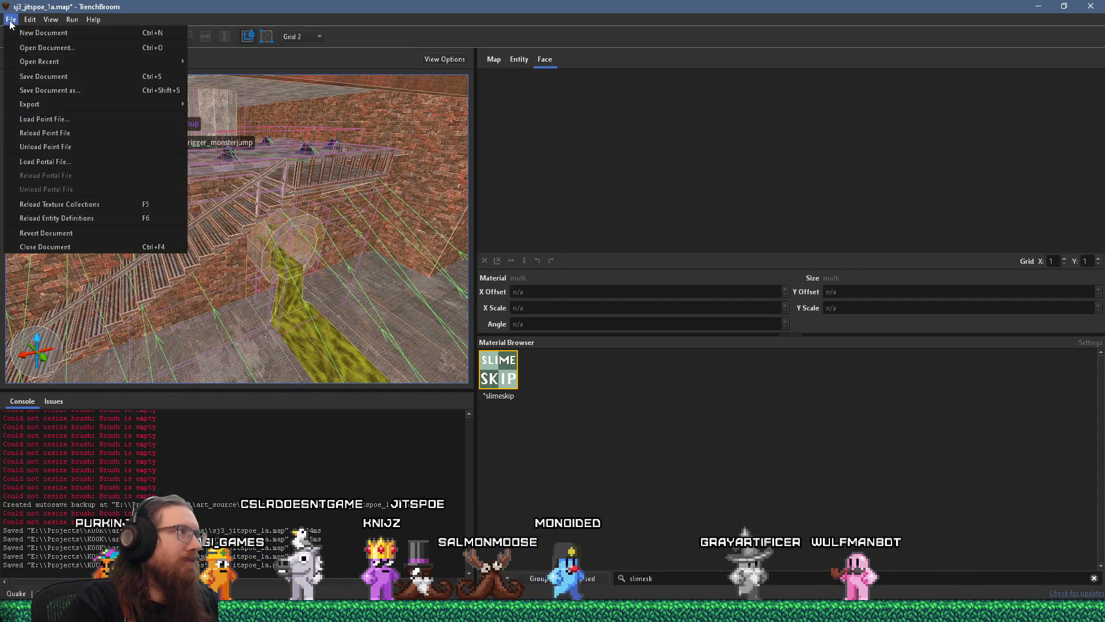
pyautogui.click(24, 75)
pyautogui.moveTo(166, 203); pyautogui.dragTo(146, 205)
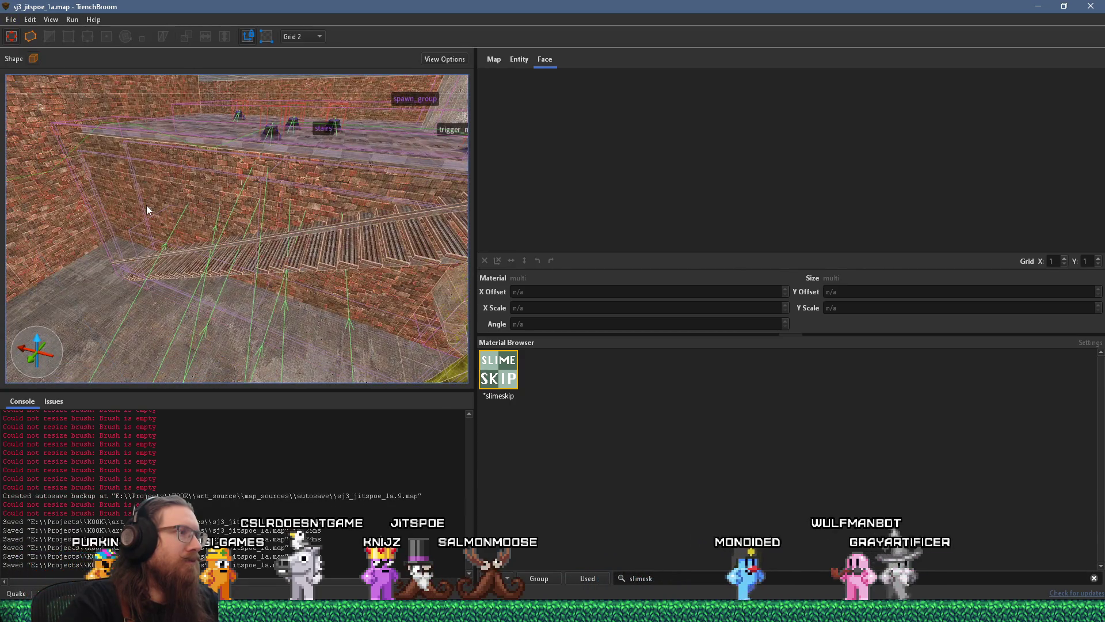
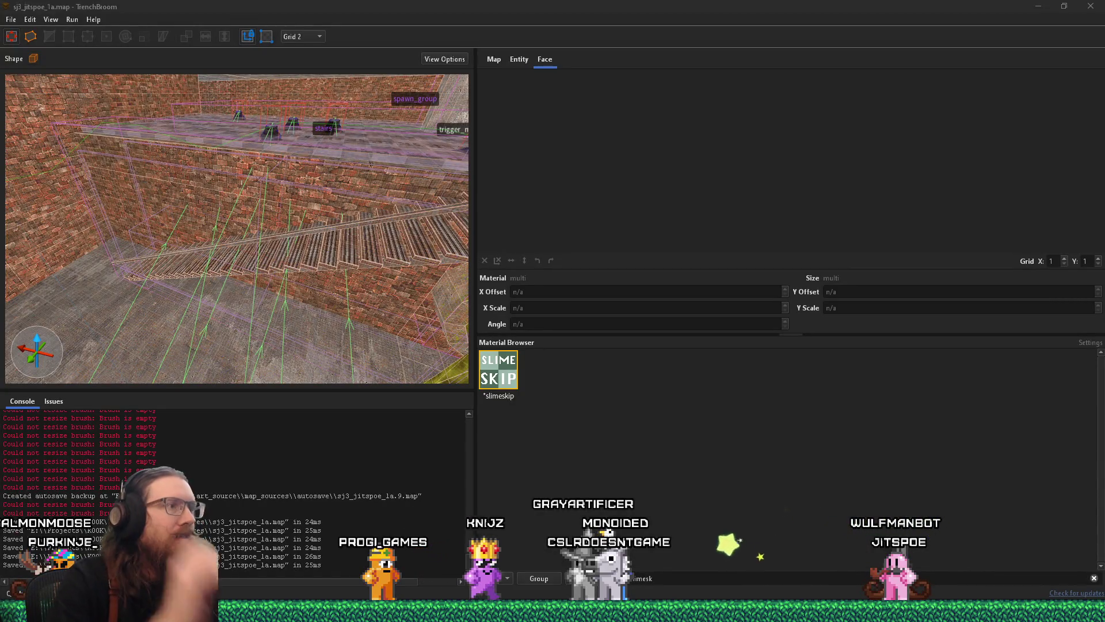
# Step: Select the slime-textured brushes pouring down the brick wall, orbiting to view the slime column
pyautogui.moveTo(230, 173)
pyautogui.mouseDown()
pyautogui.moveTo(218, 147)
pyautogui.moveTo(54, 234)
pyautogui.moveTo(113, 215)
pyautogui.mouseUp()
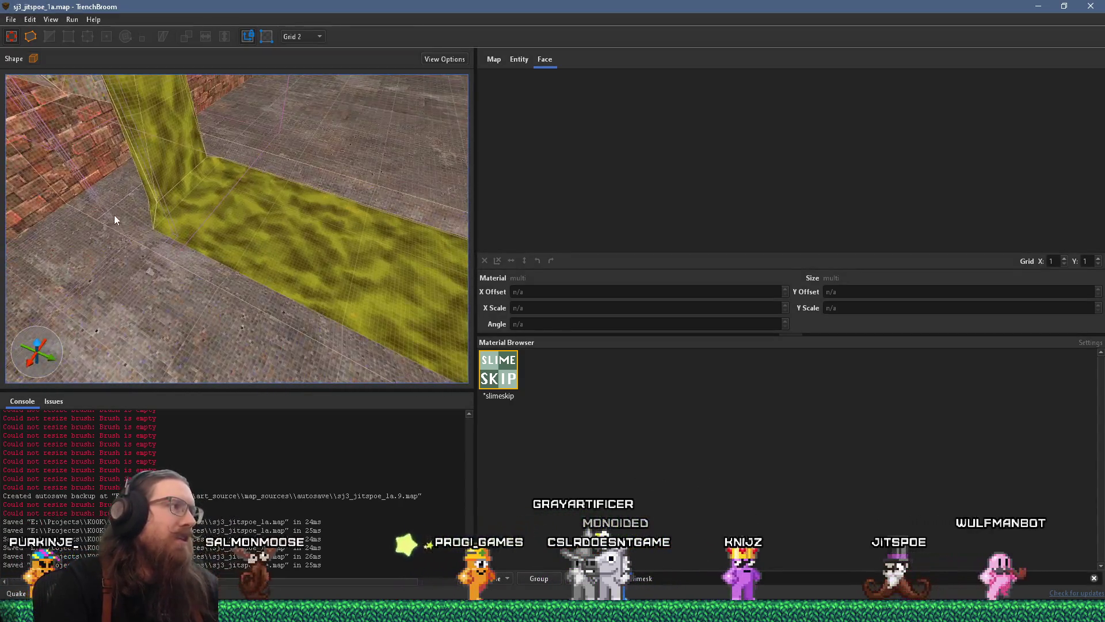
pyautogui.click(232, 224)
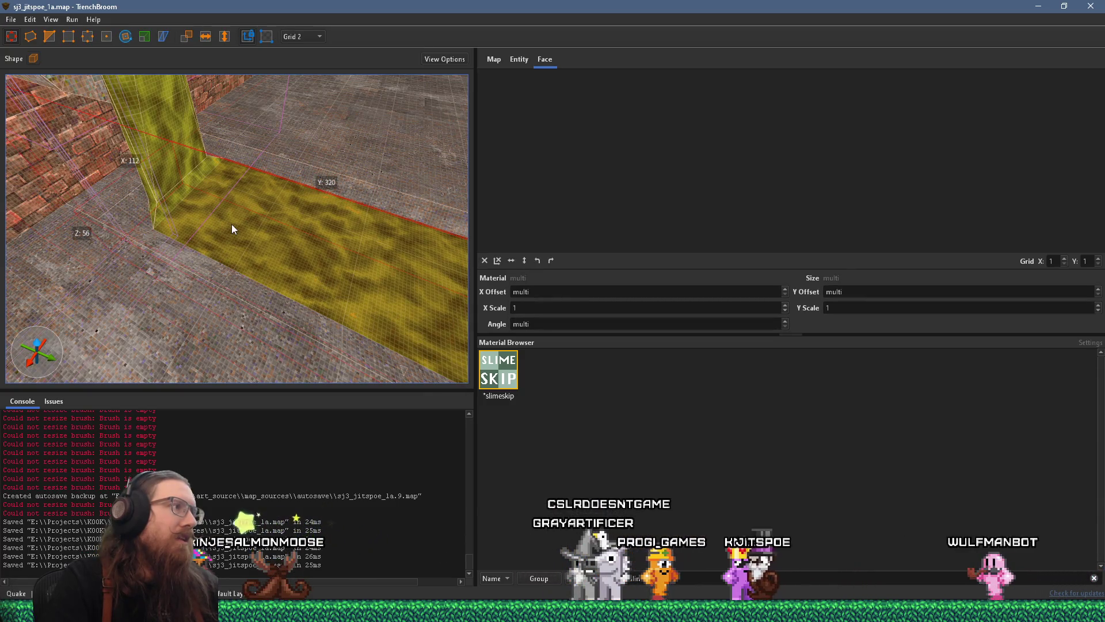
pyautogui.moveTo(235, 154)
pyautogui.mouseDown()
pyautogui.moveTo(253, 215)
pyautogui.moveTo(295, 210)
pyautogui.mouseUp()
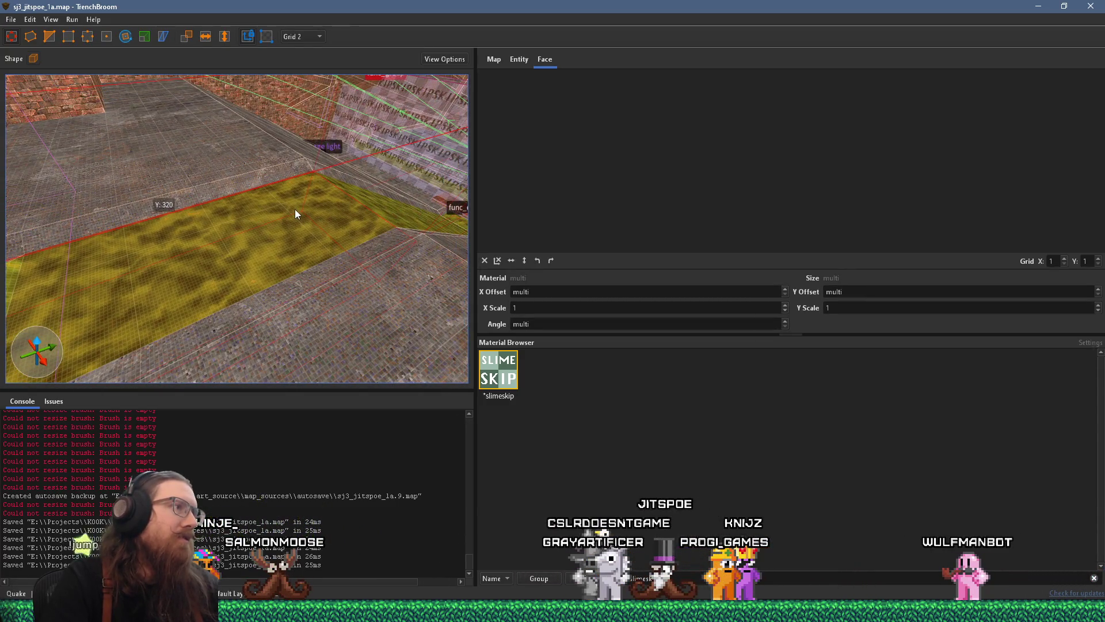
pyautogui.moveTo(294, 209)
pyautogui.mouseDown()
pyautogui.moveTo(217, 190)
pyautogui.moveTo(284, 205)
pyautogui.moveTo(271, 202)
pyautogui.mouseUp()
pyautogui.scroll(2, 283, 205)
pyautogui.moveTo(346, 307)
pyautogui.mouseDown()
pyautogui.moveTo(241, 241)
pyautogui.moveTo(296, 316)
pyautogui.mouseUp()
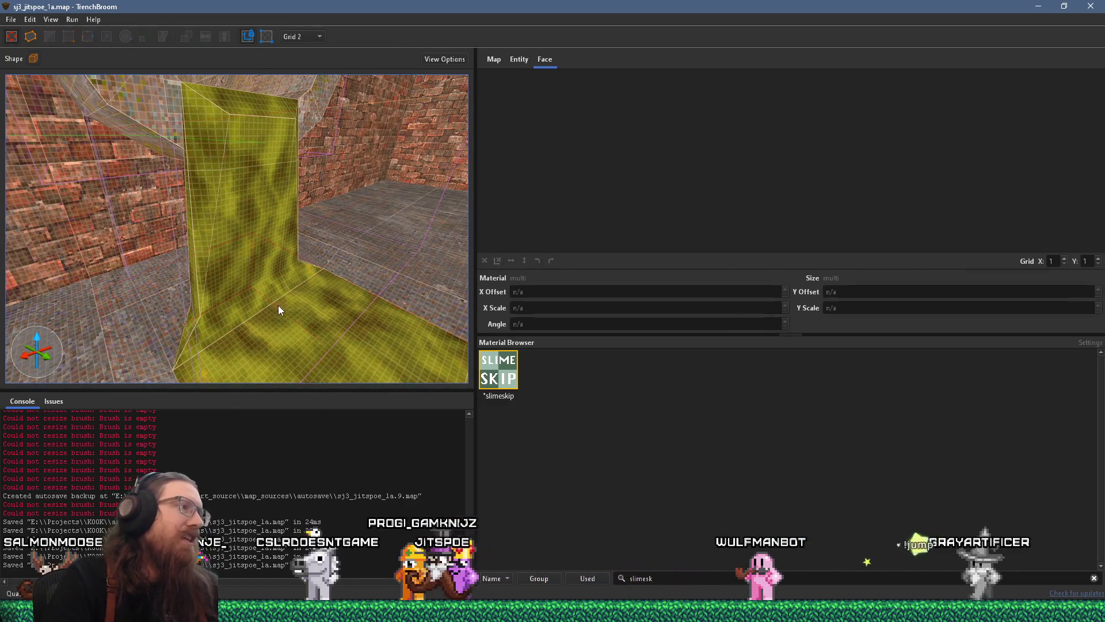
pyautogui.moveTo(260, 256); pyautogui.dragTo(271, 265)
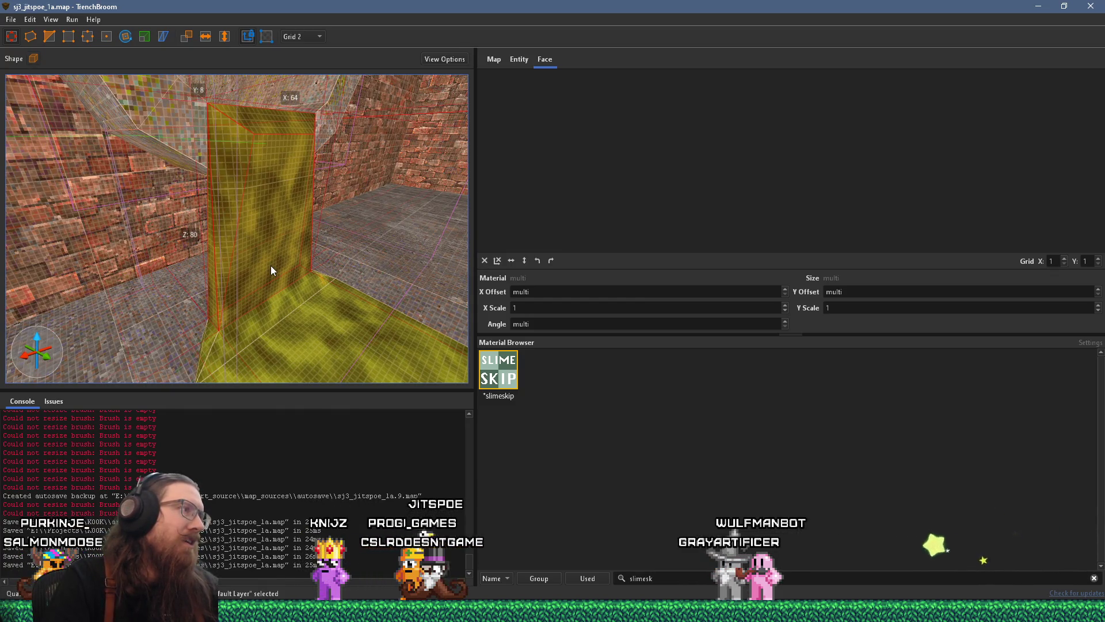
pyautogui.moveTo(271, 264)
pyautogui.mouseDown()
pyautogui.moveTo(334, 255)
pyautogui.moveTo(364, 289)
pyautogui.mouseUp()
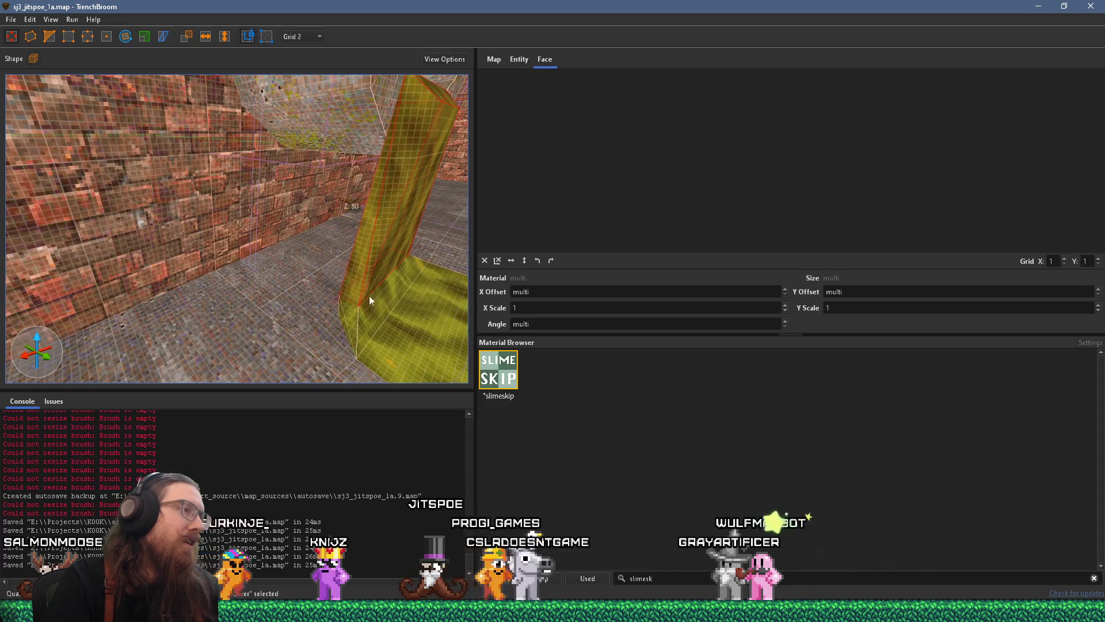
pyautogui.rightClick(364, 253)
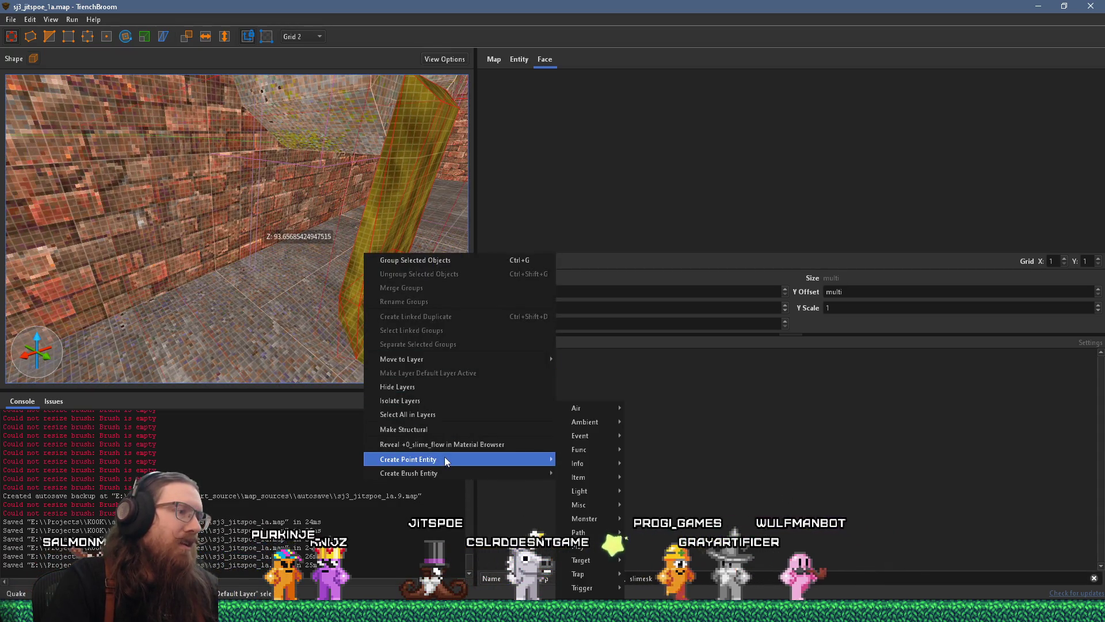
# Step: Turn the selected slime brushes into a func_detail_illusionary entity
pyautogui.moveTo(448, 471)
pyautogui.moveTo(599, 475)
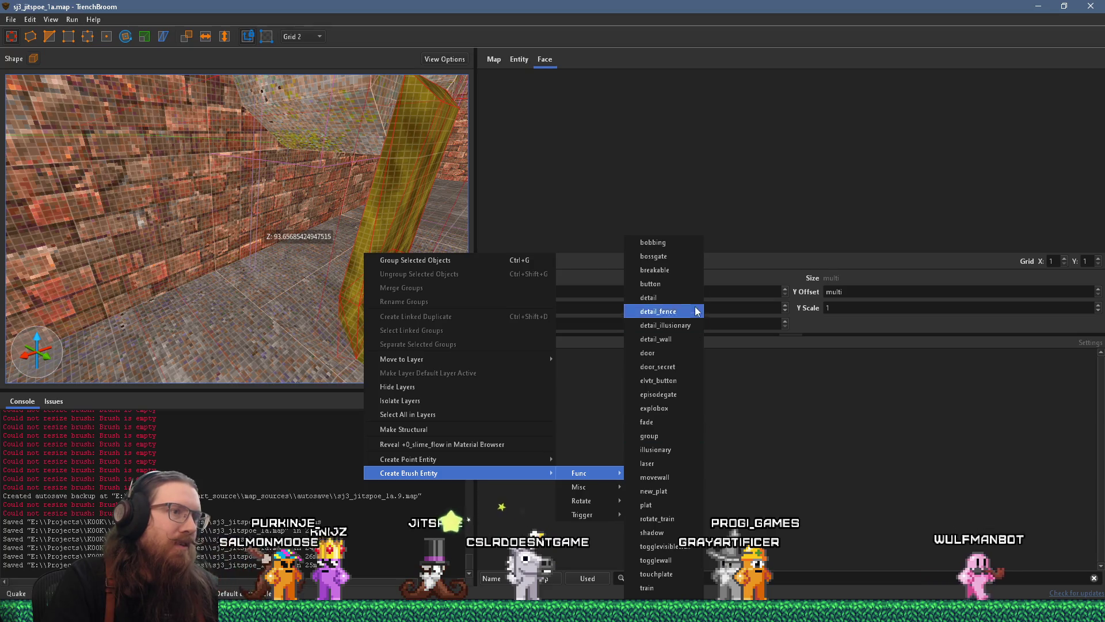
pyautogui.click(685, 323)
pyautogui.moveTo(438, 253); pyautogui.dragTo(379, 254)
# Step: Stretch the thin brush at the slime pillar's base into a large, slightly raised slimeskip block
pyautogui.press('Escape')
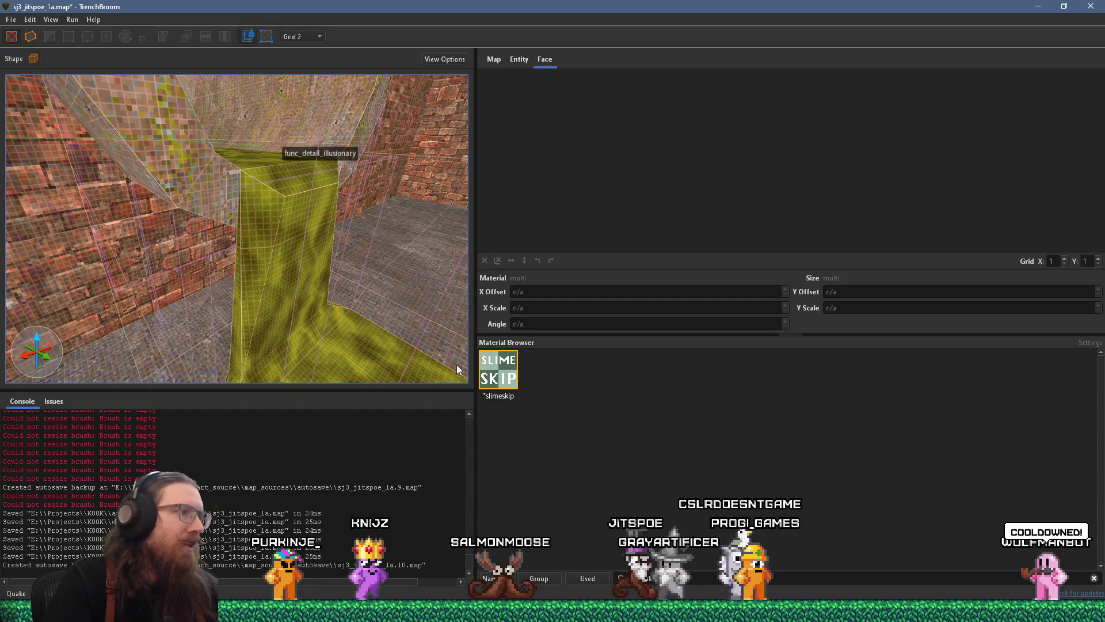
pyautogui.scroll(5, 403, 351)
pyautogui.click(323, 313)
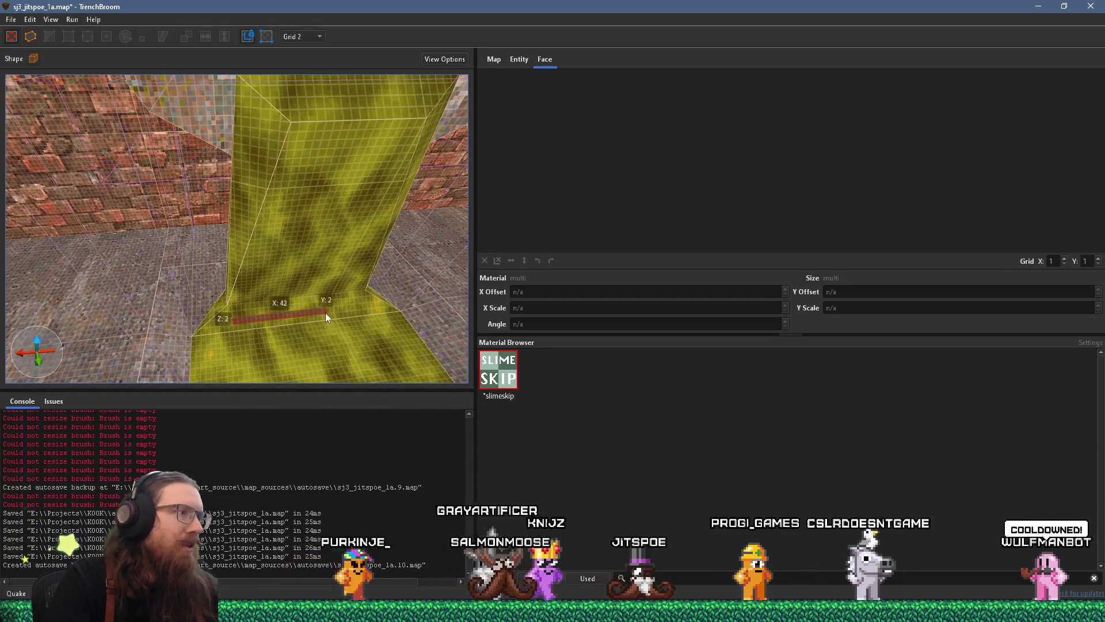
pyautogui.moveTo(329, 309)
pyautogui.mouseDown()
pyautogui.moveTo(343, 146)
pyautogui.moveTo(323, 145)
pyautogui.mouseUp()
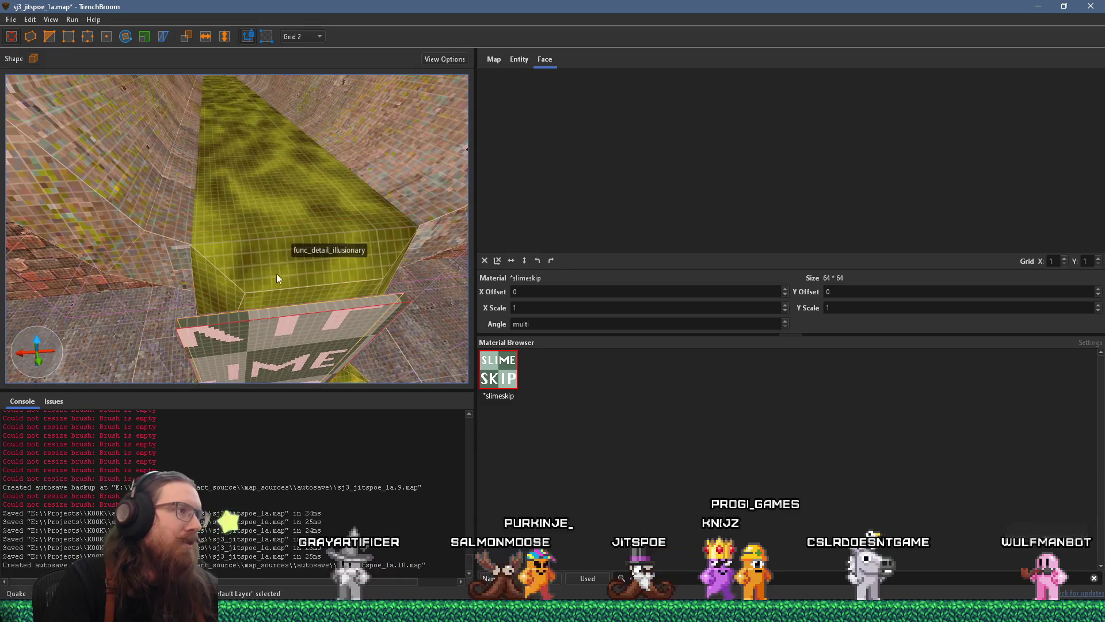
pyautogui.moveTo(260, 251); pyautogui.dragTo(245, 282)
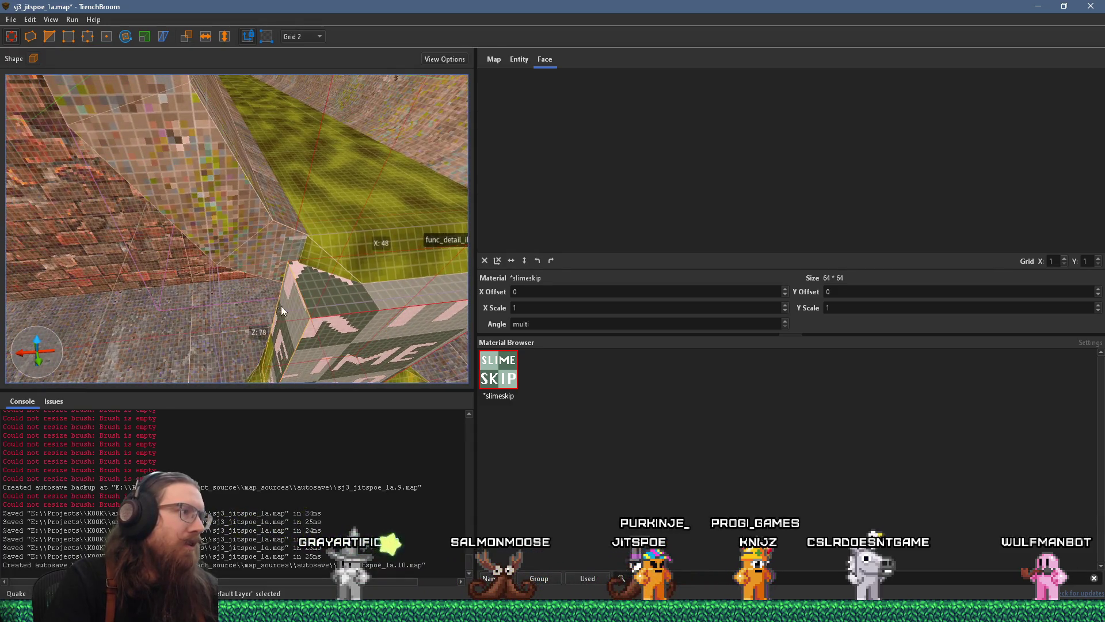
pyautogui.moveTo(308, 307)
pyautogui.mouseDown()
pyautogui.moveTo(355, 269)
pyautogui.moveTo(285, 266)
pyautogui.moveTo(168, 237)
pyautogui.moveTo(130, 259)
pyautogui.moveTo(155, 268)
pyautogui.moveTo(141, 269)
pyautogui.moveTo(130, 226)
pyautogui.moveTo(144, 256)
pyautogui.mouseUp()
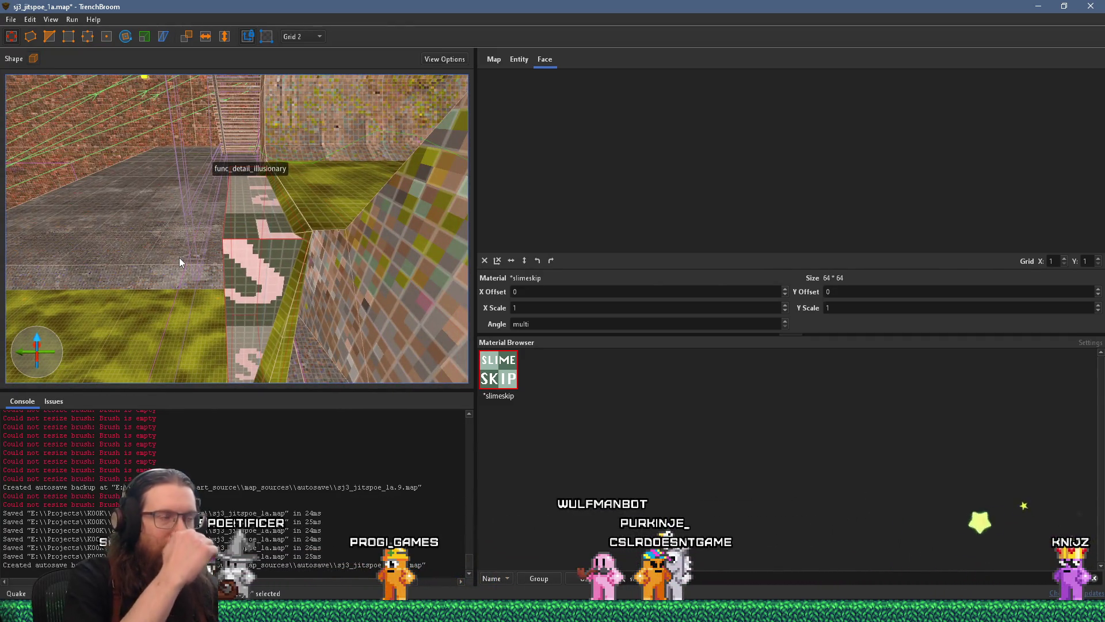
# Step: Orbit the camera around the illusionary slime column and along the brick corridor to inspect it
pyautogui.moveTo(179, 258)
pyautogui.mouseDown()
pyautogui.moveTo(265, 267)
pyautogui.moveTo(224, 281)
pyautogui.mouseUp()
pyautogui.press('w')
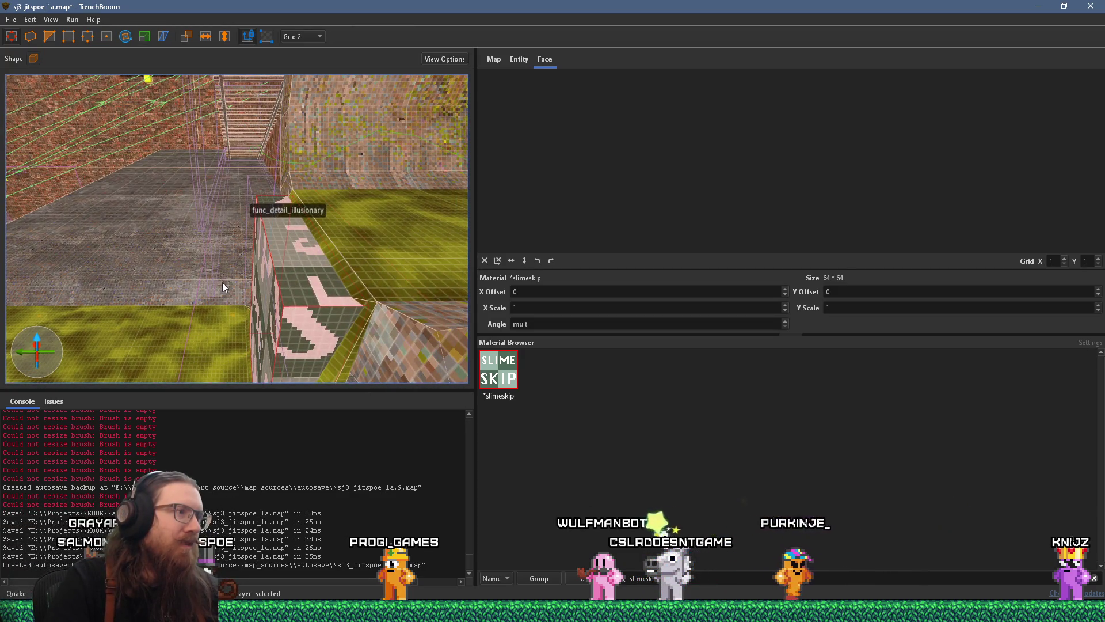
pyautogui.press('d')
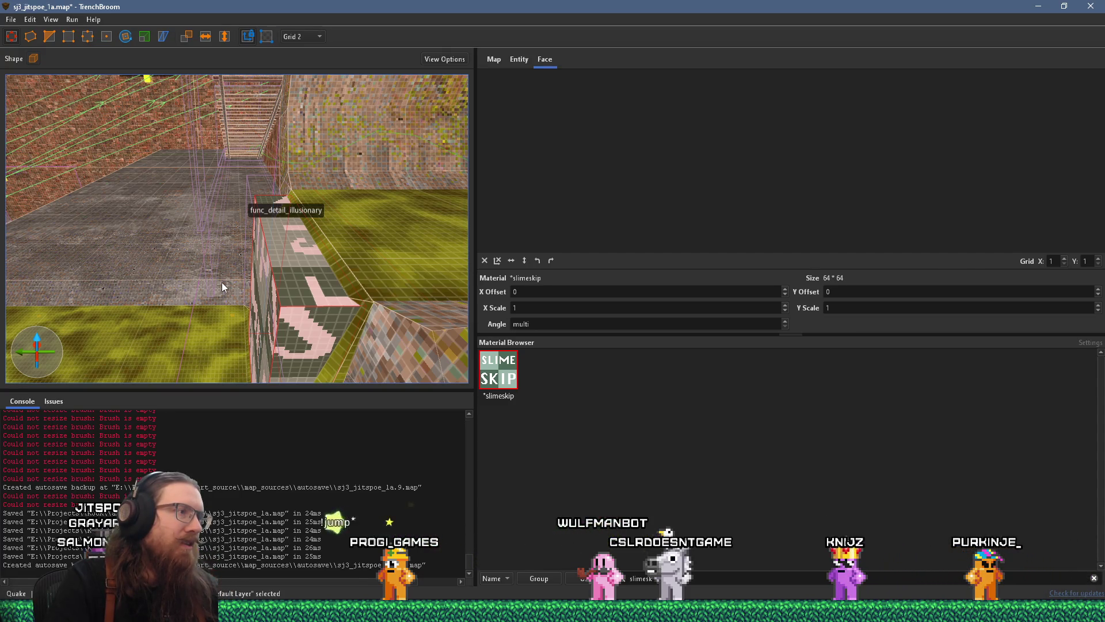
pyautogui.moveTo(237, 279)
pyautogui.mouseDown()
pyautogui.moveTo(243, 236)
pyautogui.moveTo(209, 245)
pyautogui.moveTo(382, 282)
pyautogui.mouseUp()
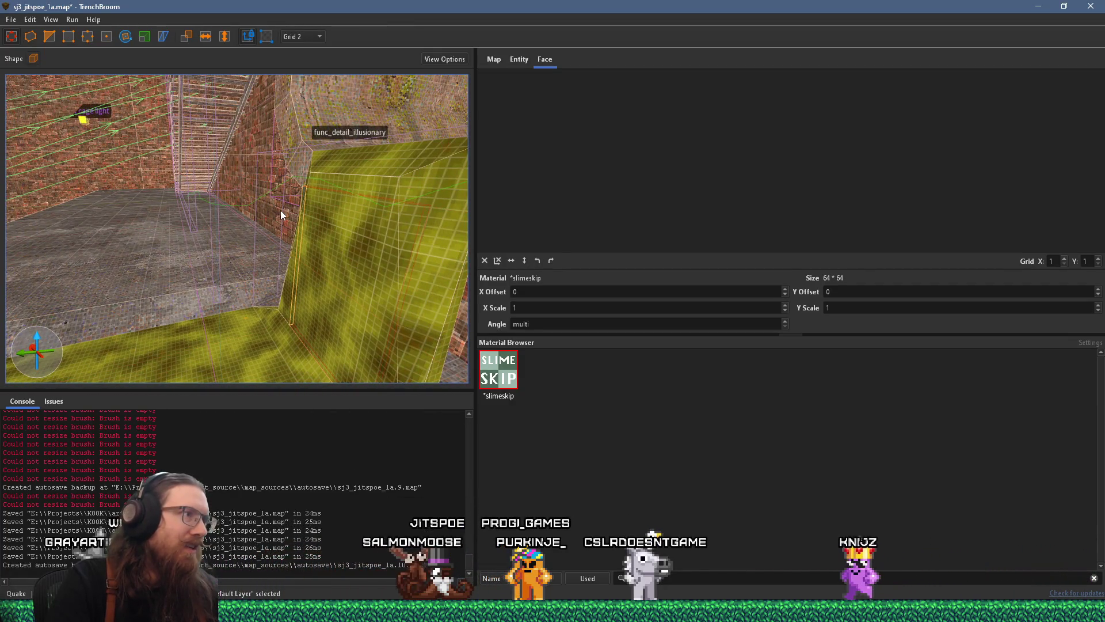
pyautogui.moveTo(295, 219)
pyautogui.mouseDown()
pyautogui.moveTo(243, 206)
pyautogui.moveTo(273, 243)
pyautogui.mouseUp()
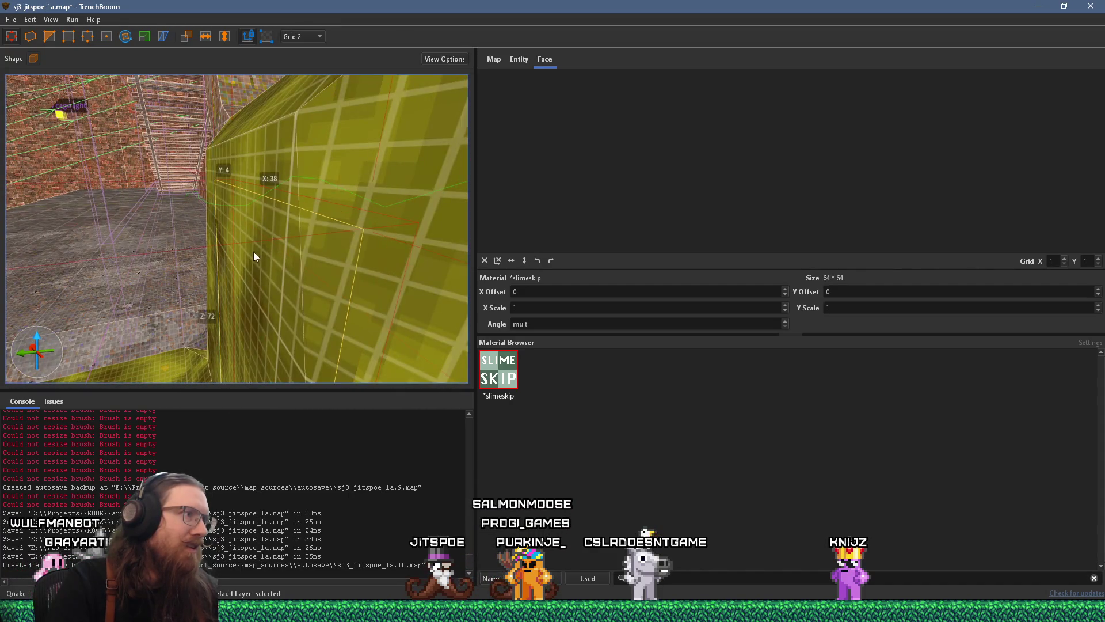
pyautogui.scroll(-5, 256, 257)
pyautogui.moveTo(253, 272)
pyautogui.mouseDown()
pyautogui.moveTo(265, 302)
pyautogui.moveTo(307, 189)
pyautogui.mouseUp()
pyautogui.moveTo(270, 254)
pyautogui.mouseDown()
pyautogui.moveTo(266, 264)
pyautogui.moveTo(278, 207)
pyautogui.moveTo(261, 234)
pyautogui.moveTo(275, 276)
pyautogui.mouseUp()
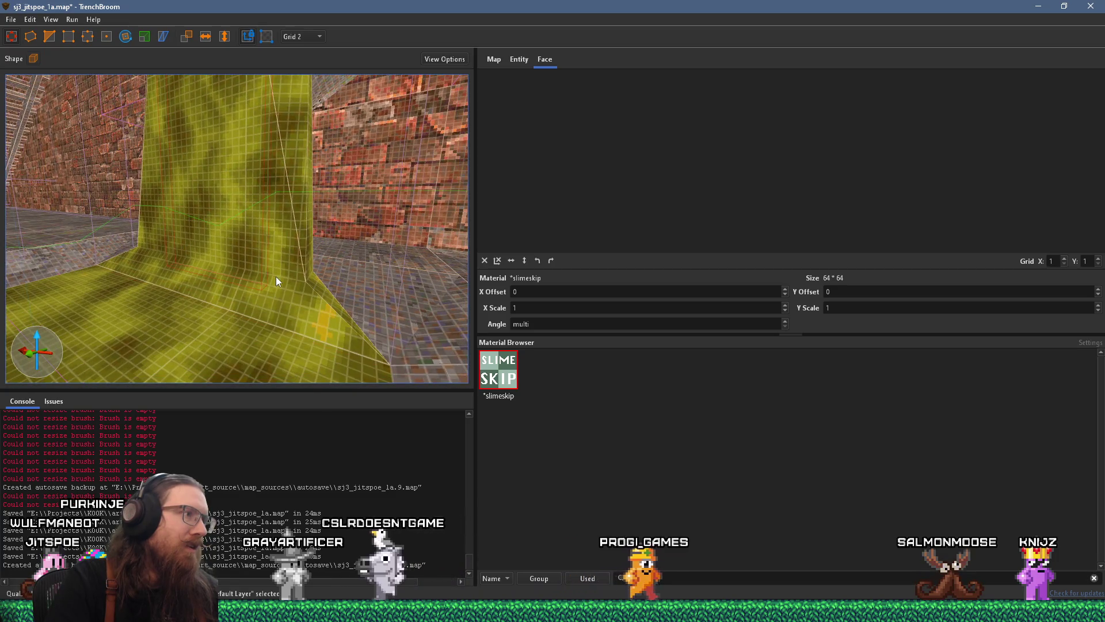
# Step: Select the slime brush, then deselect it
pyautogui.click(274, 294)
pyautogui.scroll(-5, 278, 342)
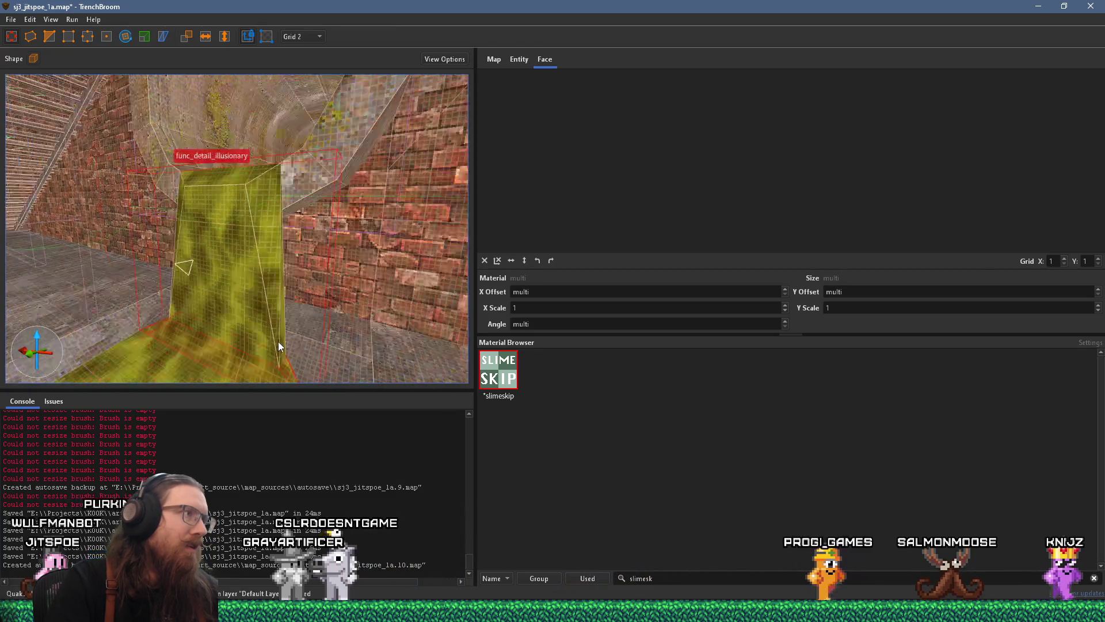
pyautogui.press('Escape')
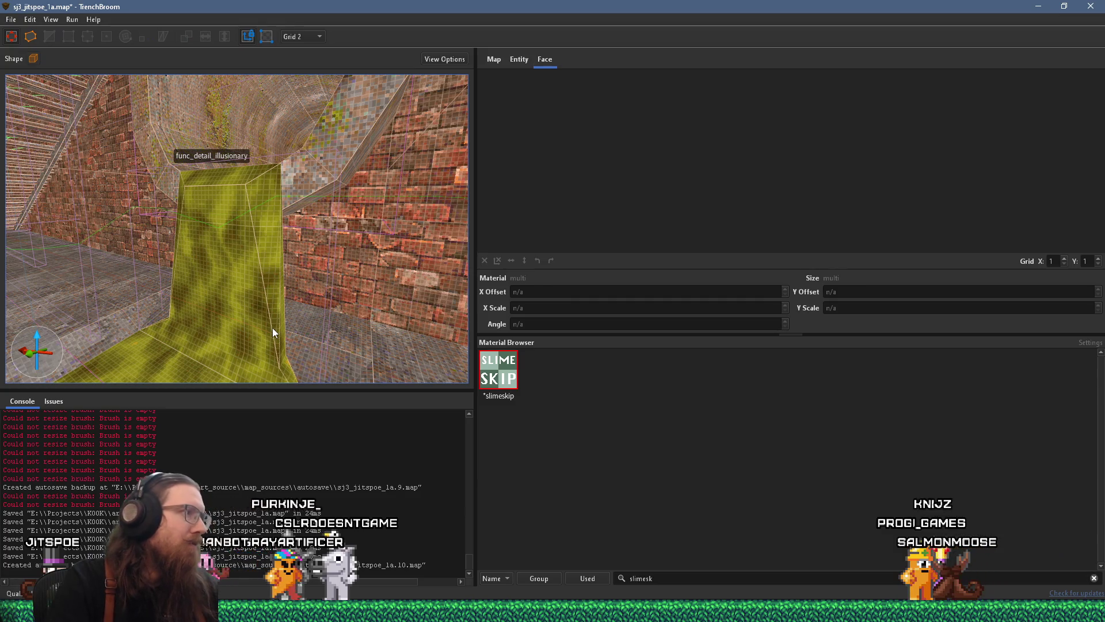
pyautogui.click(13, 22)
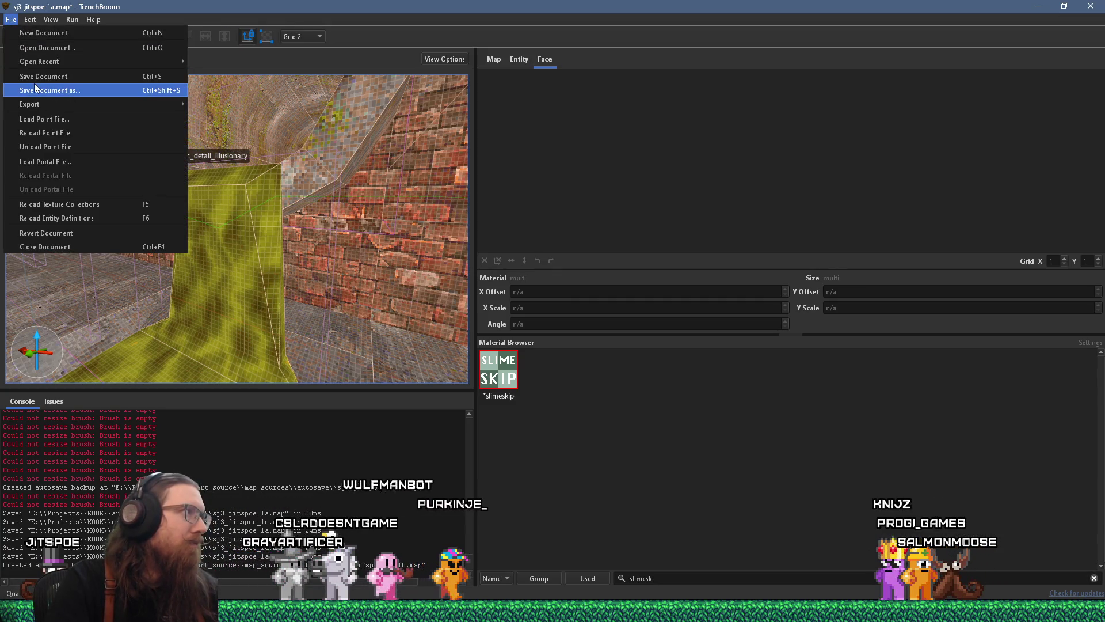
# Step: Save the map, then fly past the stairs and select the spotlight inside the pipe
pyautogui.click(34, 86)
pyautogui.moveTo(144, 233); pyautogui.dragTo(252, 316)
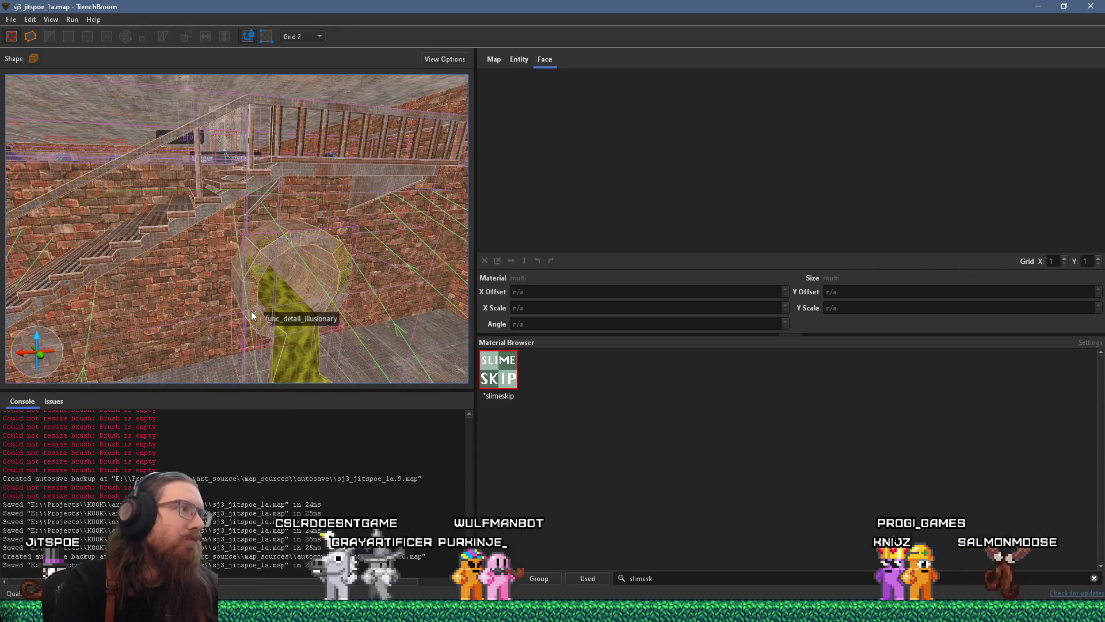
pyautogui.press('w')
pyautogui.moveTo(236, 294)
pyautogui.mouseDown()
pyautogui.moveTo(209, 271)
pyautogui.moveTo(437, 301)
pyautogui.moveTo(283, 283)
pyautogui.moveTo(224, 261)
pyautogui.moveTo(271, 259)
pyautogui.moveTo(76, 337)
pyautogui.mouseUp()
pyautogui.click(300, 253)
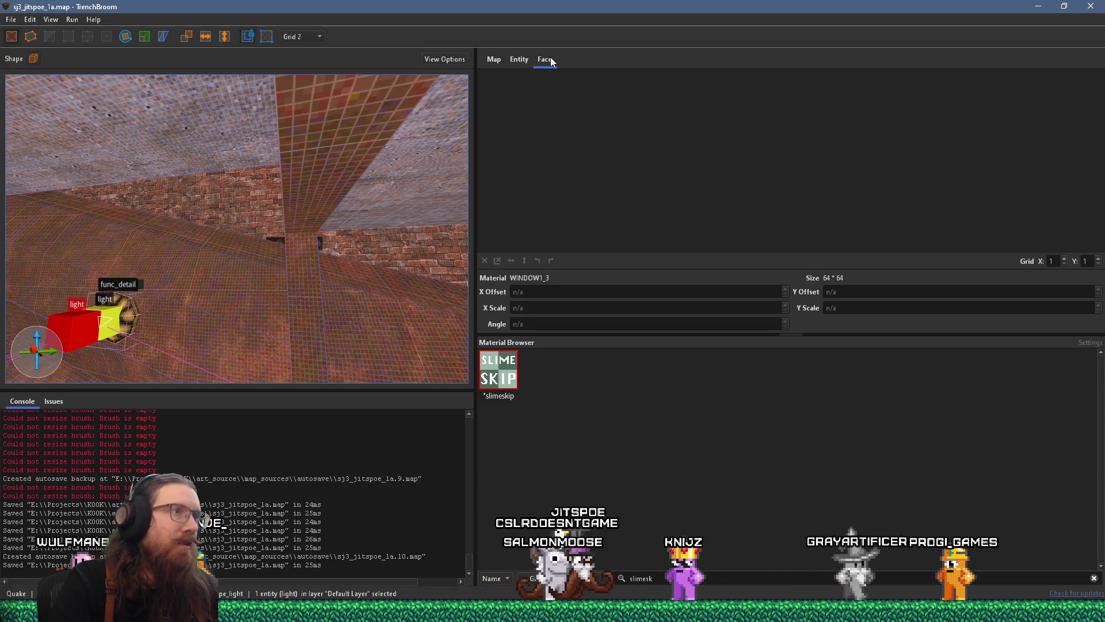
# Step: Set the pipe spotlight's angle property to 60
pyautogui.click(526, 60)
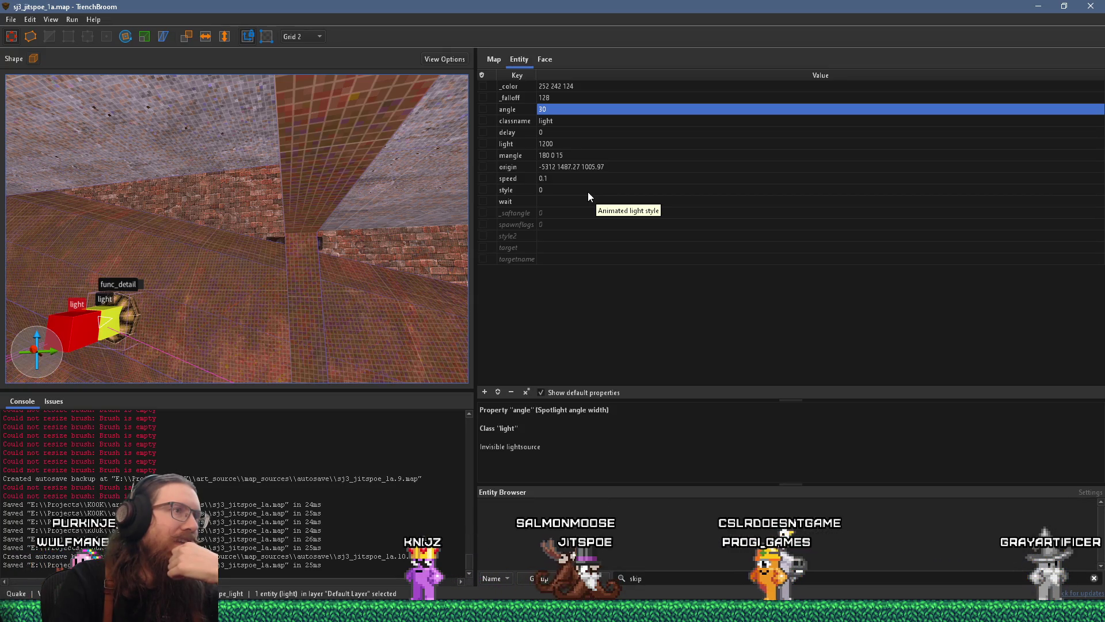
pyautogui.click(570, 110)
pyautogui.write('60')
pyautogui.press('Return')
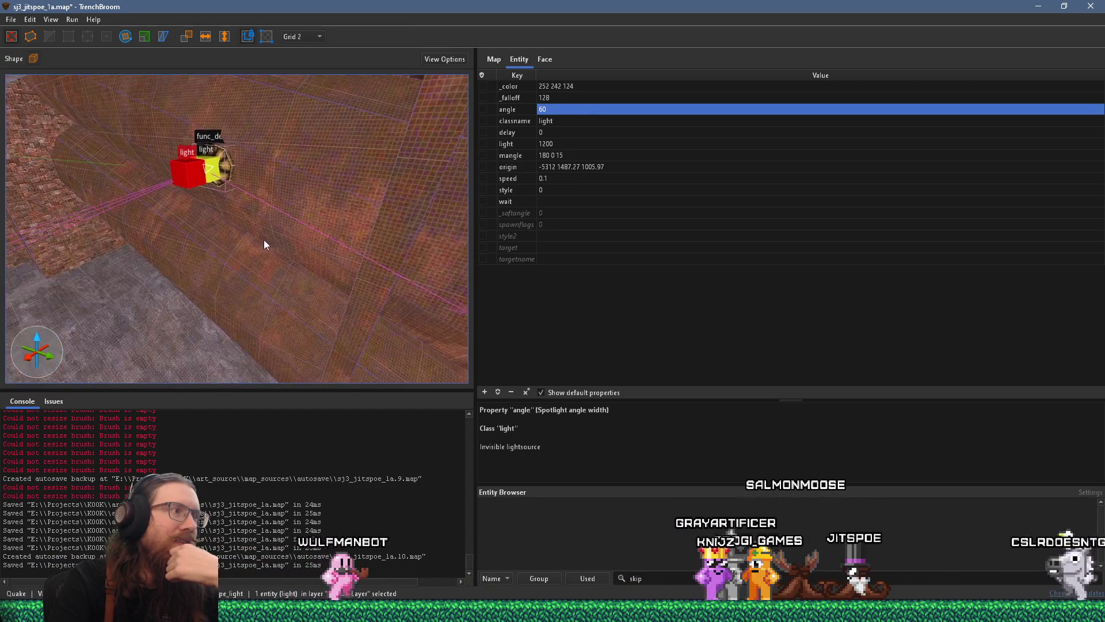
pyautogui.scroll(5, 257, 251)
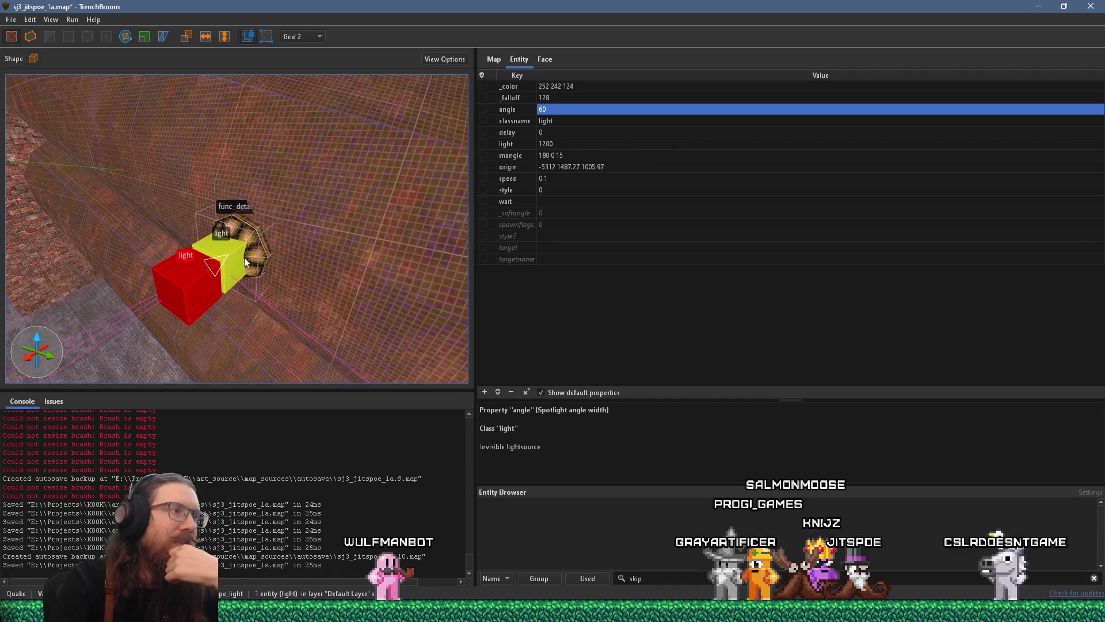
# Step: Select the func_detail pipe brush to check its _phong_angle property, then clear the selection
pyautogui.click(257, 252)
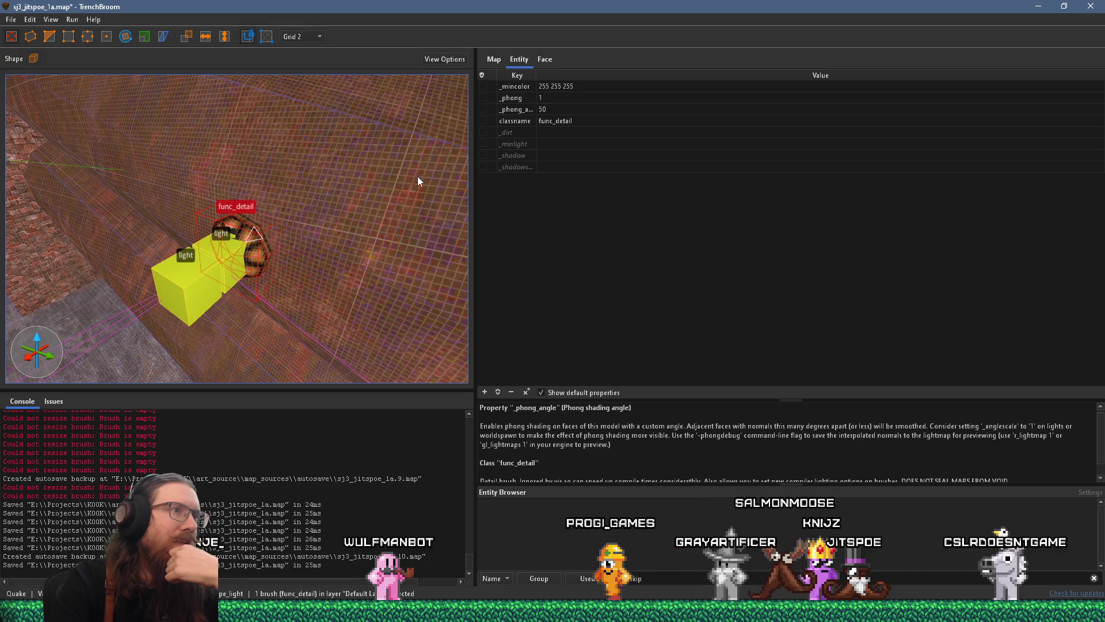
pyautogui.click(537, 73)
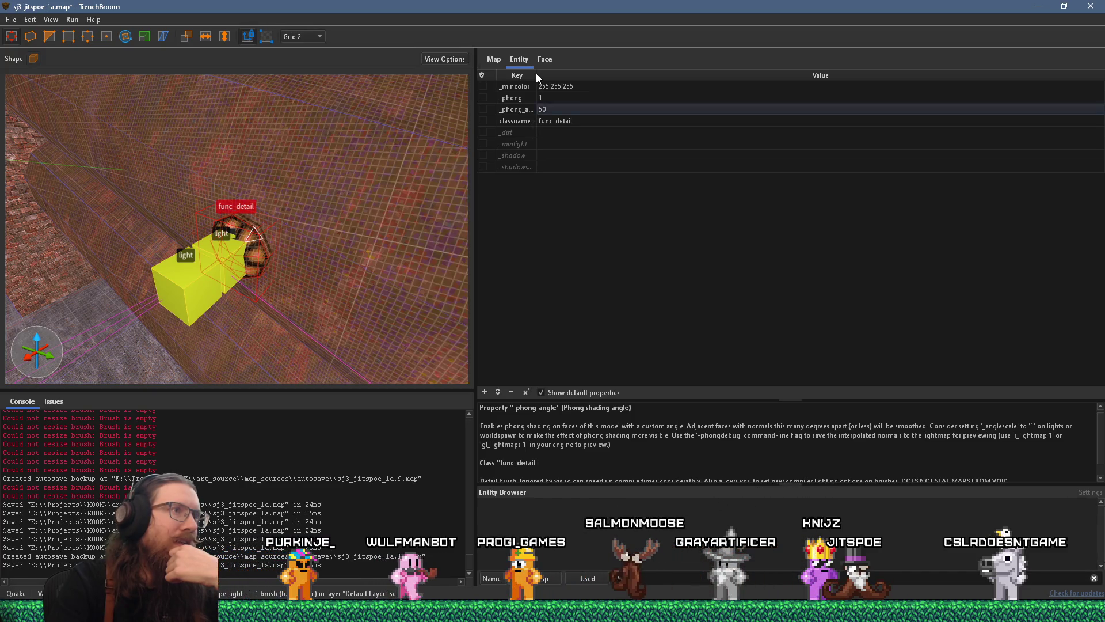
pyautogui.scroll(2, 303, 188)
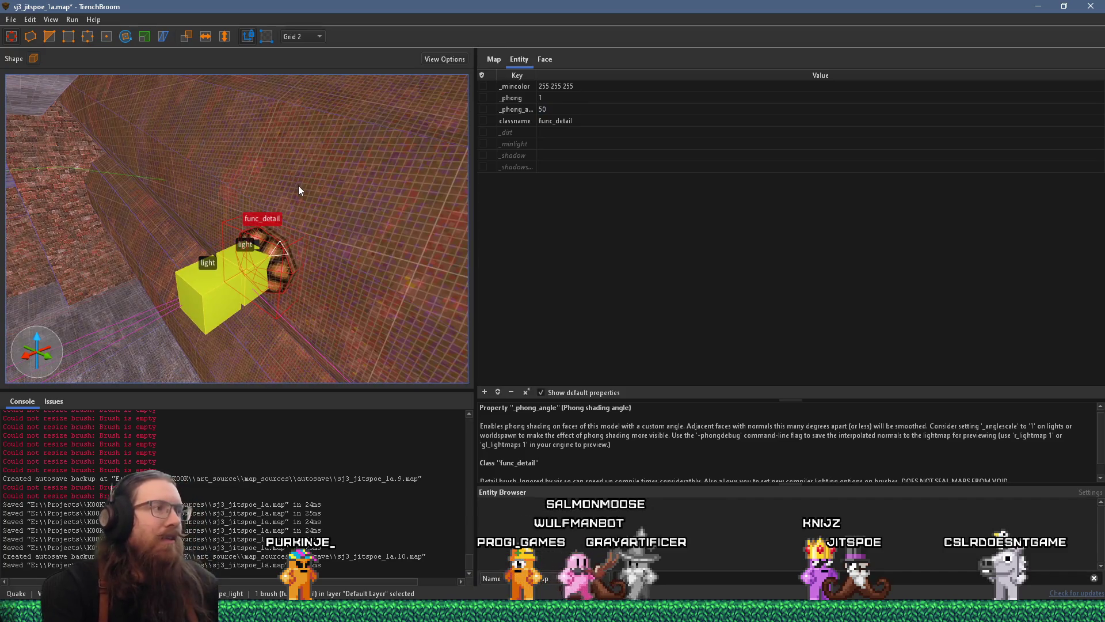
pyautogui.press('Escape')
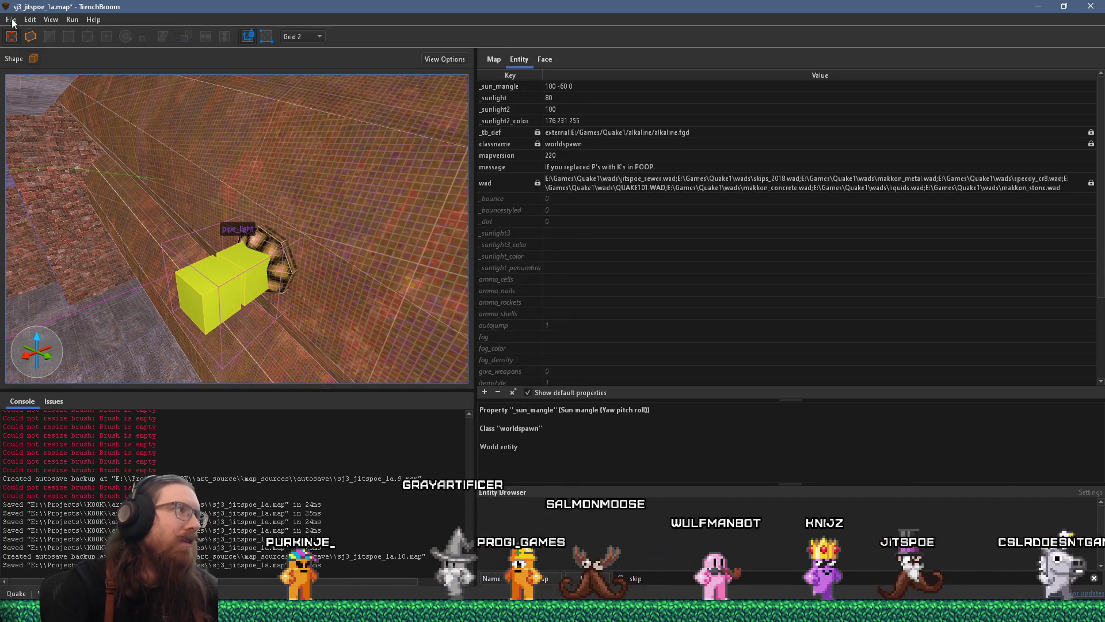
# Step: Select the pipe_light group, save the map, and open the Compile Map setup
pyautogui.click(10, 19)
pyautogui.click(33, 38)
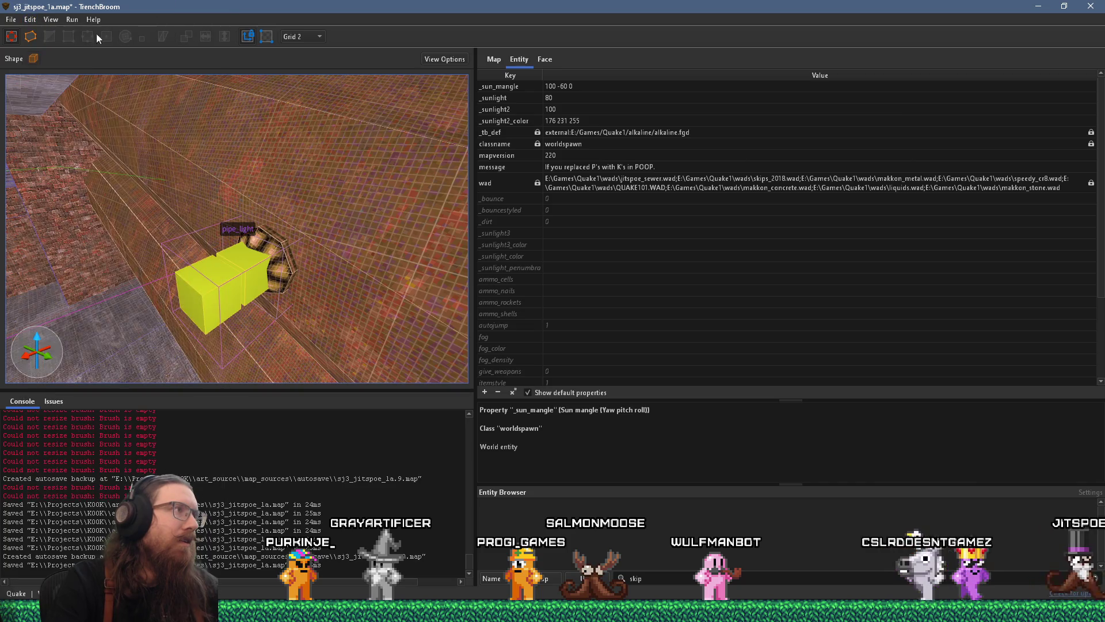
pyautogui.click(203, 300)
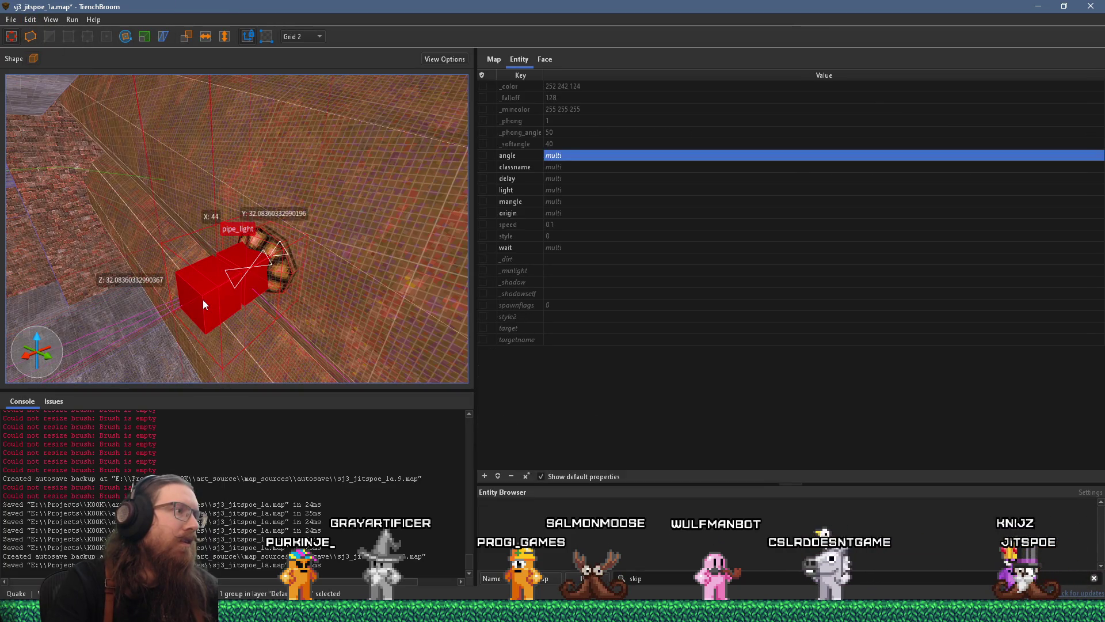
pyautogui.click(11, 19)
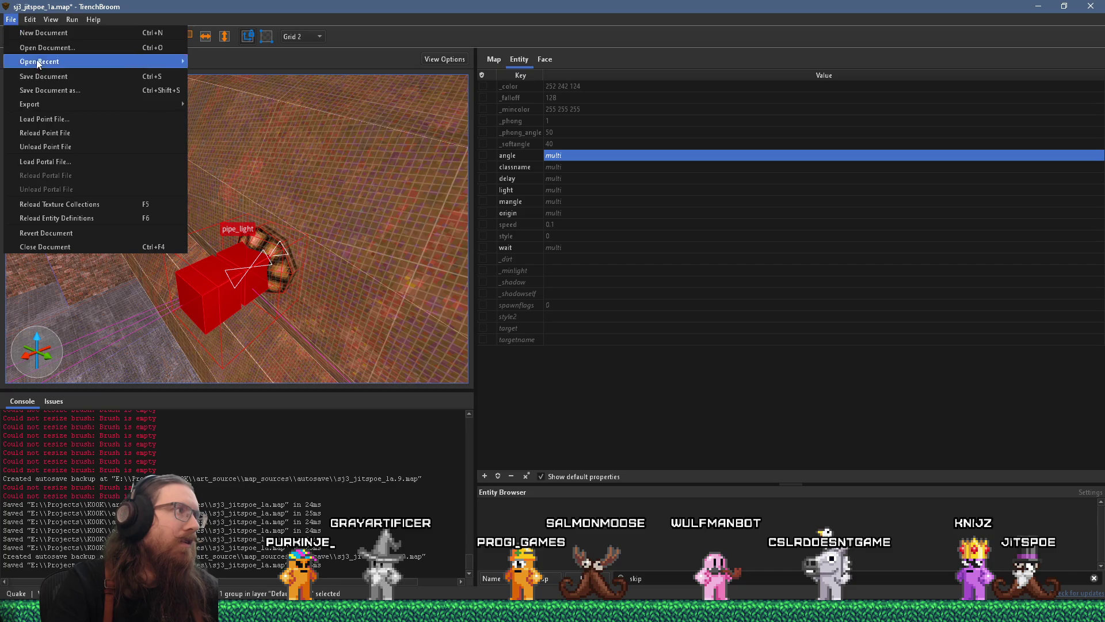
pyautogui.click(63, 61)
pyautogui.click(72, 19)
pyautogui.click(92, 32)
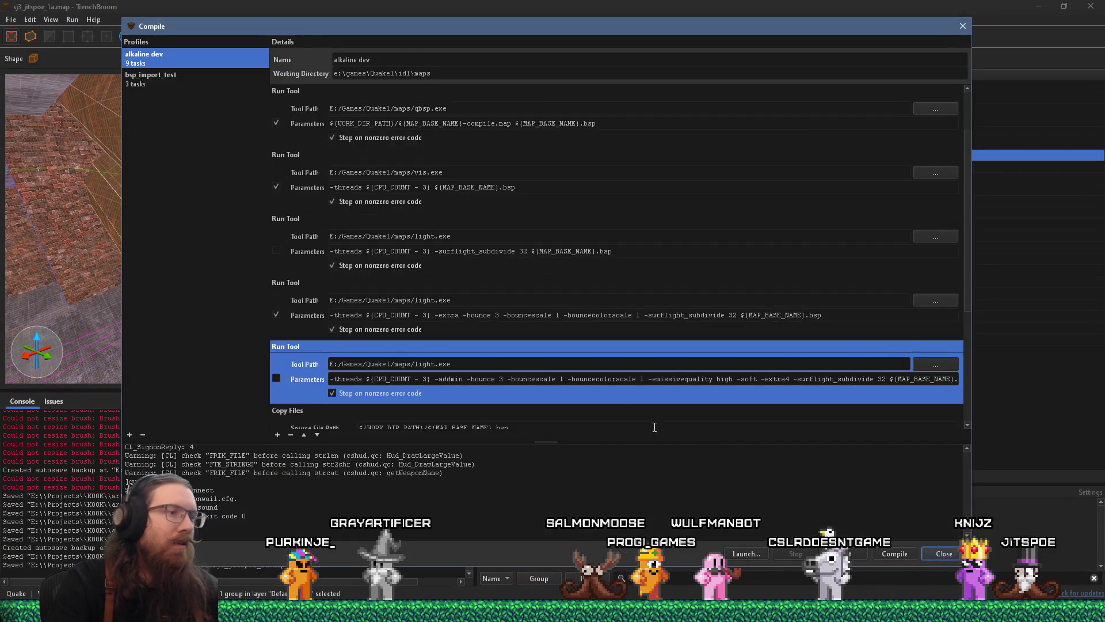
# Step: Compile the map with the alkaline dev profile and move the compile window aside
pyautogui.click(895, 553)
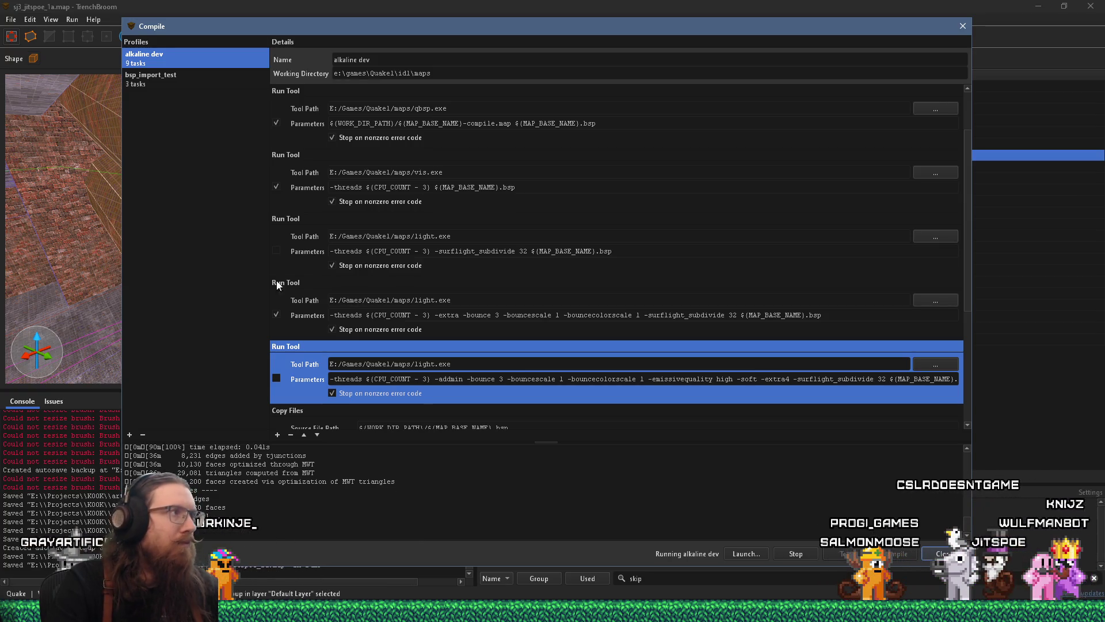
pyautogui.moveTo(344, 29); pyautogui.dragTo(540, 39)
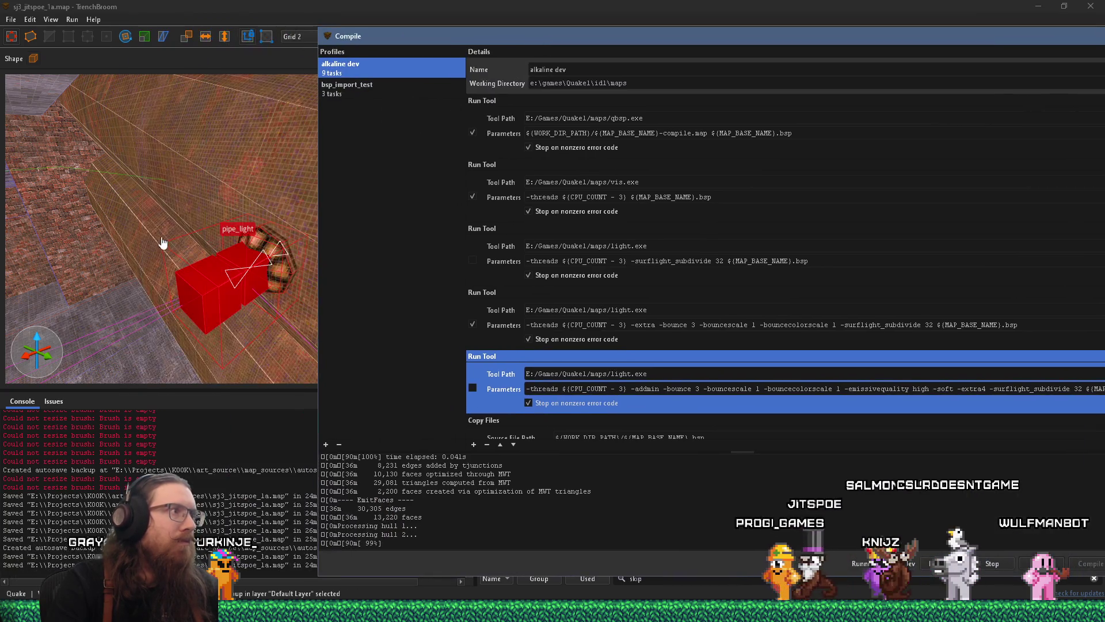
pyautogui.press('s')
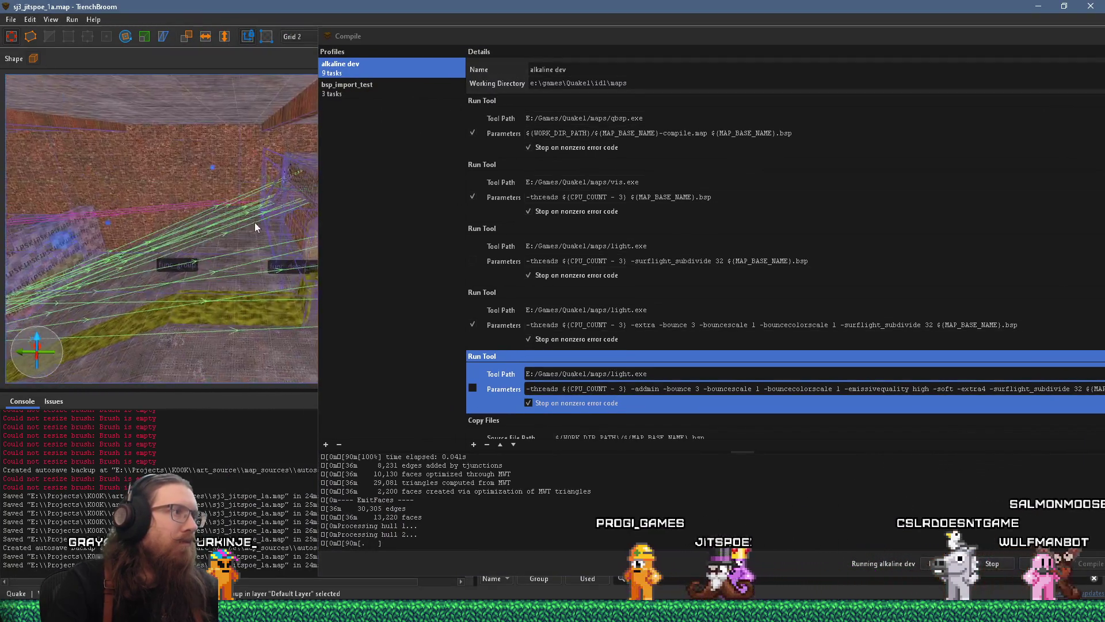
pyautogui.press('s')
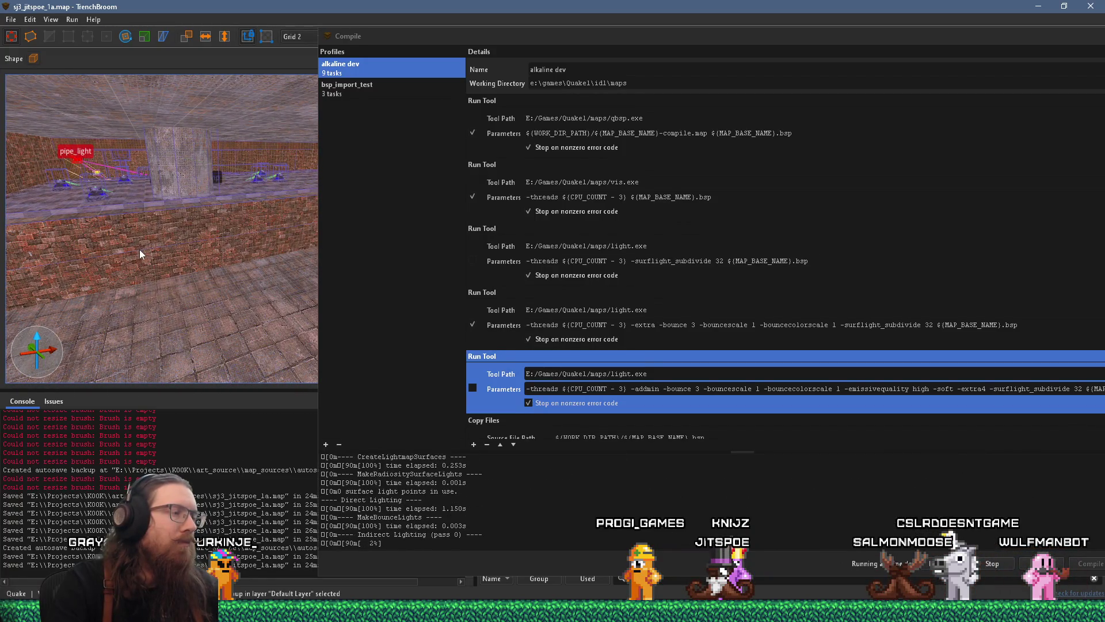
# Step: Save the staircase photo from Firefox into the industrial_steampunk folder
pyautogui.click(241, 610)
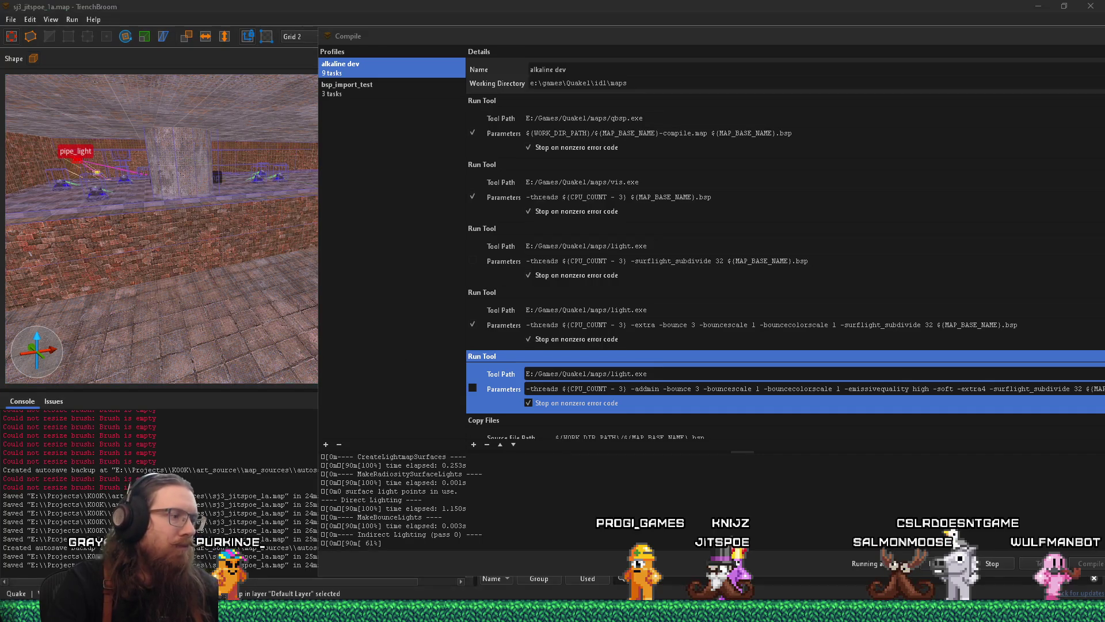
pyautogui.click(346, 567)
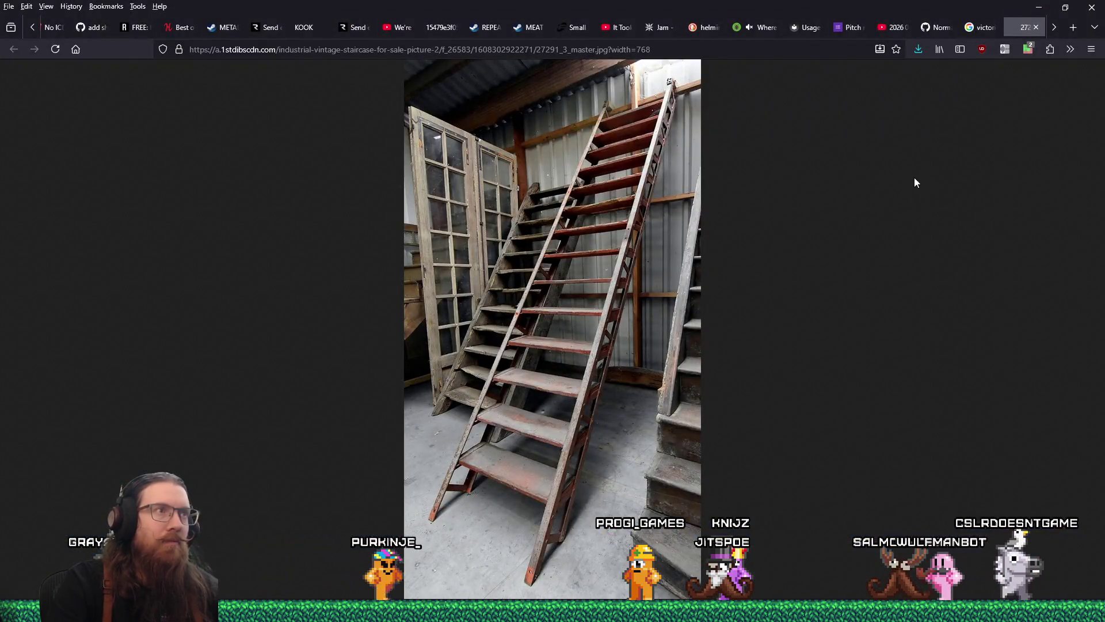
pyautogui.rightClick(662, 134)
pyautogui.click(694, 151)
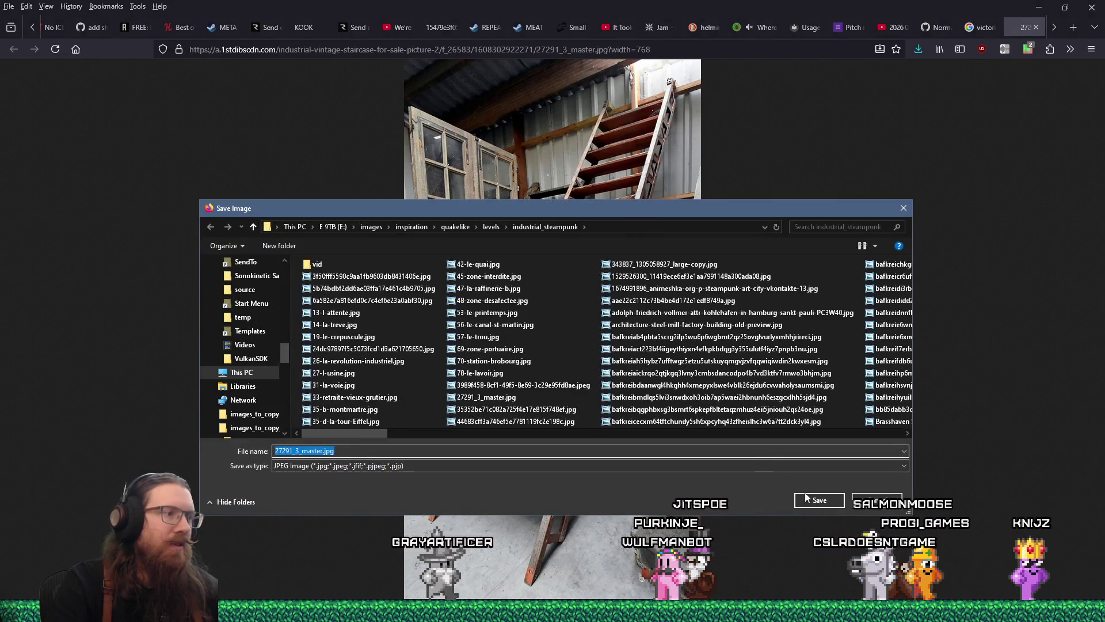
pyautogui.click(819, 501)
pyautogui.click(637, 306)
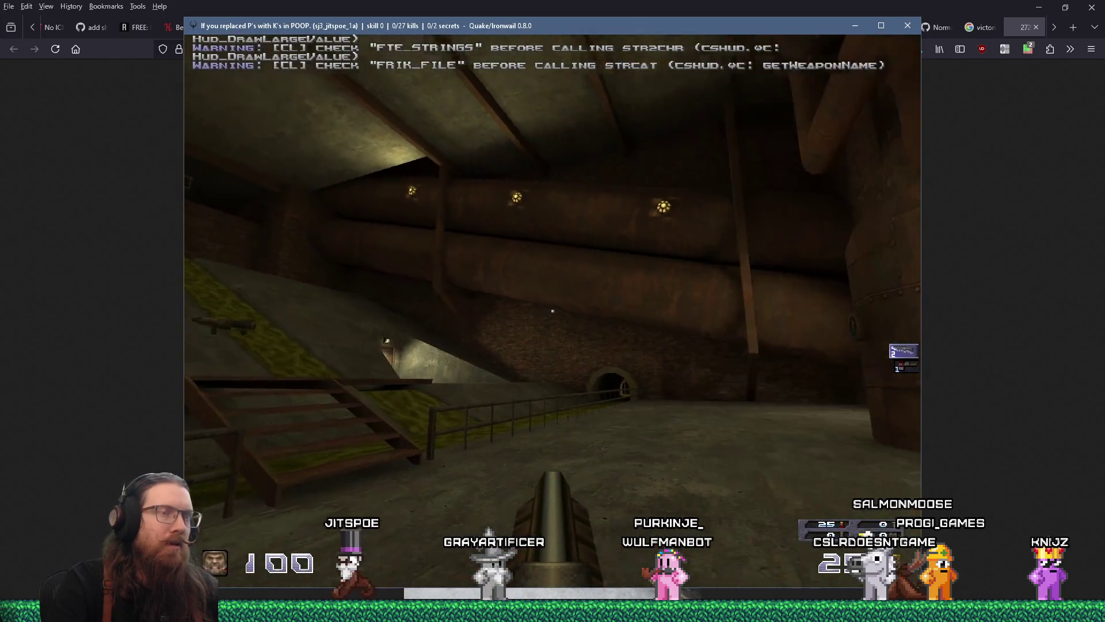
# Step: Climb the stairs, grab the grenade launcher, and walk toward the railing and tunnel arch
pyautogui.moveTo(553, 311)
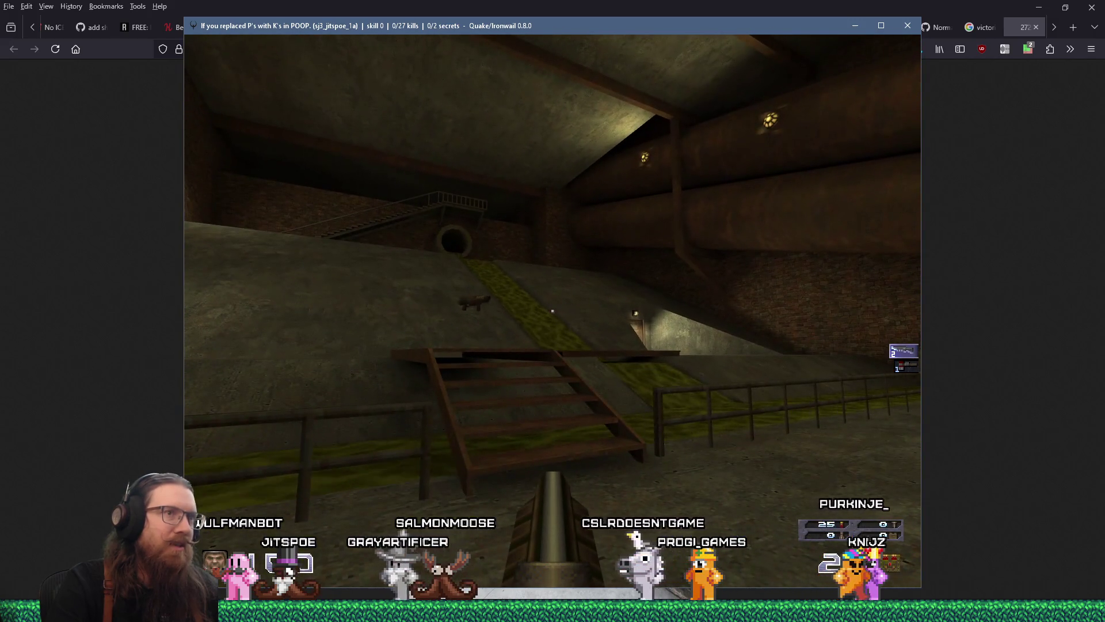
pyautogui.press('w')
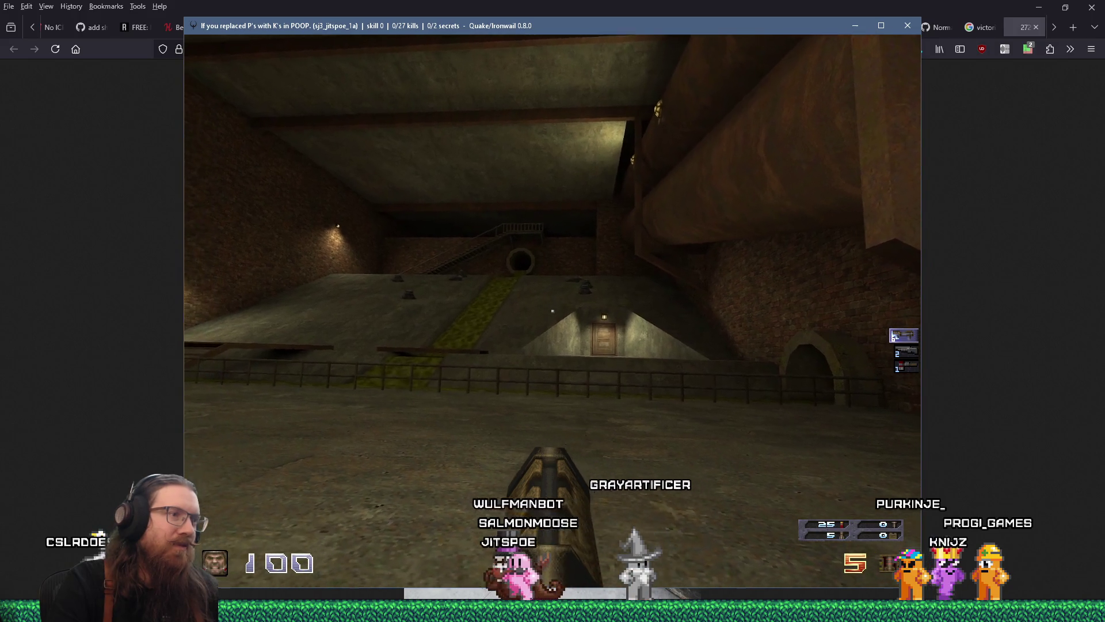
pyautogui.press('w')
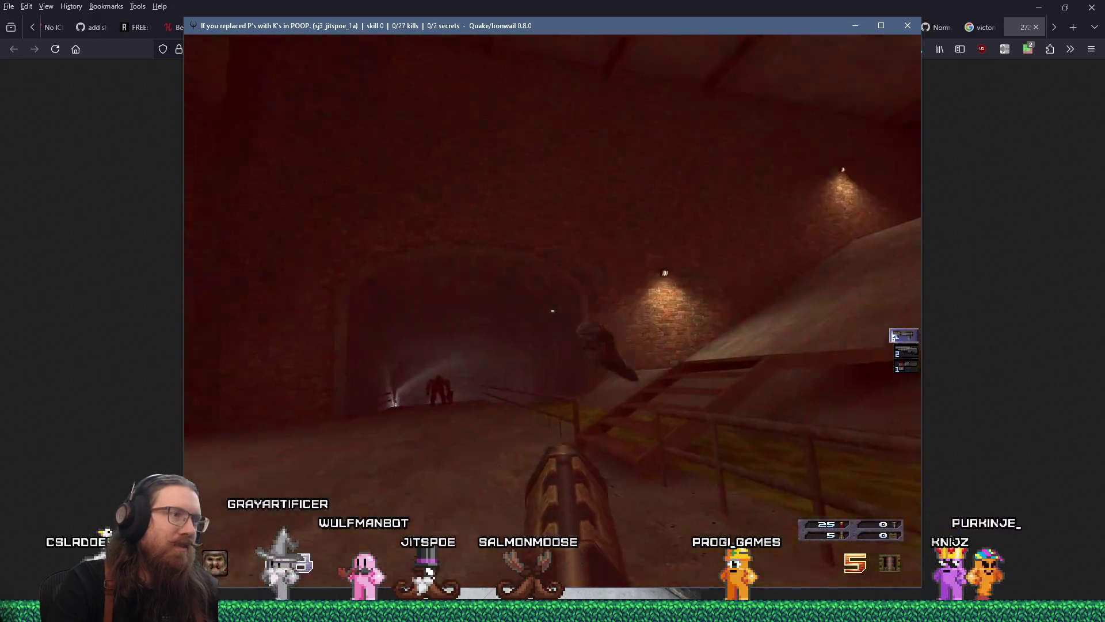
pyautogui.press('s')
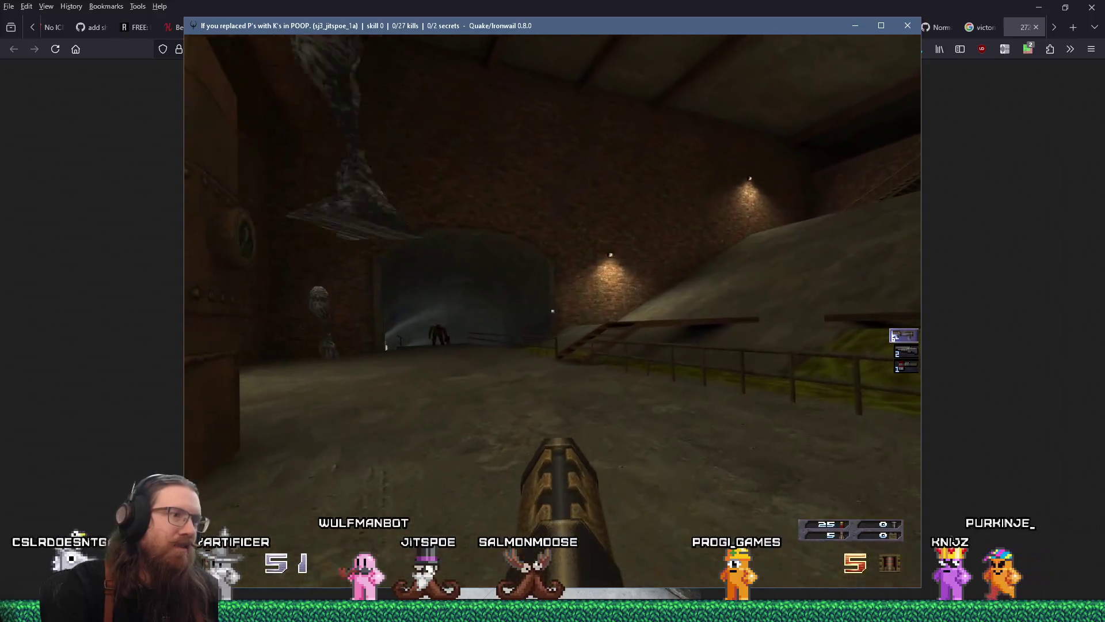
pyautogui.press('w')
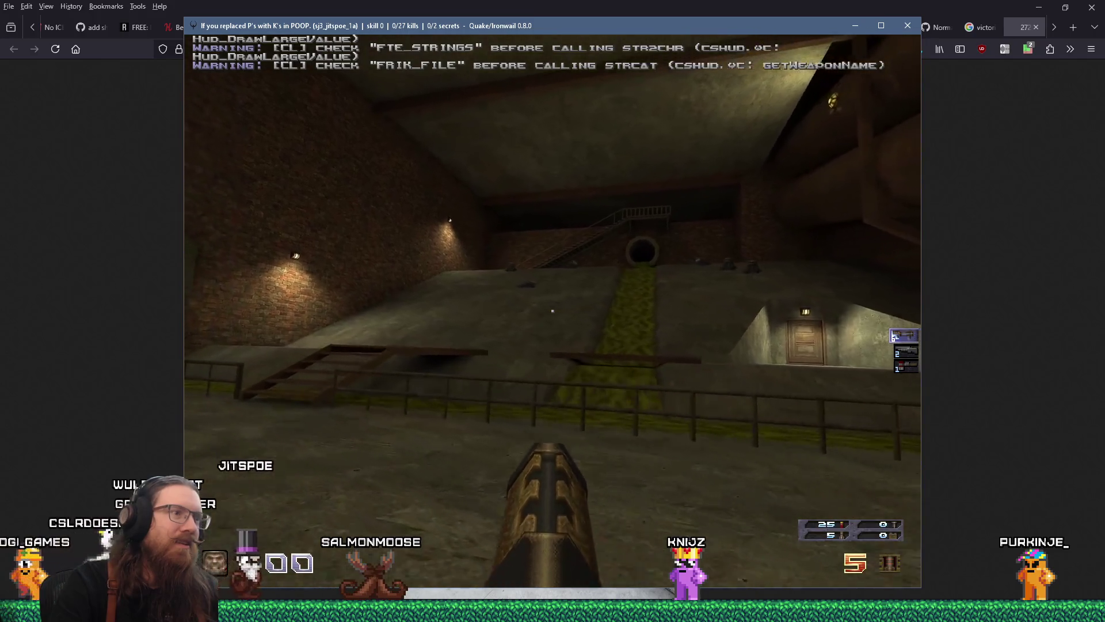
# Step: Enable notarget from the console and explore past the slime-covered pipe into the darker corridor
pyautogui.press('`')
pyautogui.write('notarget')
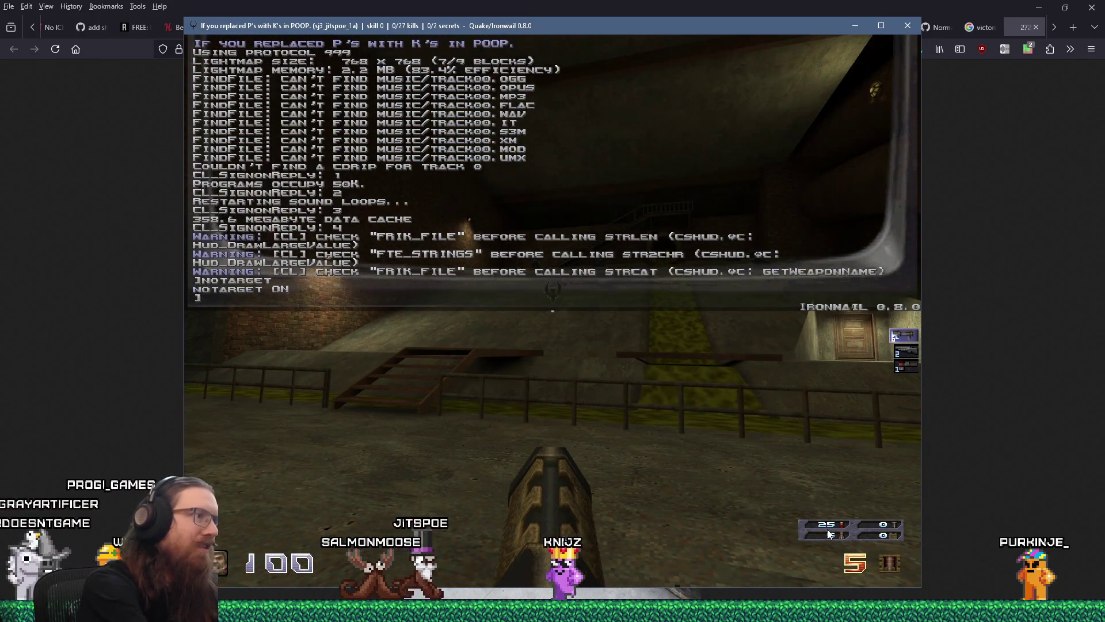
pyautogui.press('`')
pyautogui.press('w')
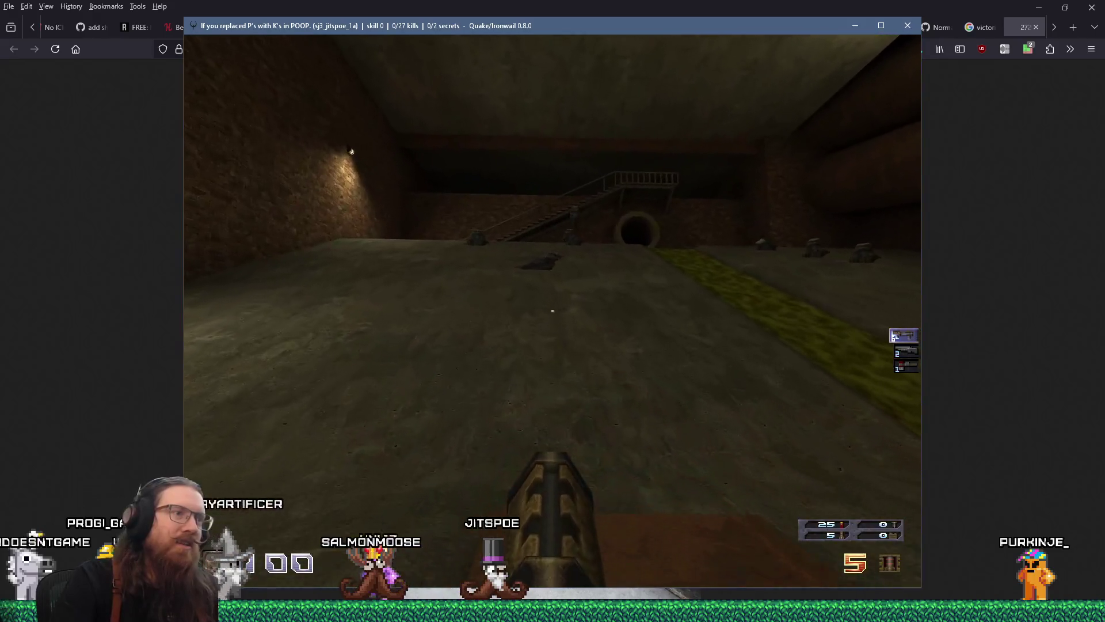
pyautogui.press('w')
pyautogui.press('w')
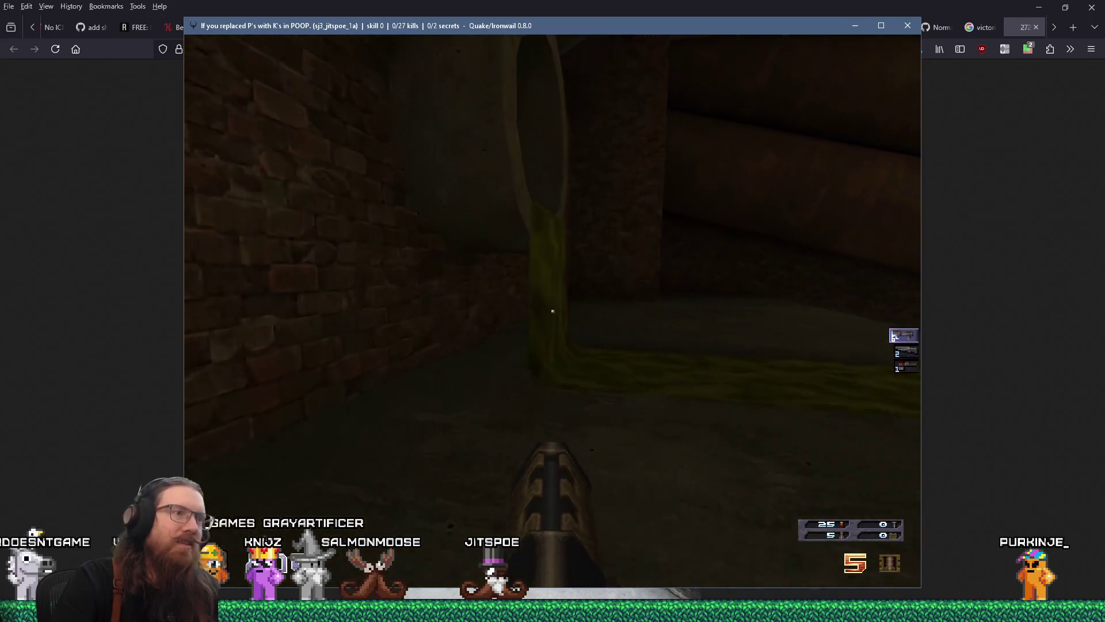
pyautogui.press('w')
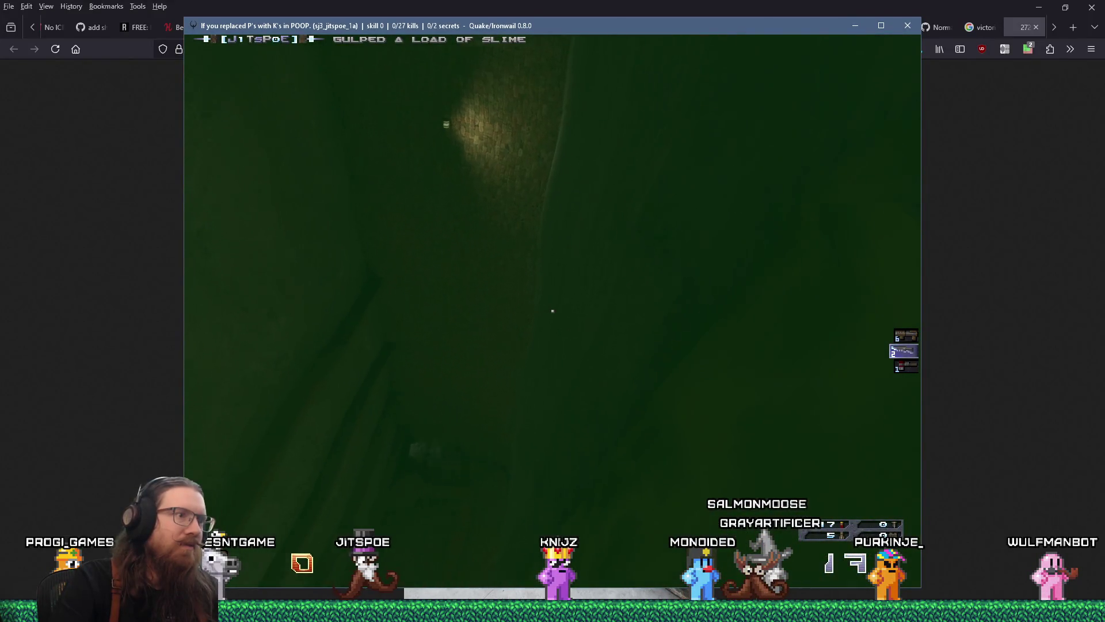
pyautogui.press('space')
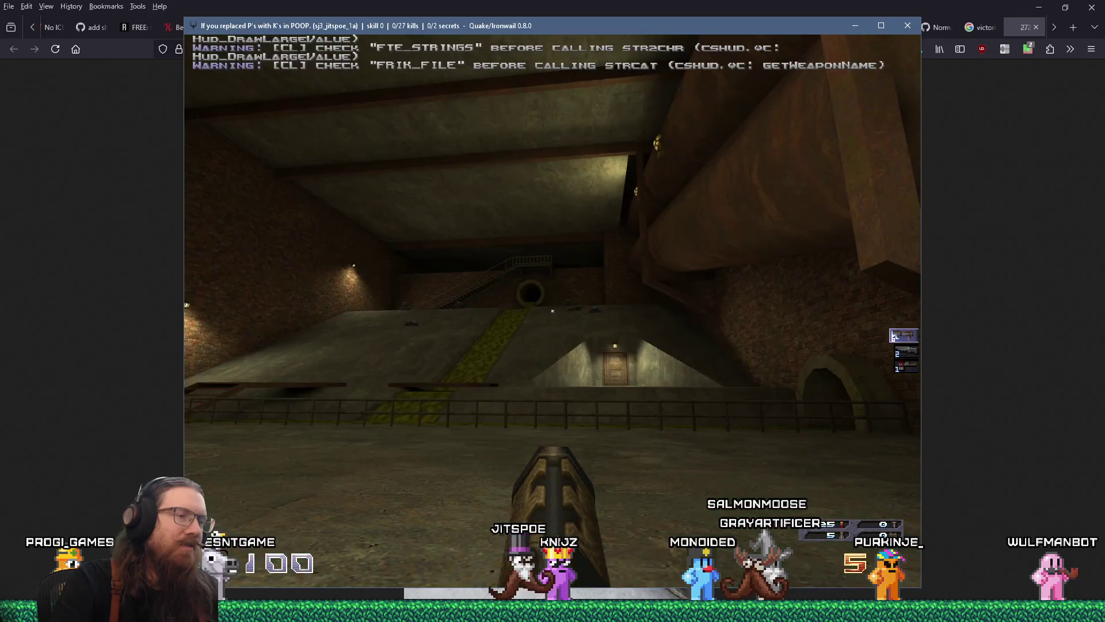
# Step: Quit Ironwail with the console quit command
pyautogui.press('`')
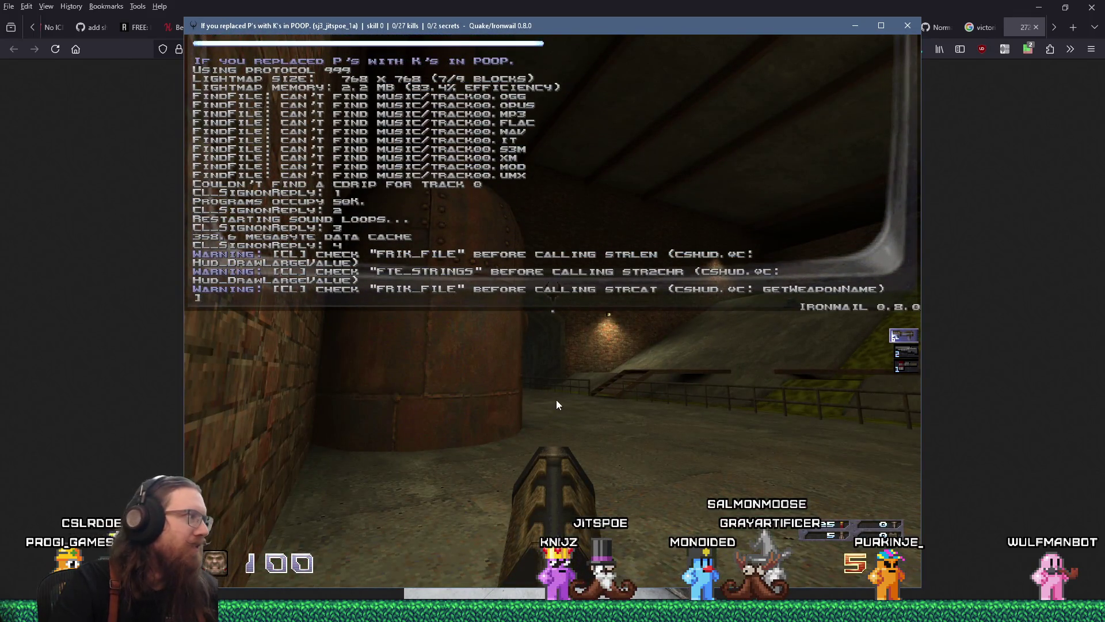
pyautogui.write('quit')
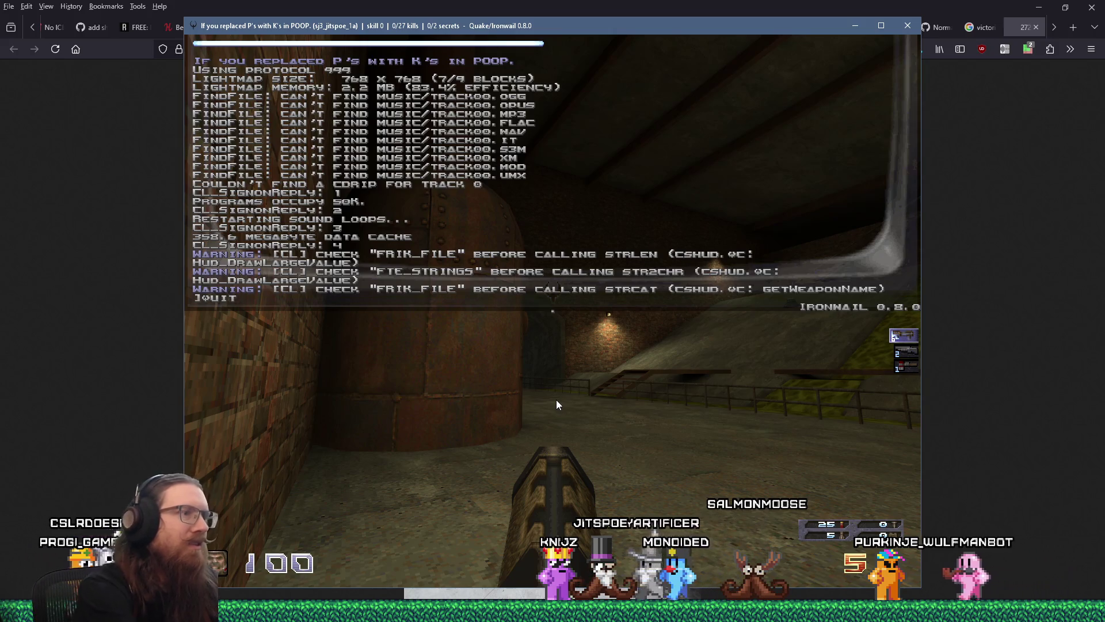
pyautogui.press('Return')
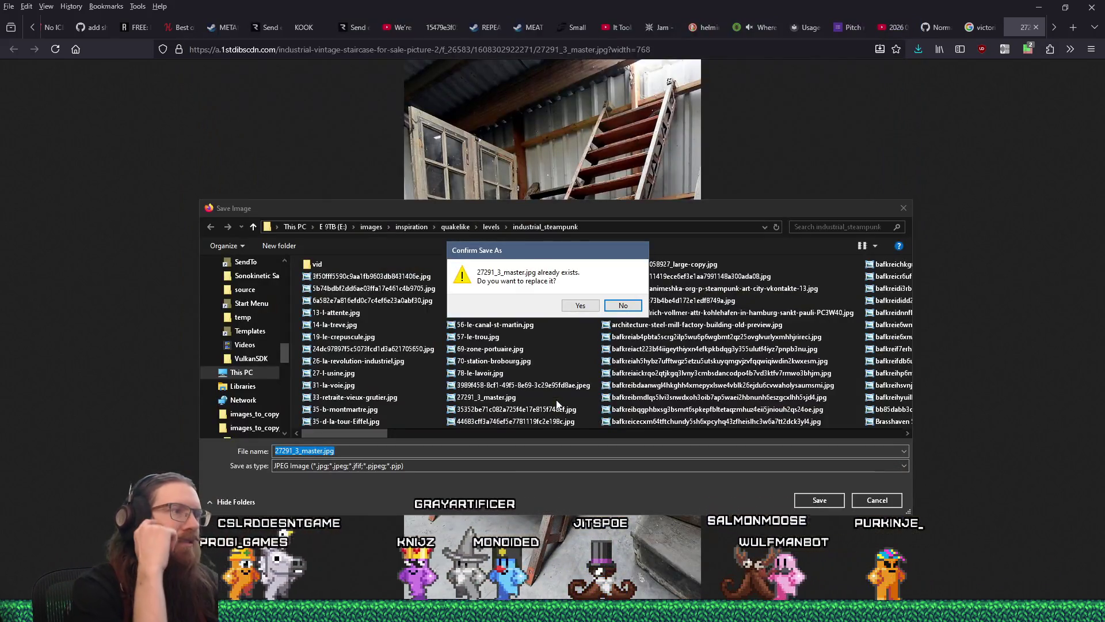
# Step: Cancel the overwrite of 27291_3_master.jpg and close the photo tab
pyautogui.press('Escape')
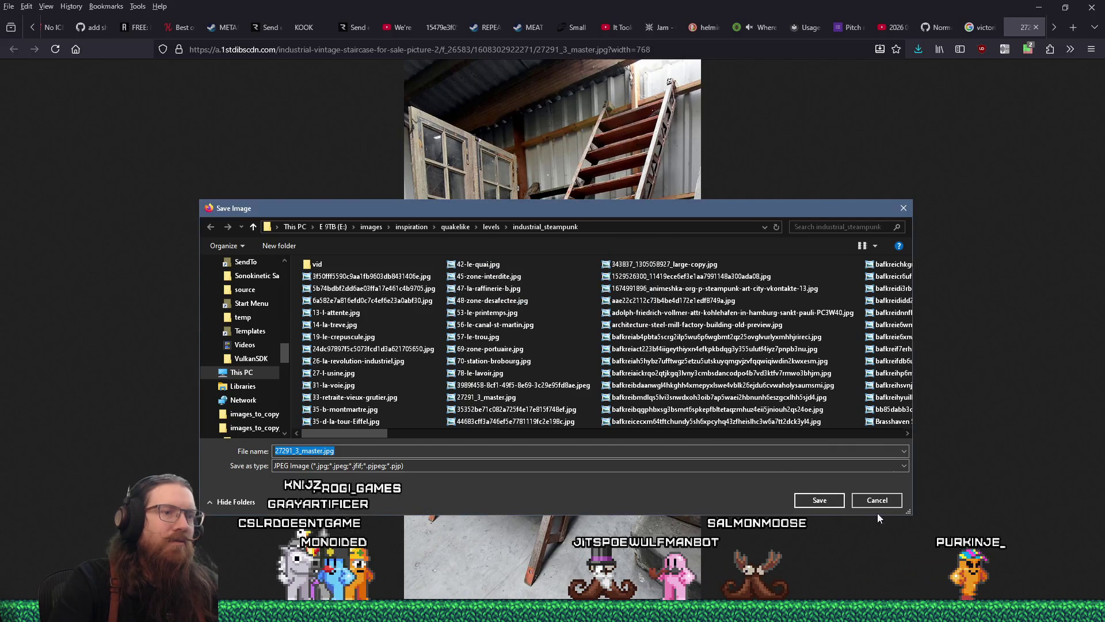
pyautogui.click(877, 500)
pyautogui.click(1035, 27)
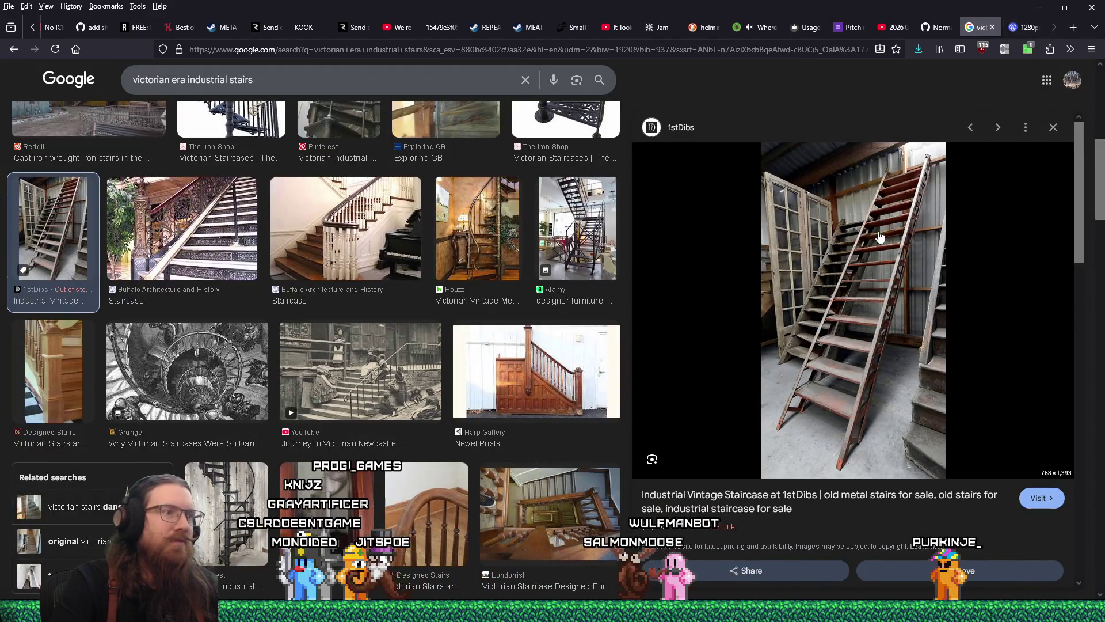
# Step: Save the enlarged Harp Gallery oak staircase photo, then close the product page
pyautogui.click(579, 392)
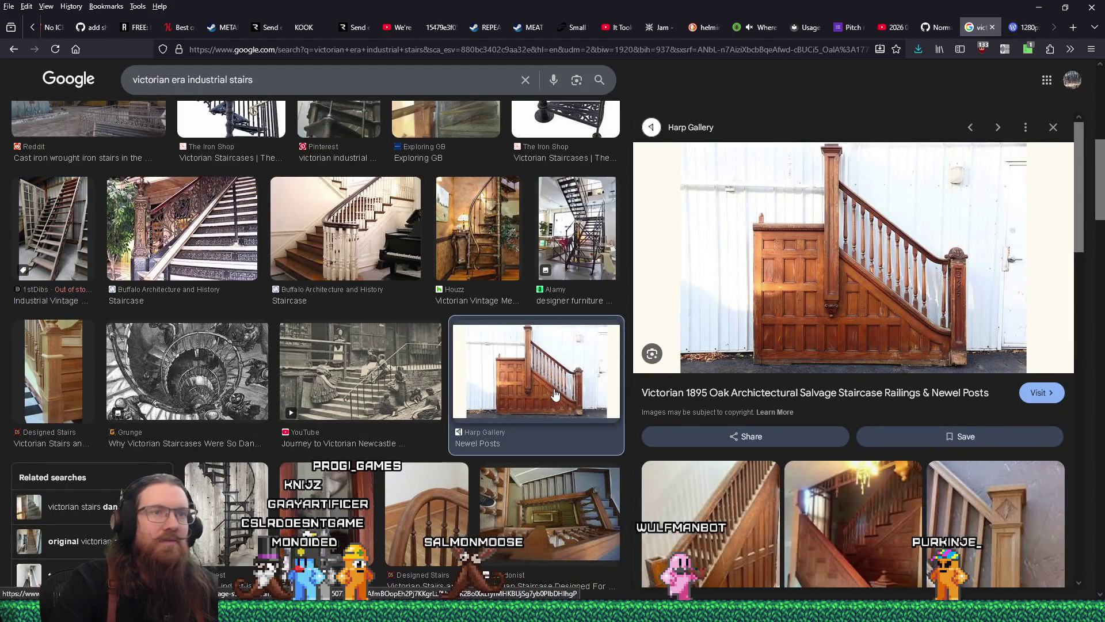
pyautogui.click(820, 322)
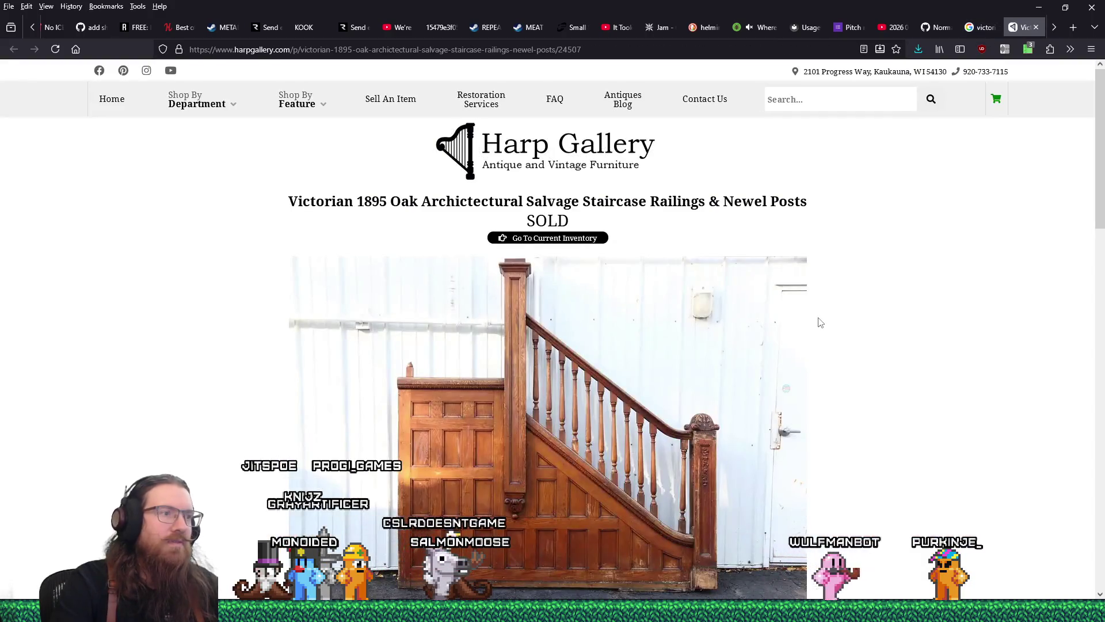
pyautogui.click(615, 404)
pyautogui.rightClick(570, 346)
pyautogui.click(610, 375)
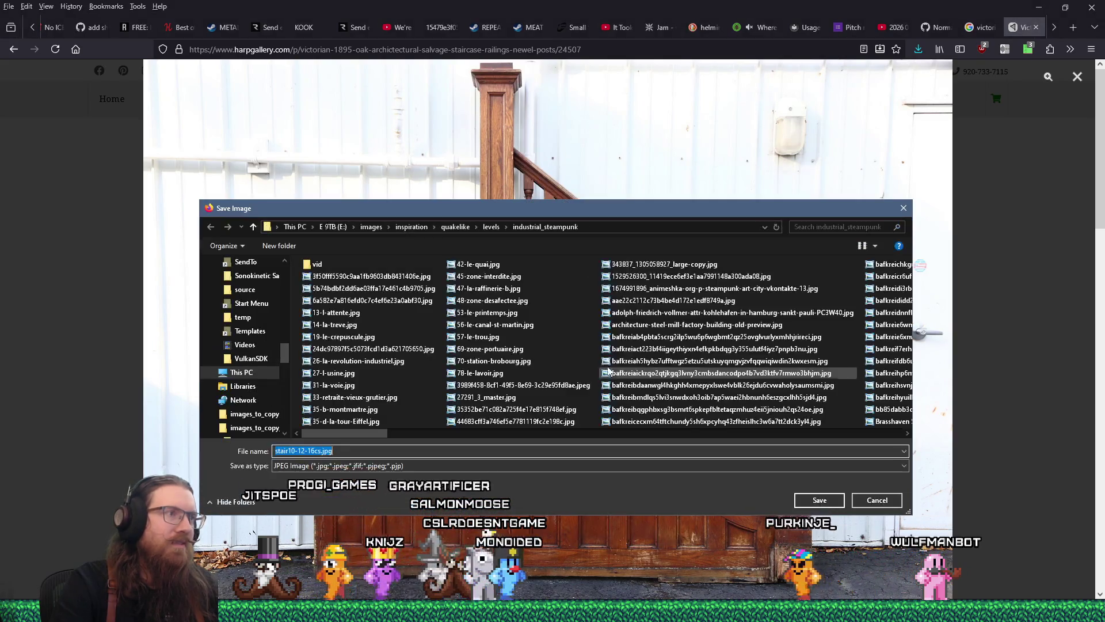
pyautogui.scroll(-1, 461, 339)
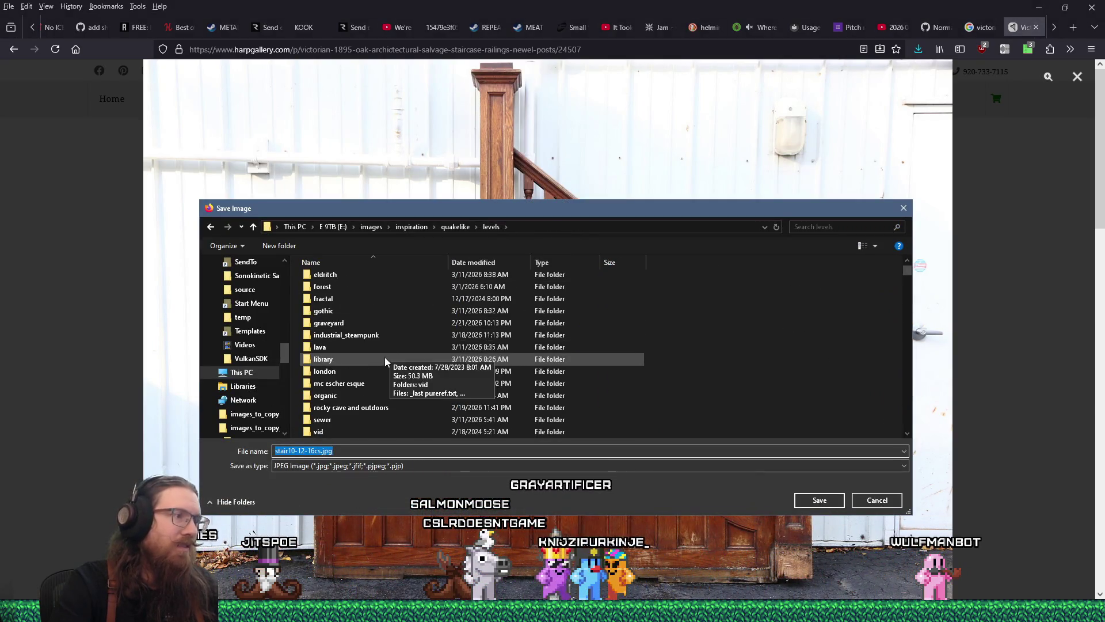
pyautogui.scroll(-2, 356, 387)
pyautogui.click(328, 298)
pyautogui.doubleClick(818, 501)
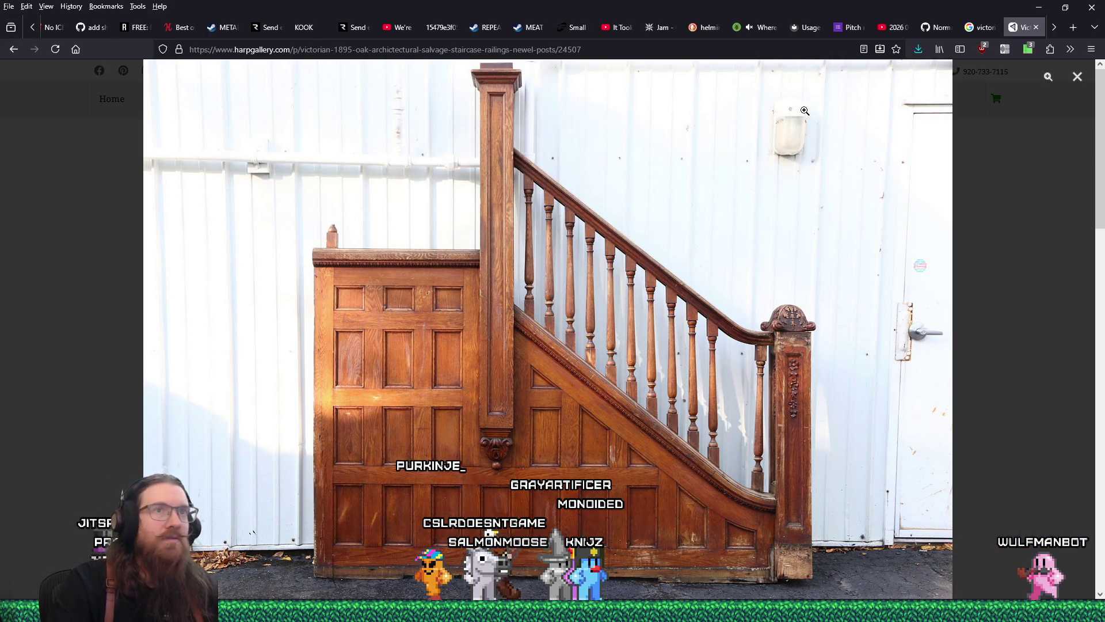
pyautogui.click(1033, 27)
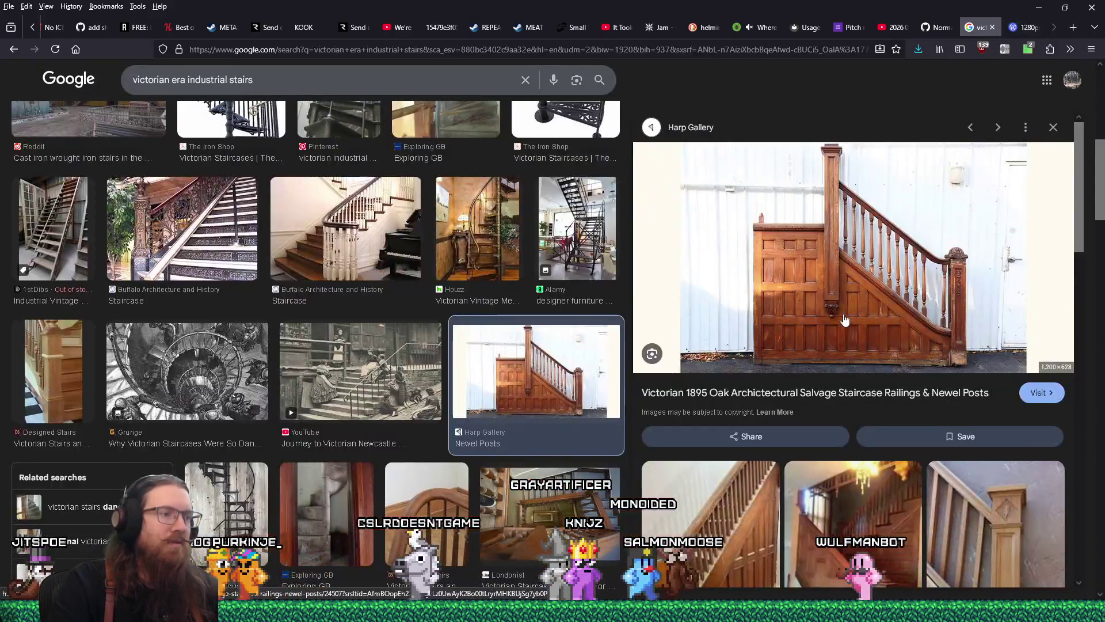
# Step: Scroll the related staircase images, then preview the Journey to Victorian Newcastle slum-steps photo
pyautogui.scroll(-2, 844, 319)
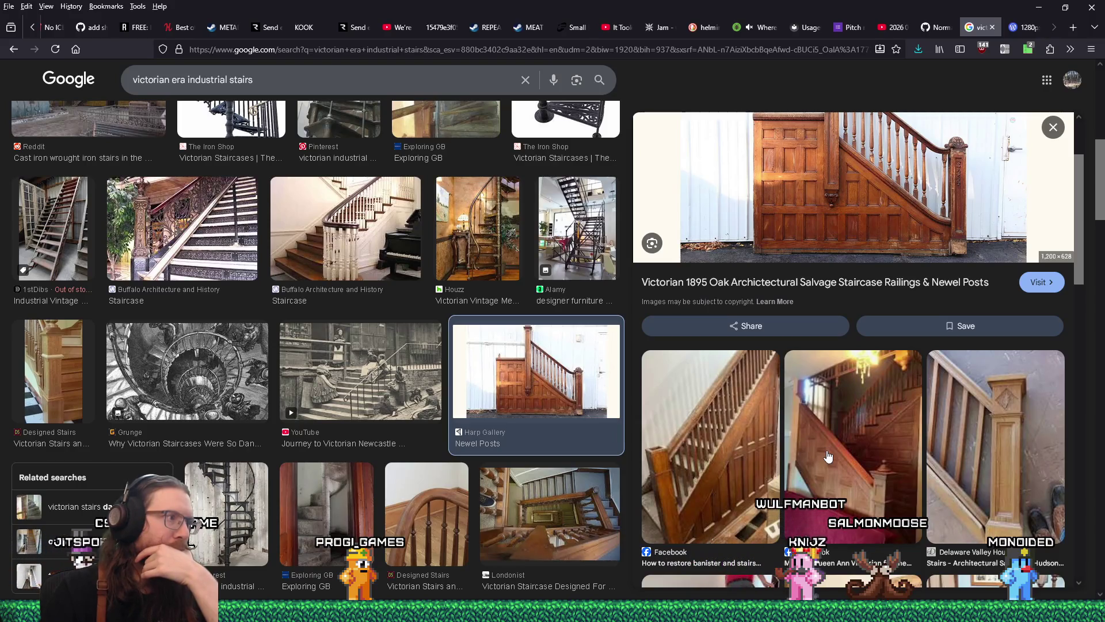
pyautogui.scroll(-3, 828, 457)
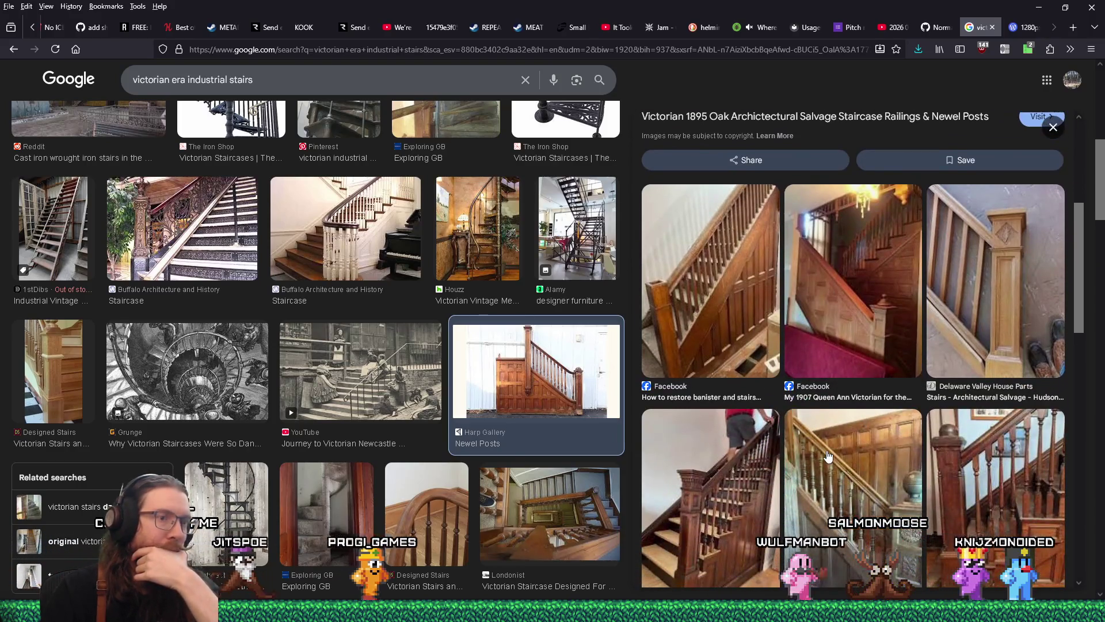
pyautogui.scroll(-3, 828, 456)
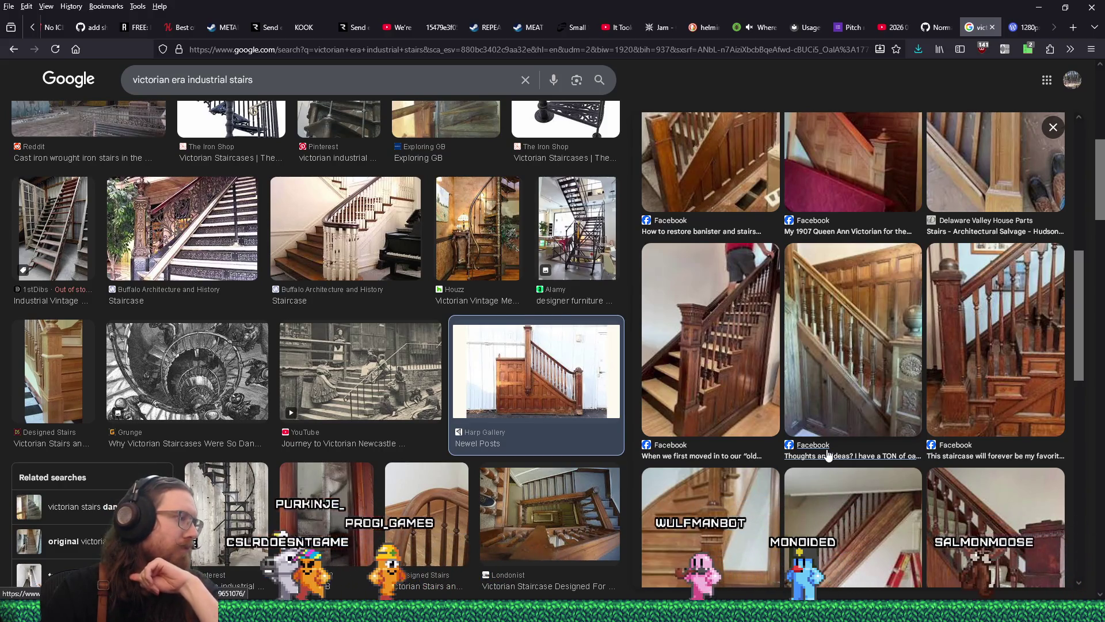
pyautogui.scroll(3, 827, 455)
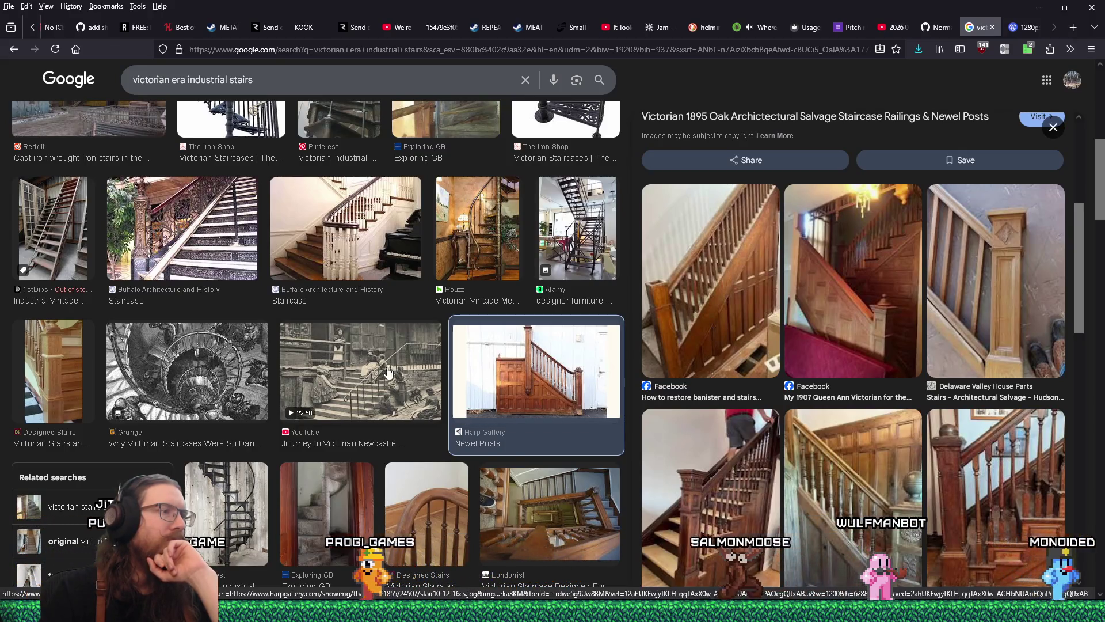
pyautogui.click(434, 377)
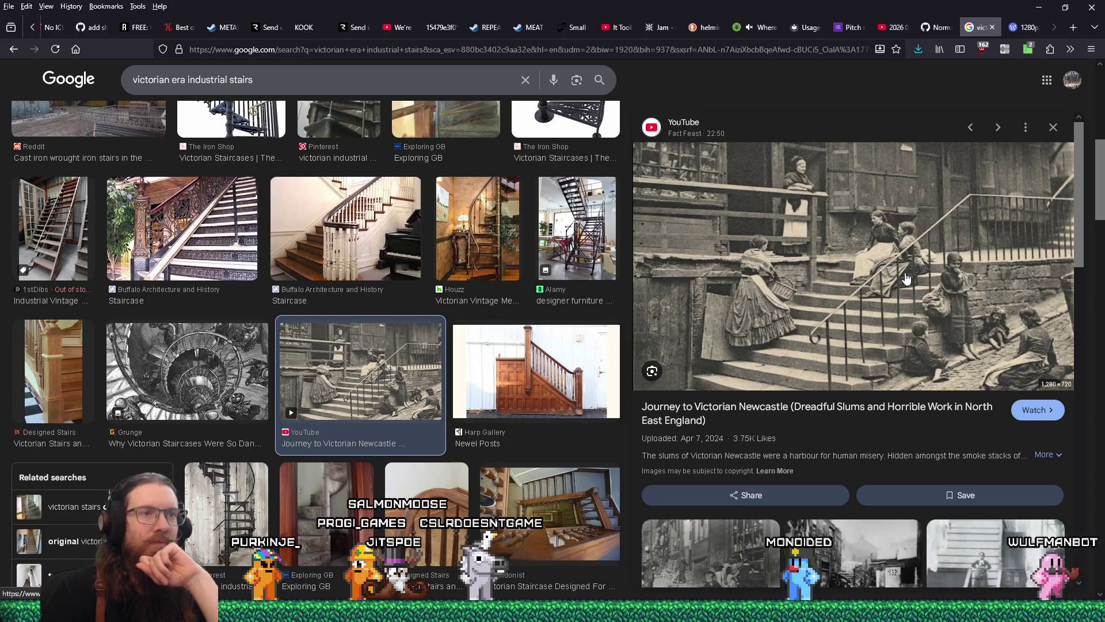
pyautogui.rightClick(899, 257)
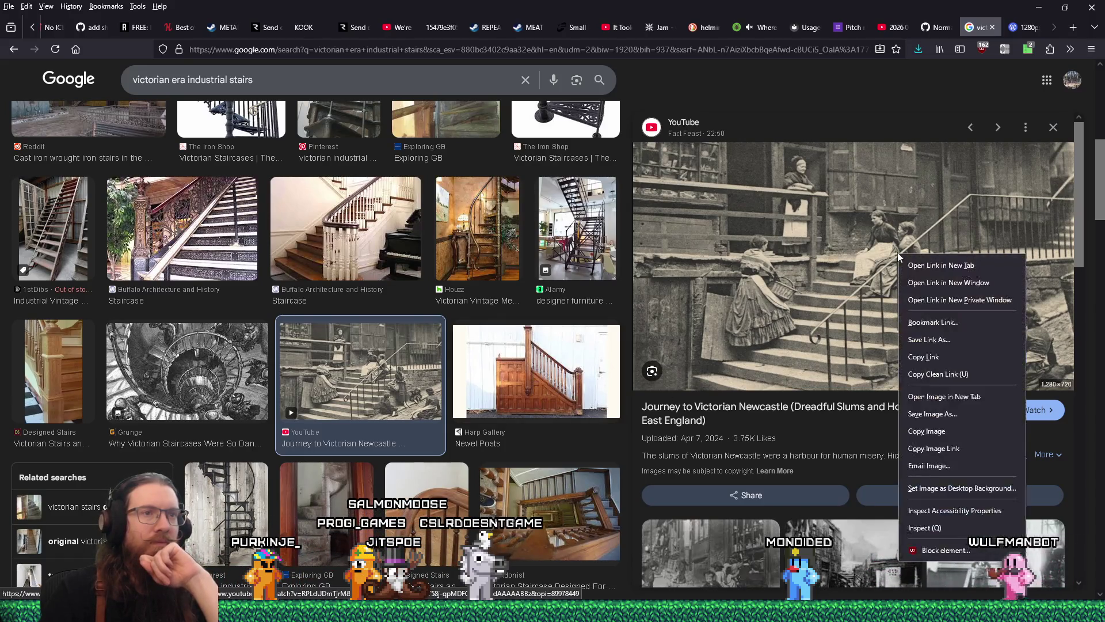
pyautogui.click(961, 414)
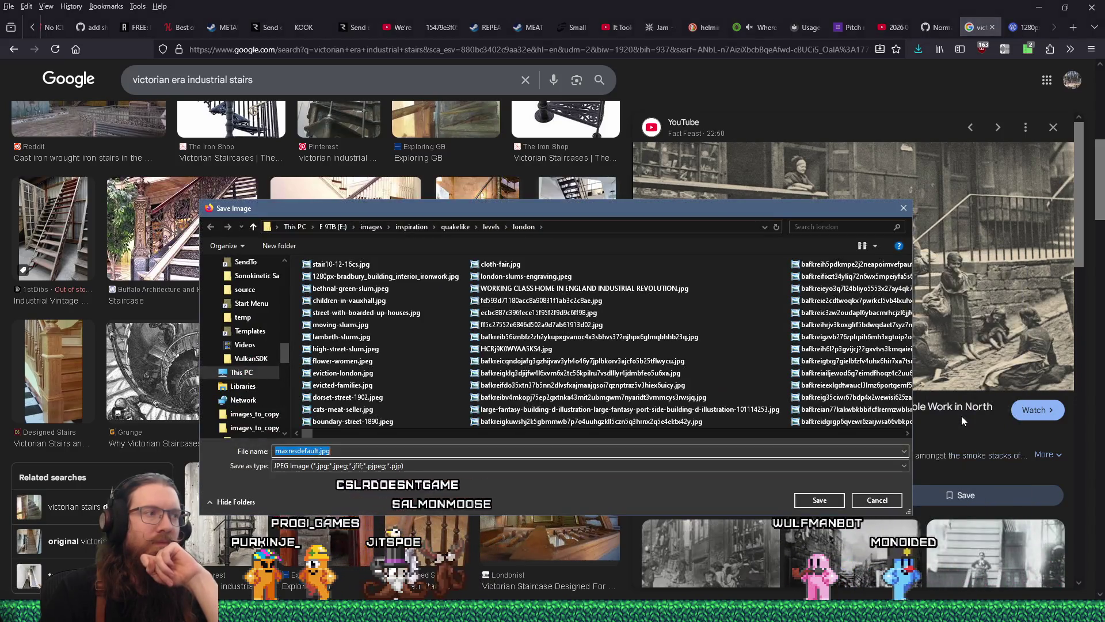
pyautogui.click(878, 498)
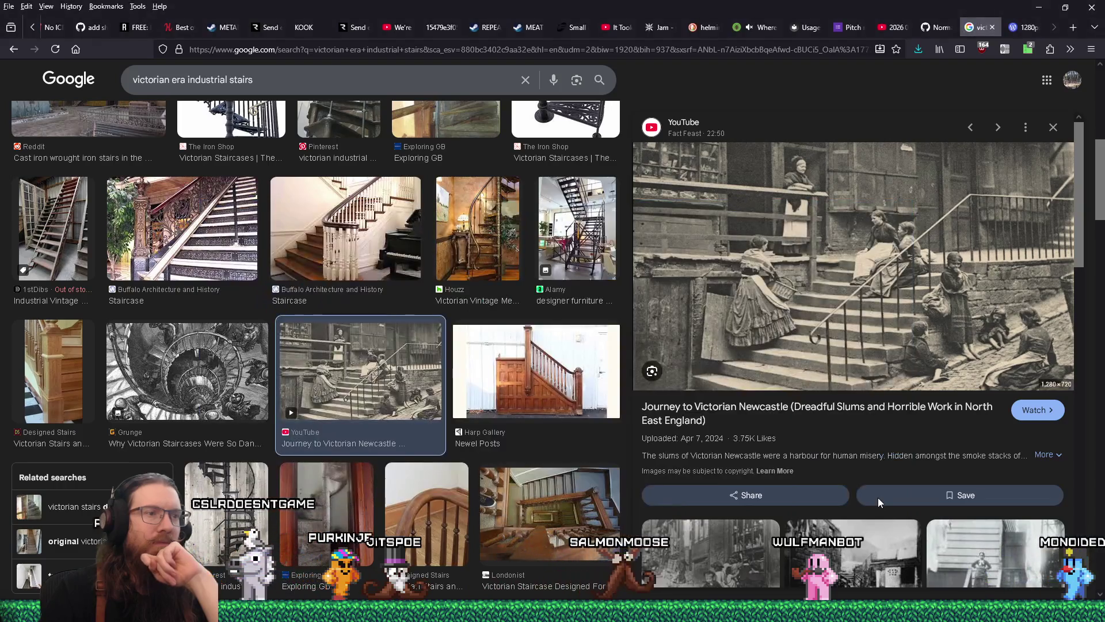
pyautogui.rightClick(863, 330)
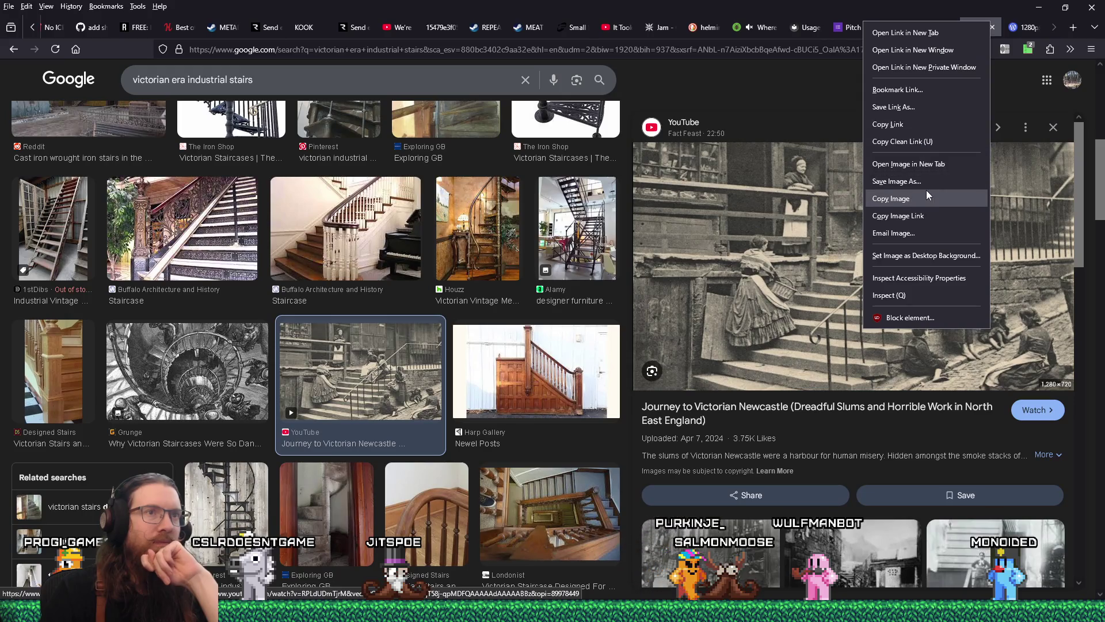
pyautogui.click(938, 165)
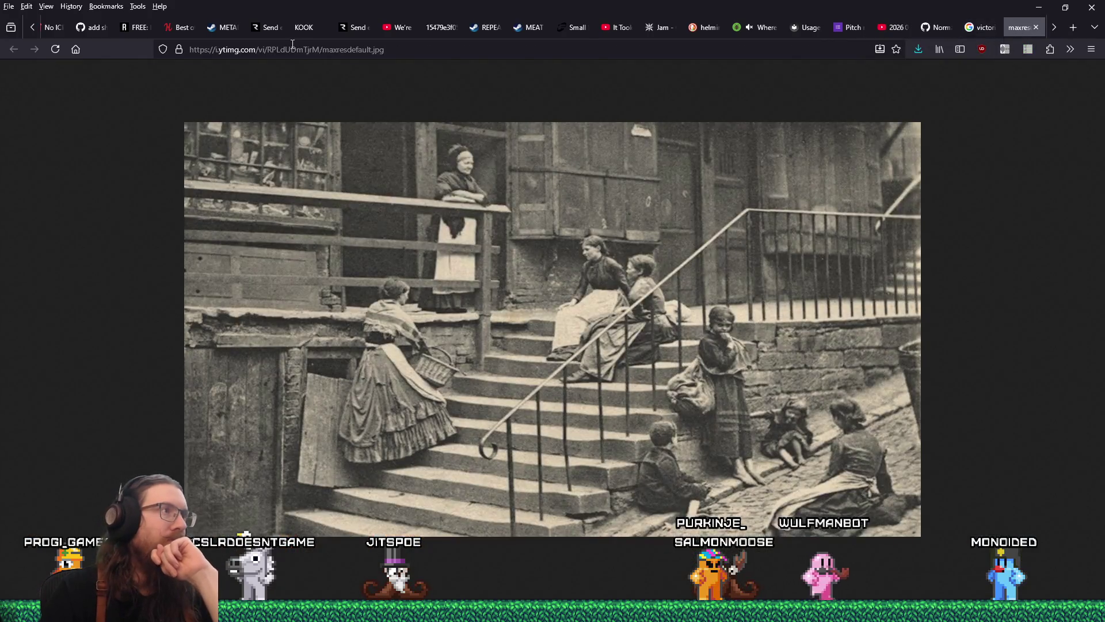
pyautogui.click(293, 48)
pyautogui.rightClick(295, 50)
pyautogui.click(329, 114)
pyautogui.rightClick(465, 227)
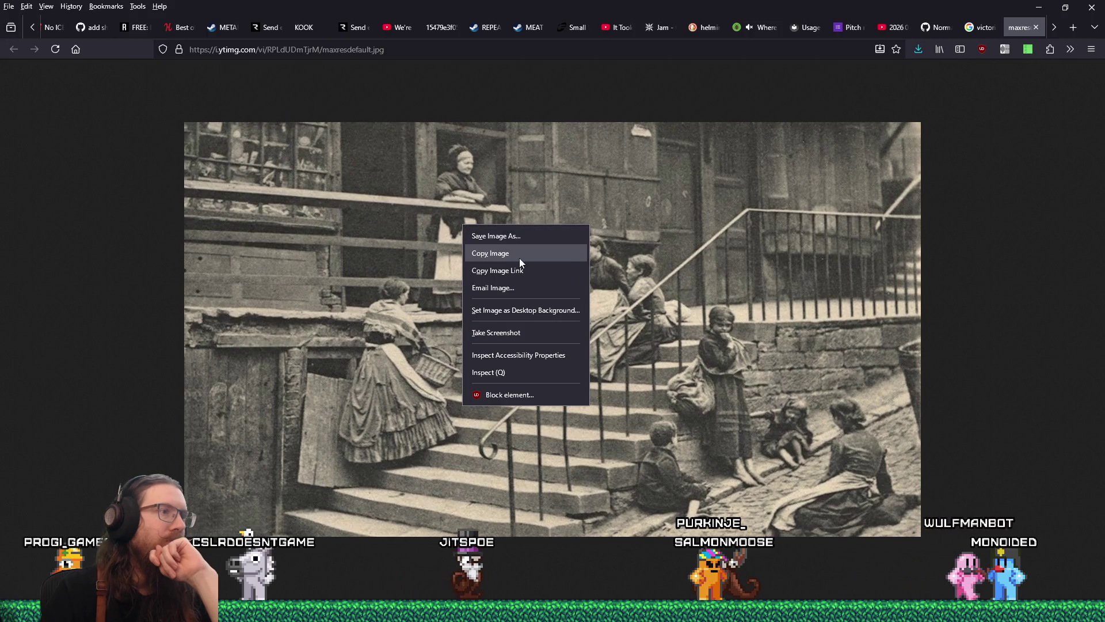
pyautogui.click(542, 242)
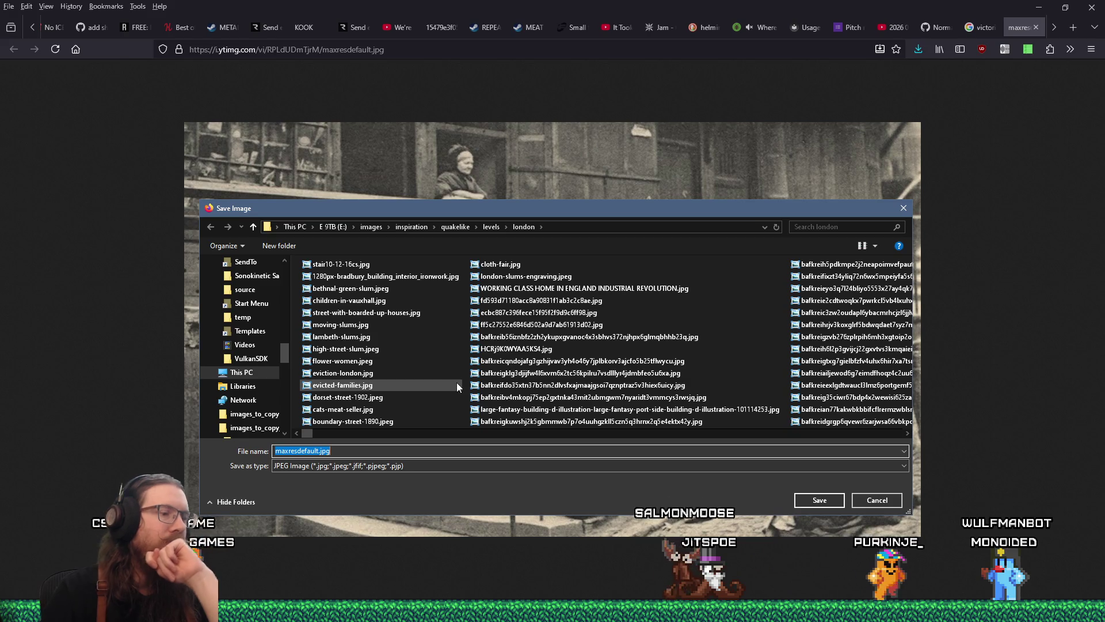
pyautogui.press('Return')
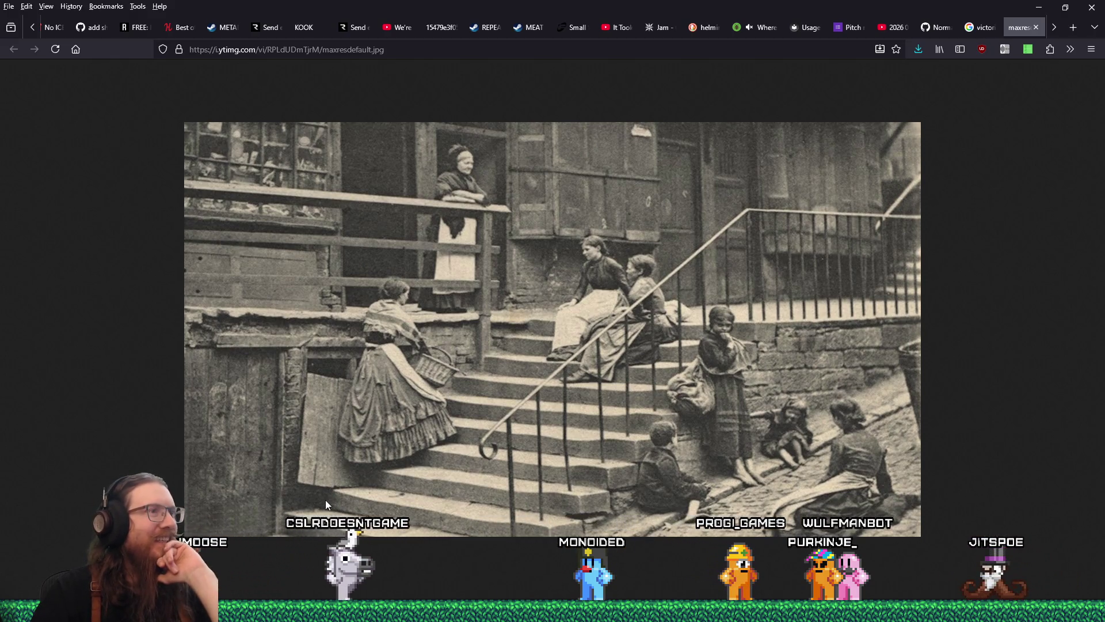
pyautogui.click(1037, 28)
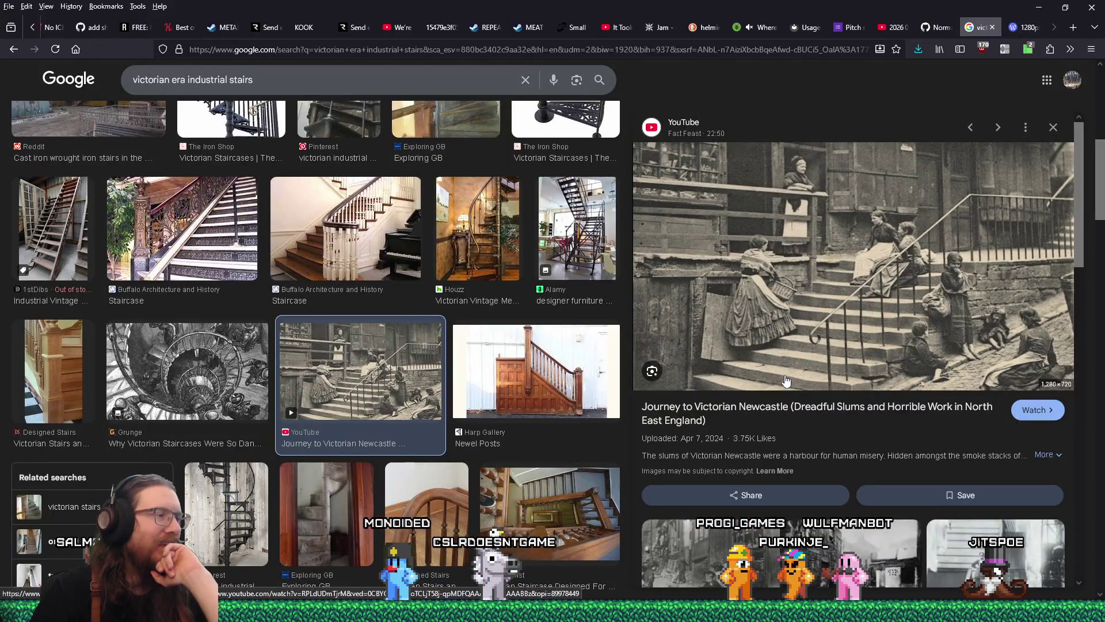
# Step: Preview staircase results through to the Shutterstock grand double staircase, glancing at its source page
pyautogui.click(320, 502)
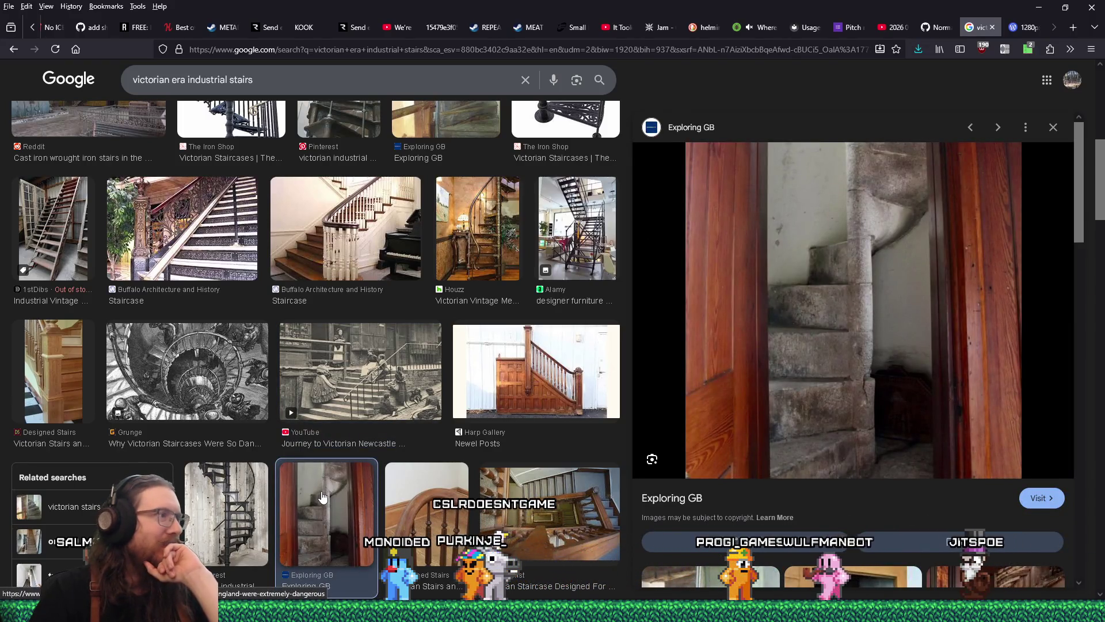
pyautogui.click(209, 238)
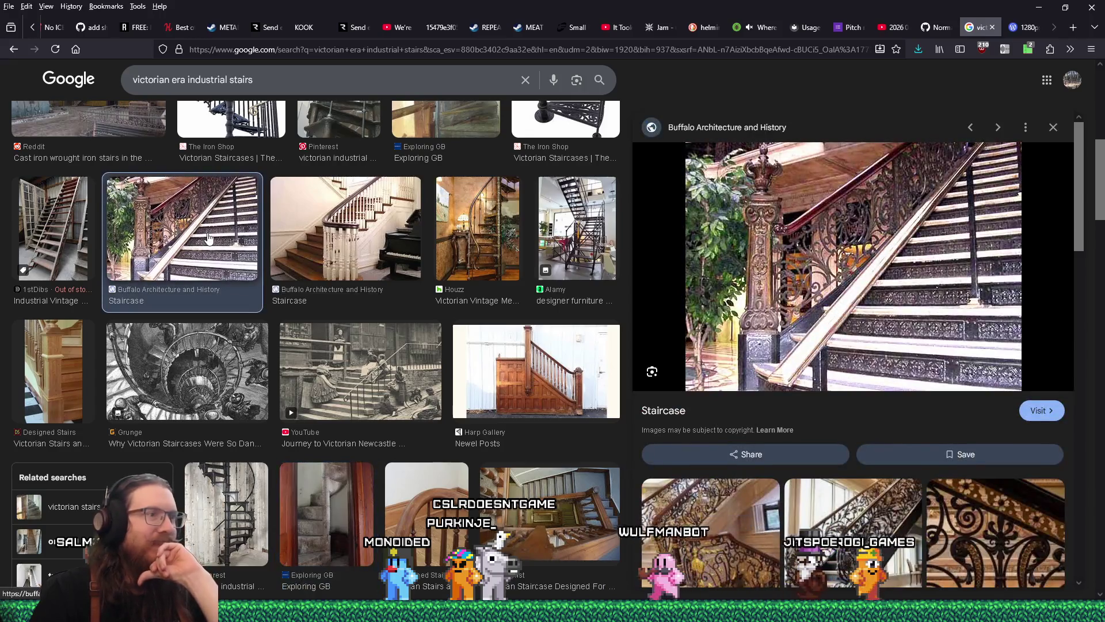
pyautogui.scroll(-3, 473, 409)
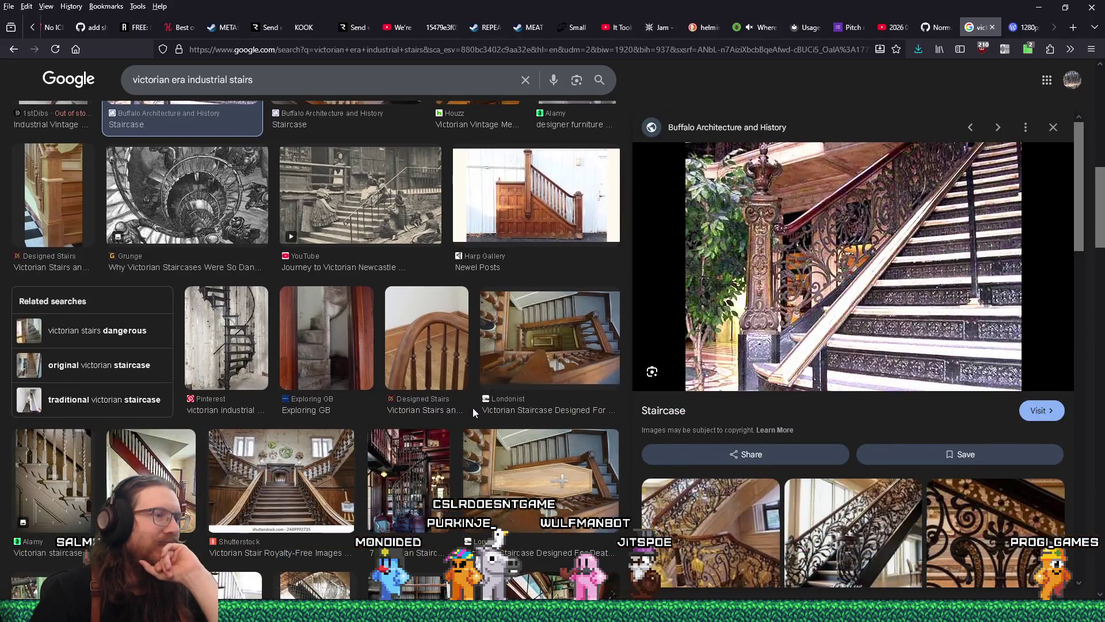
pyautogui.click(533, 486)
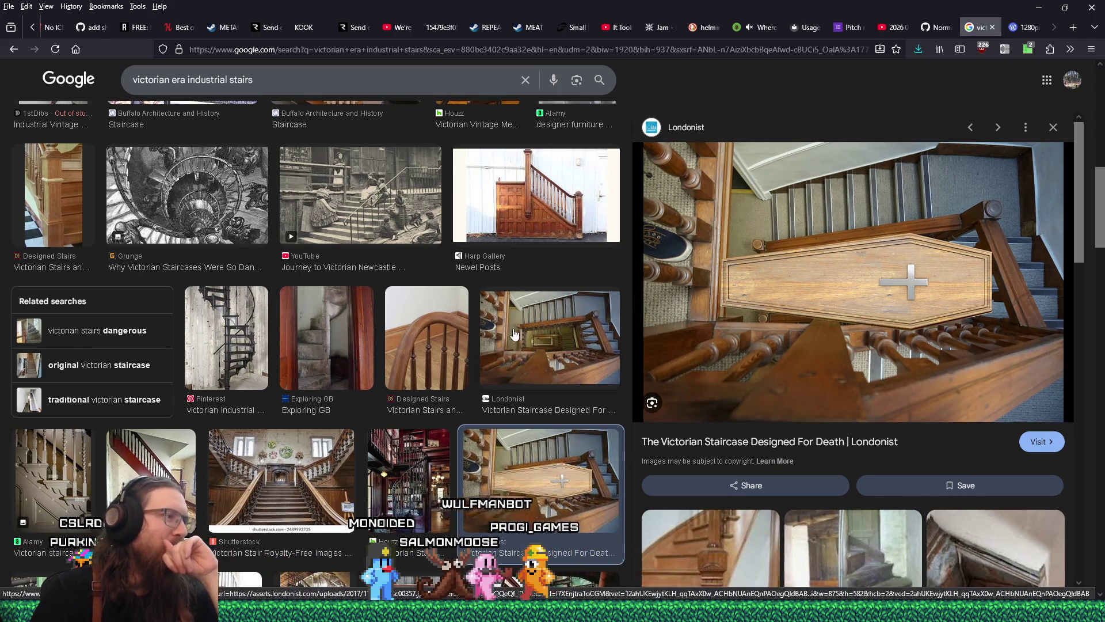
pyautogui.scroll(-2, 442, 343)
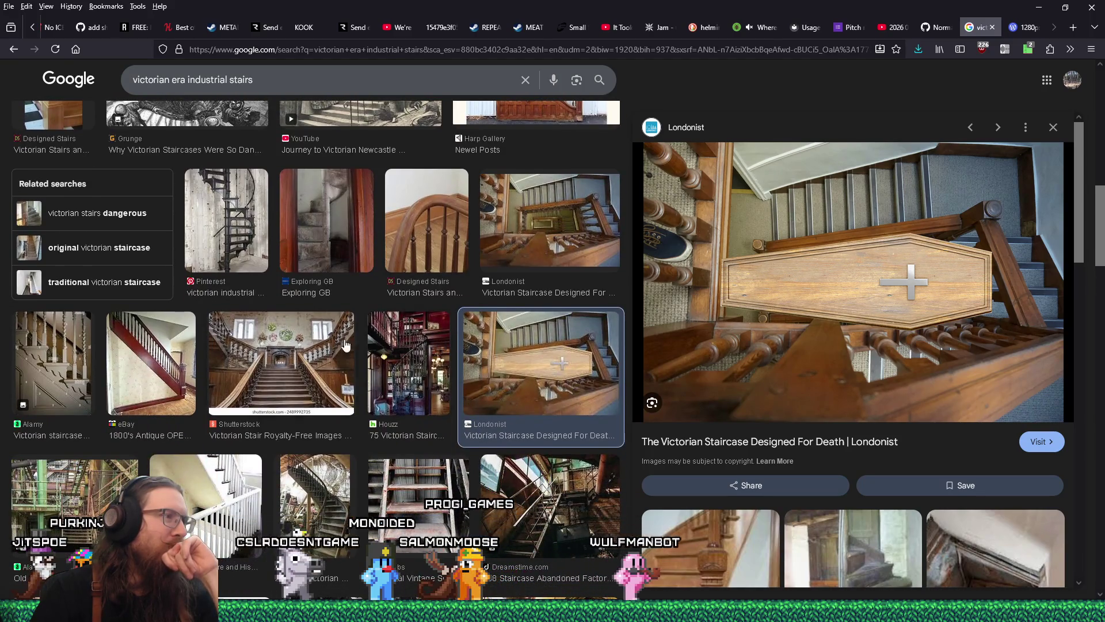
pyautogui.click(308, 358)
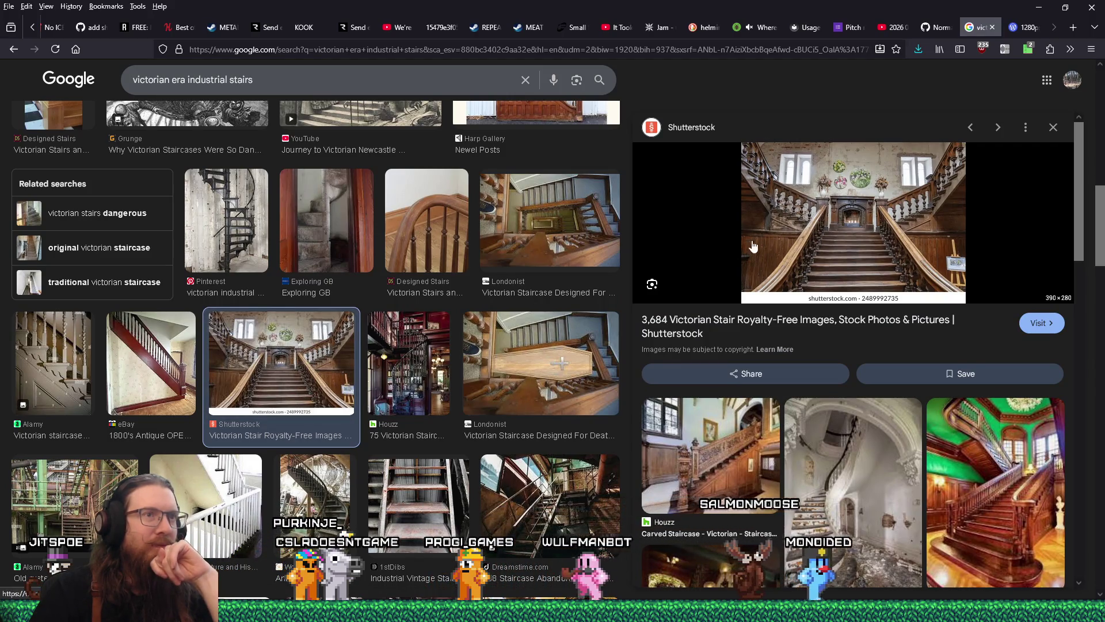
pyautogui.click(844, 185)
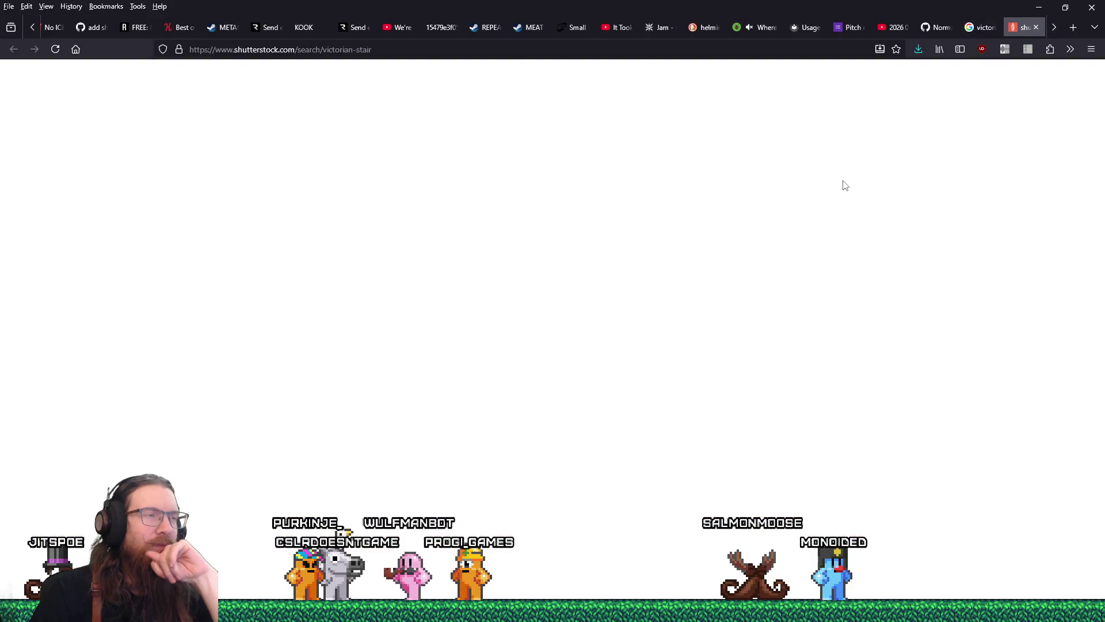
pyautogui.click(1037, 28)
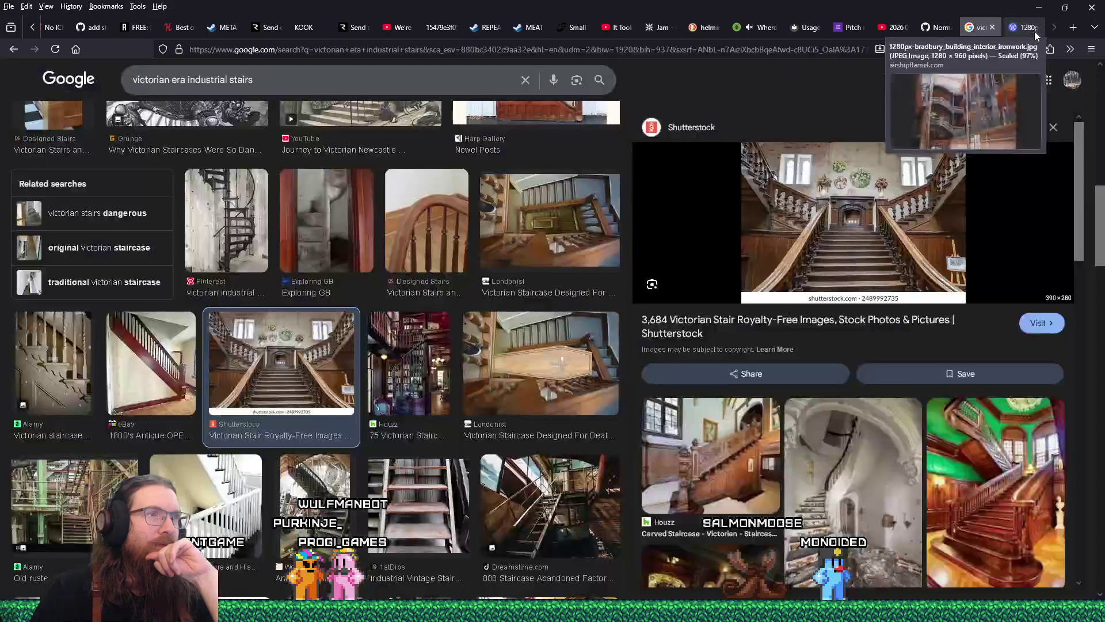
# Step: Save the Shutterstock grand staircase image into the london folder, then preview the green-walled Facebook staircase
pyautogui.rightClick(856, 226)
pyautogui.click(890, 390)
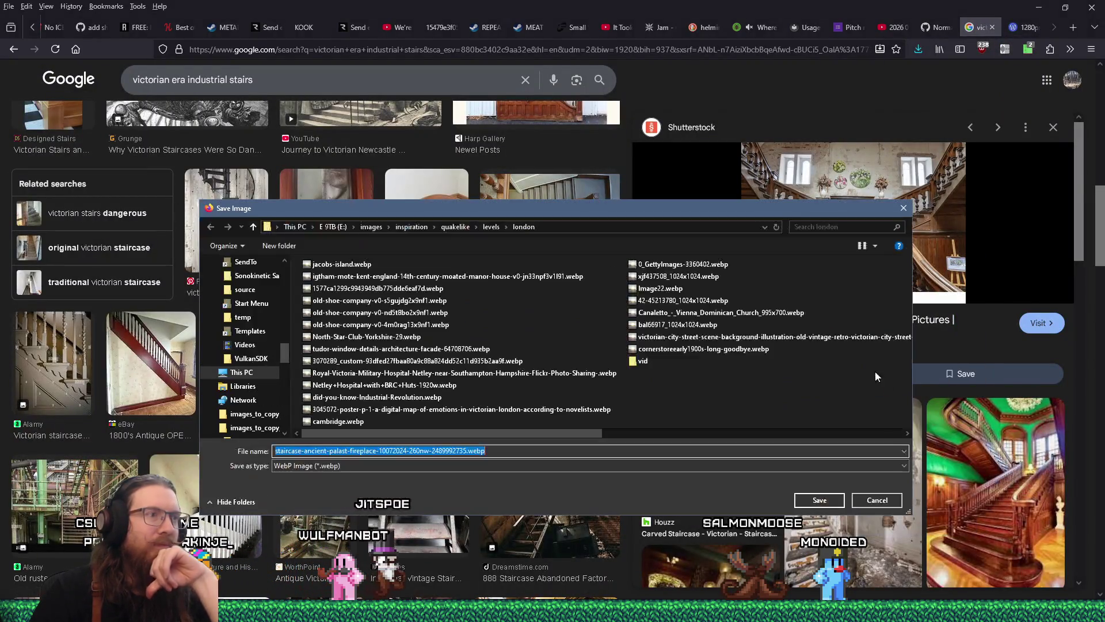
pyautogui.click(820, 499)
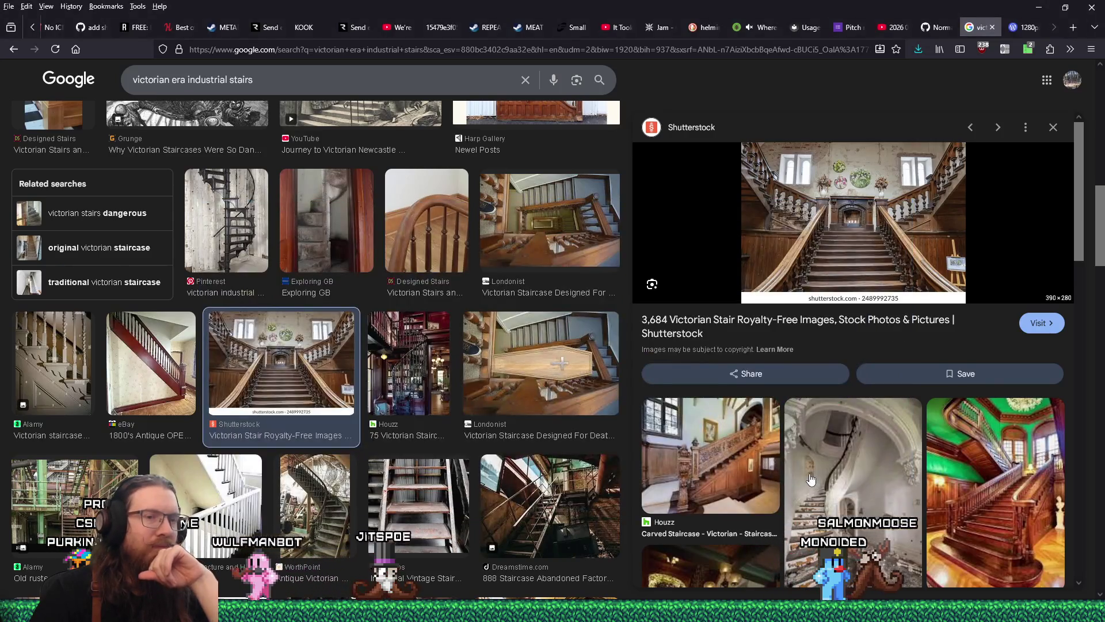
pyautogui.scroll(-2, 811, 479)
pyautogui.click(960, 373)
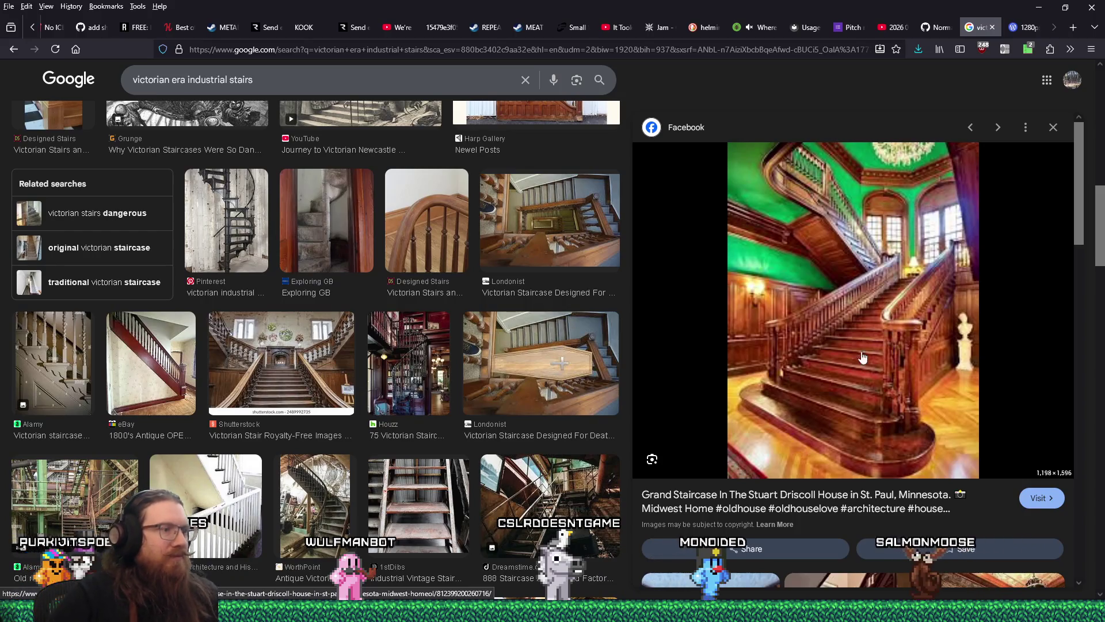
# Step: Step to the Alamy 'Old rusted staircase in factory buildings' result and bring up its source page
pyautogui.scroll(-3, 802, 271)
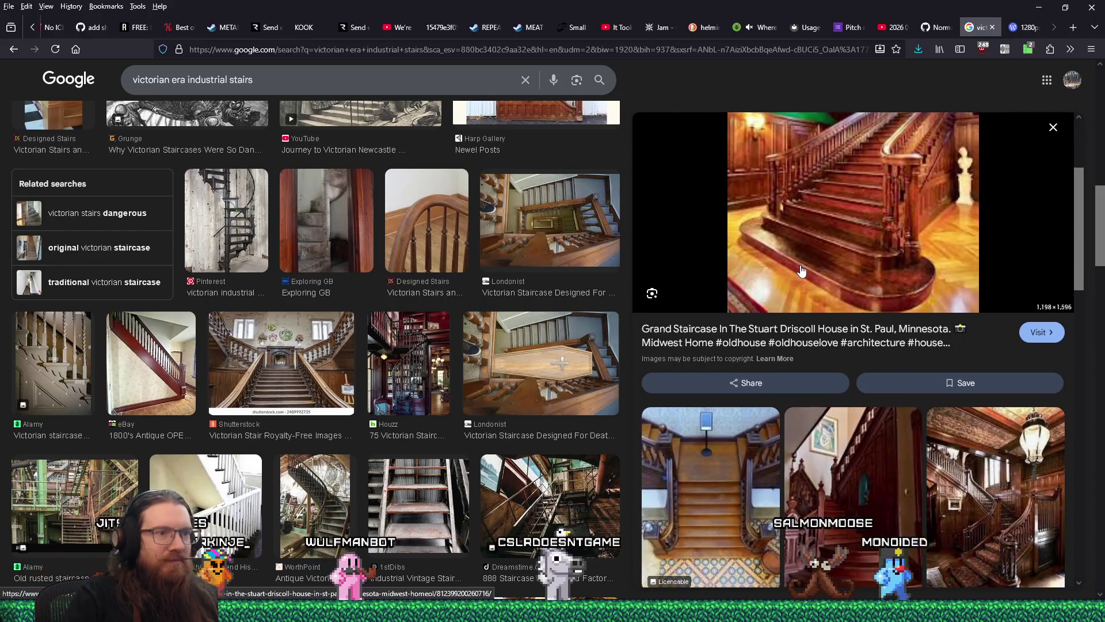
pyautogui.scroll(2, 802, 271)
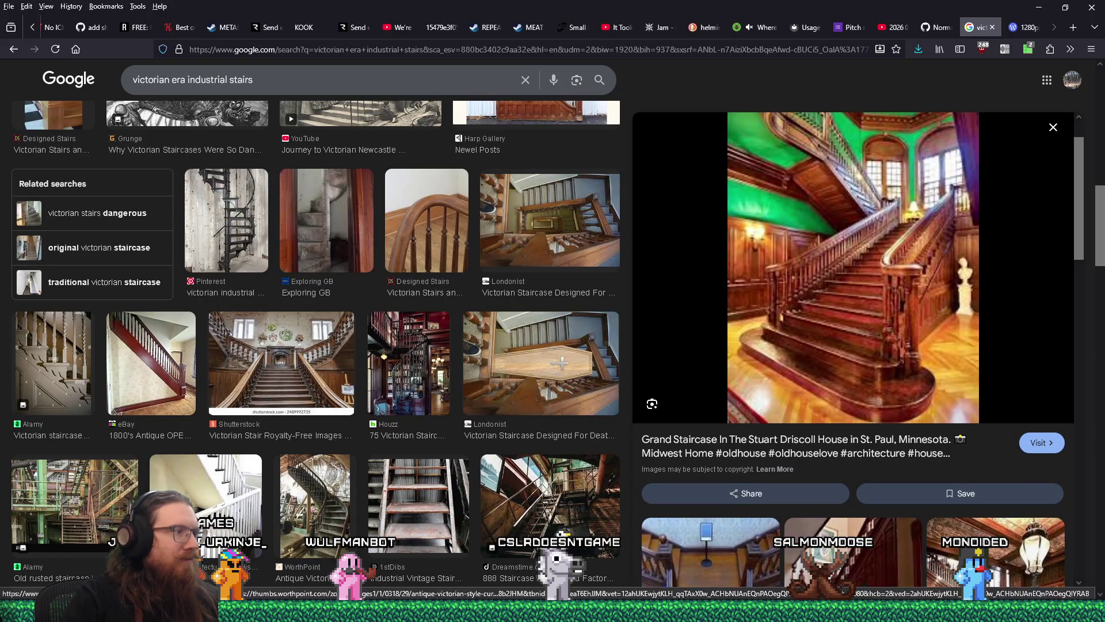
pyautogui.hotkey('alt', 'Left')
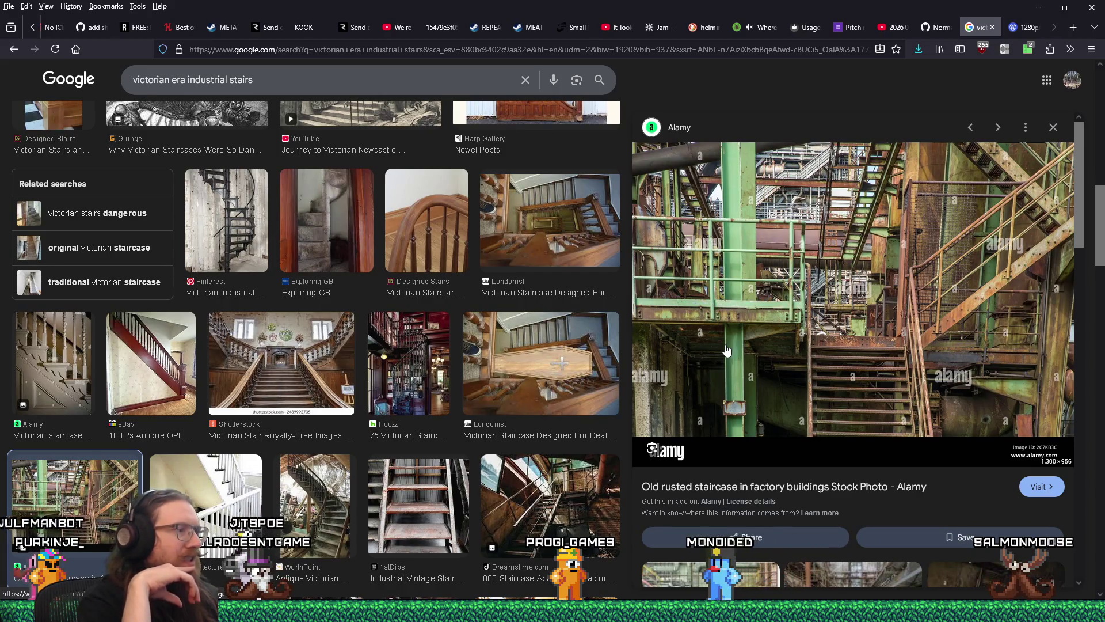
pyautogui.hotkey('ctrl', 't')
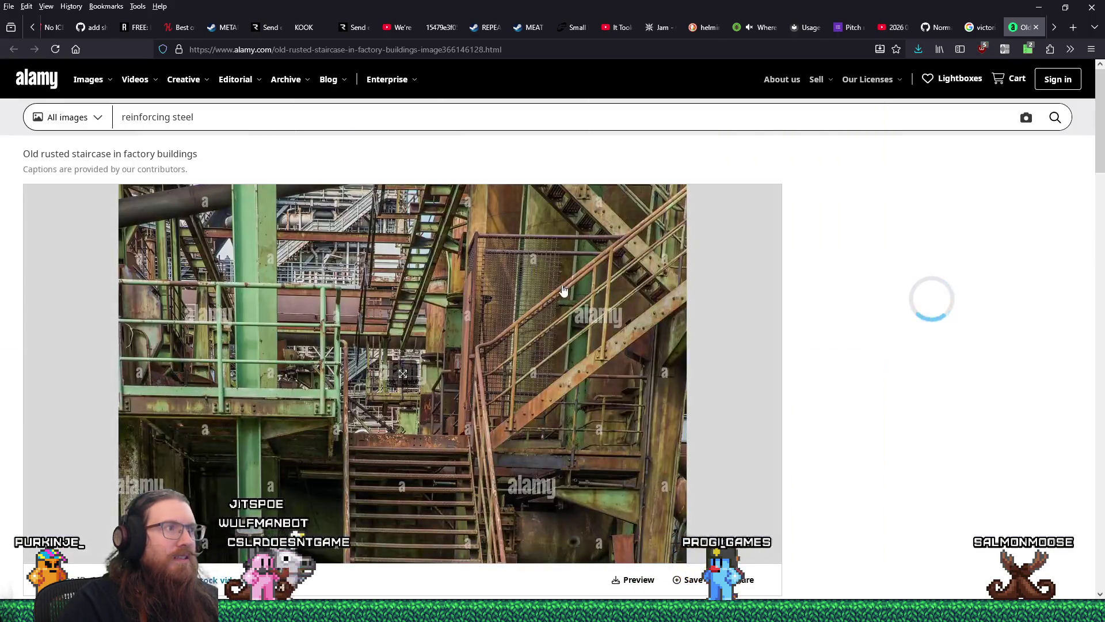
# Step: Save the enlarged rusted factory staircase photo into levels/industrial_steampunk, then close the Alamy page
pyautogui.click(562, 289)
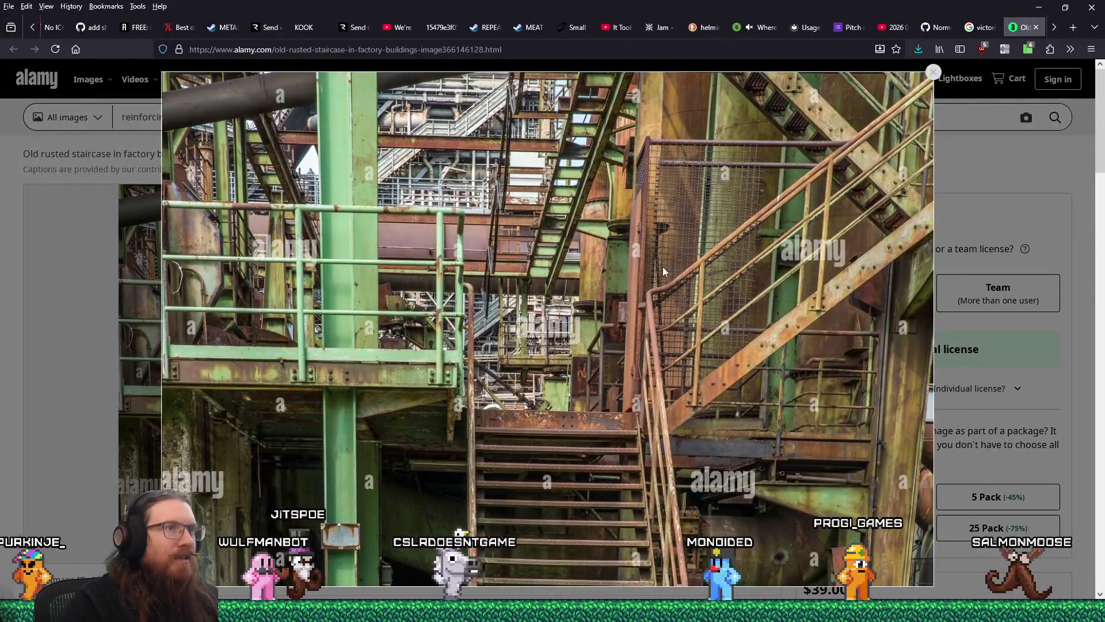
pyautogui.rightClick(669, 276)
pyautogui.click(703, 297)
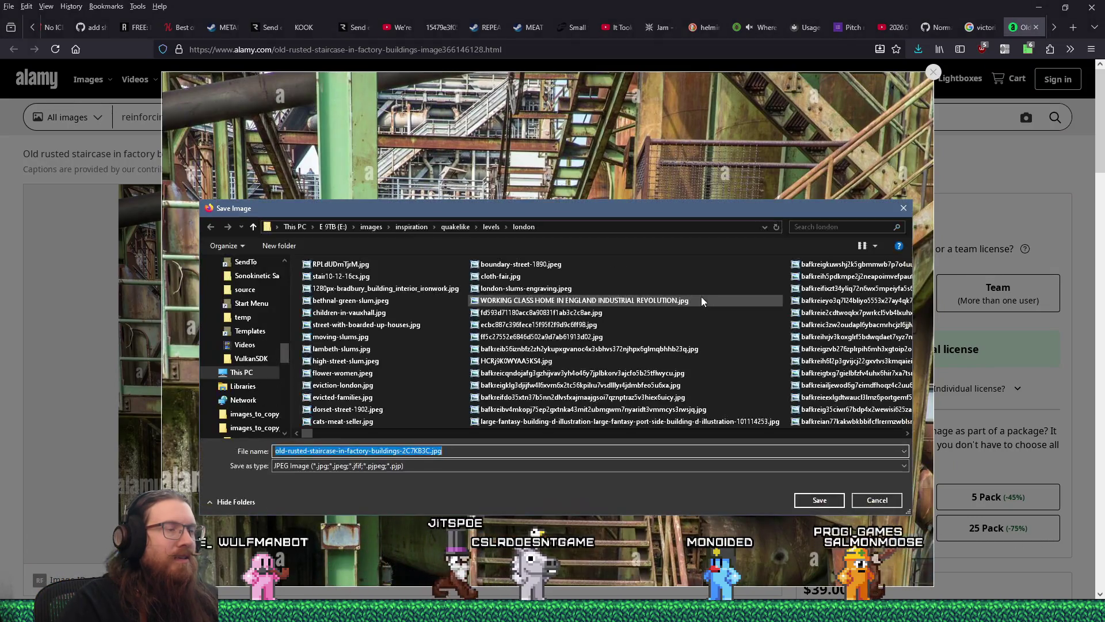
pyautogui.click(491, 228)
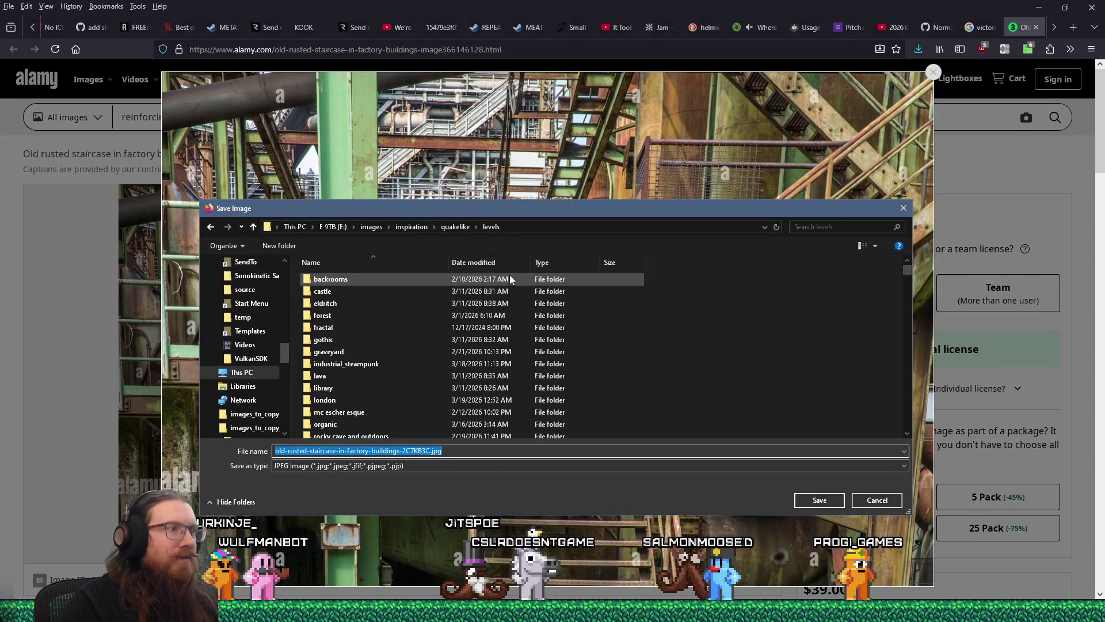
pyautogui.click(368, 364)
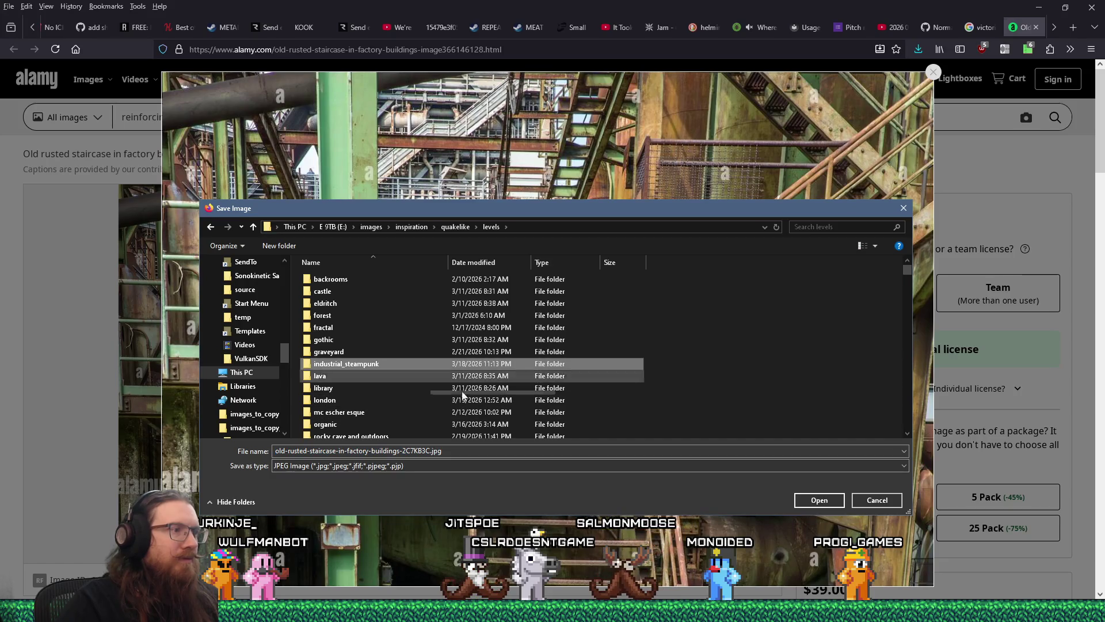
pyautogui.click(822, 501)
pyautogui.click(827, 500)
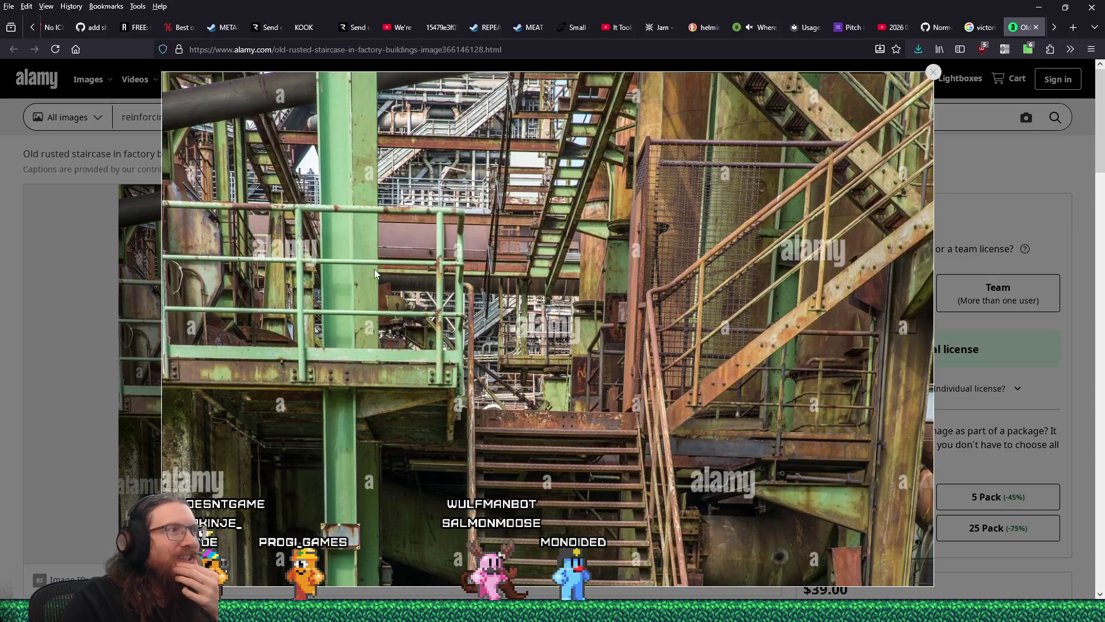
pyautogui.click(1036, 27)
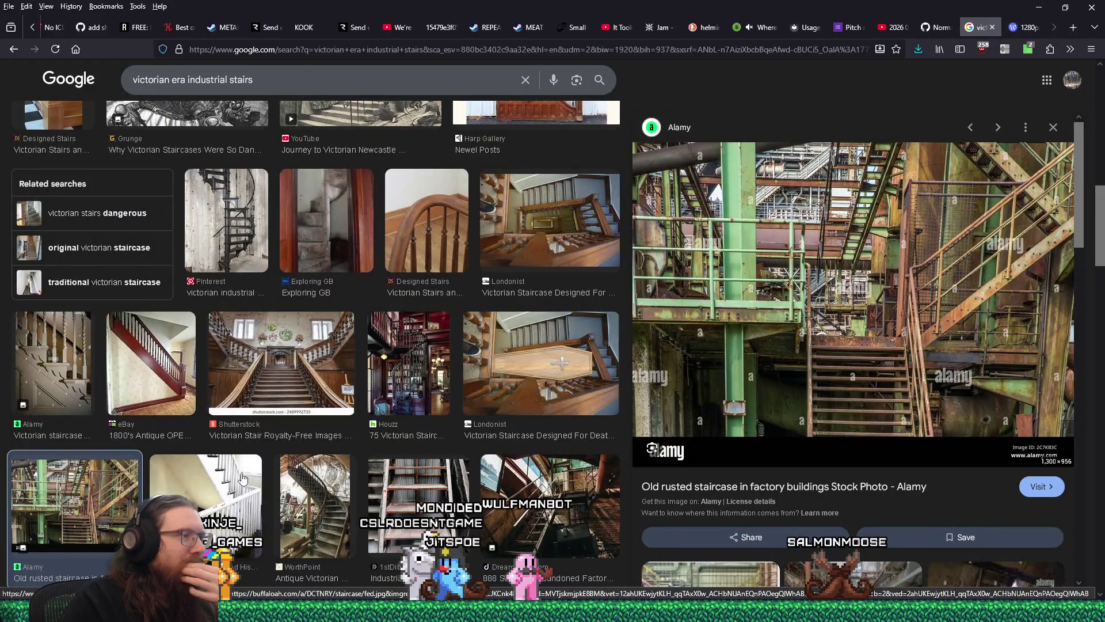
# Step: Preview the antique curved staircase, rusty steel staircases, and Mr Victorian house interior images in turn
pyautogui.click(315, 498)
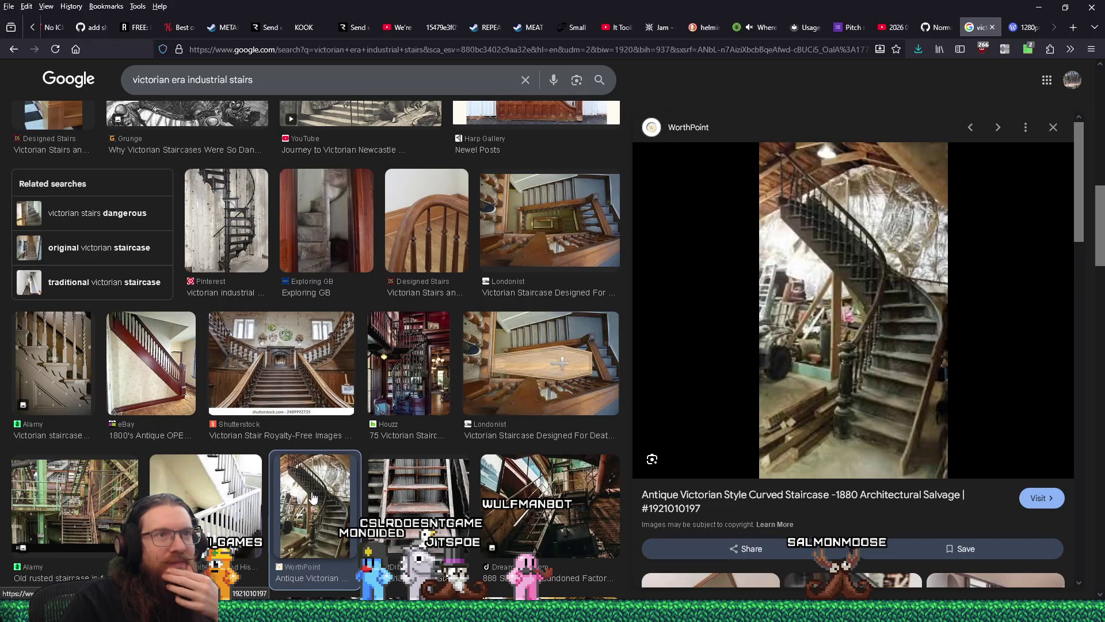
pyautogui.scroll(-3, 316, 484)
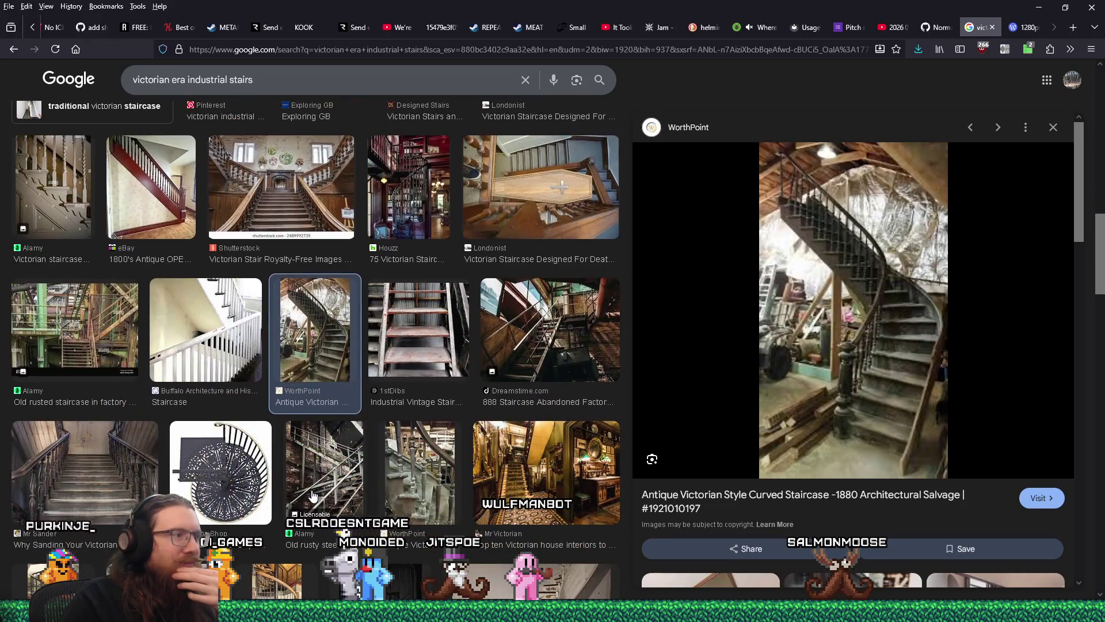
pyautogui.click(324, 468)
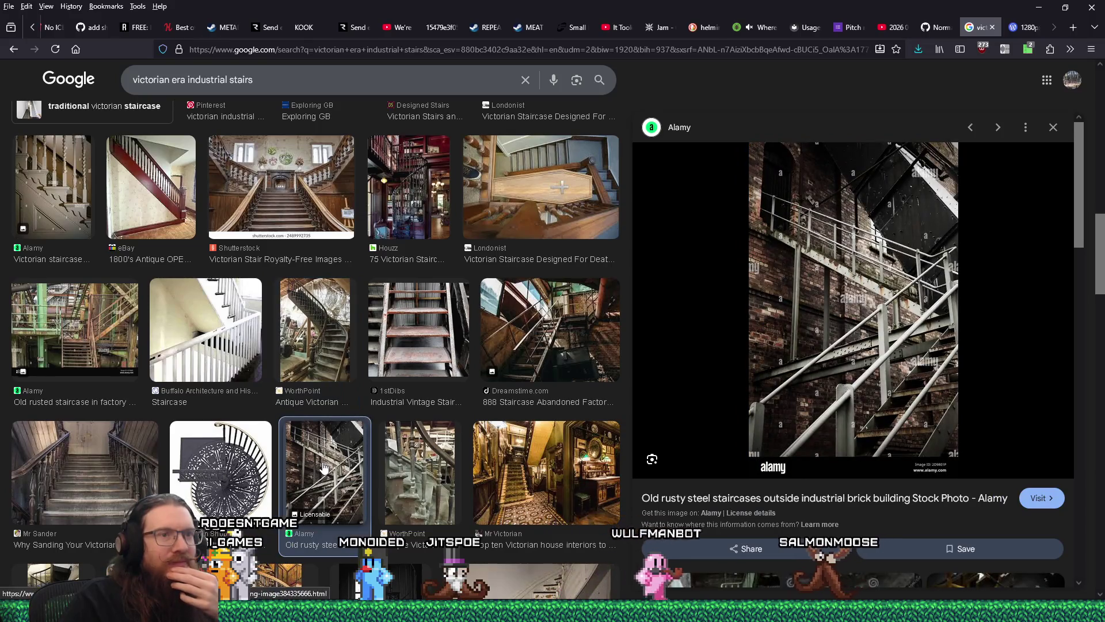
pyautogui.scroll(-3, 322, 461)
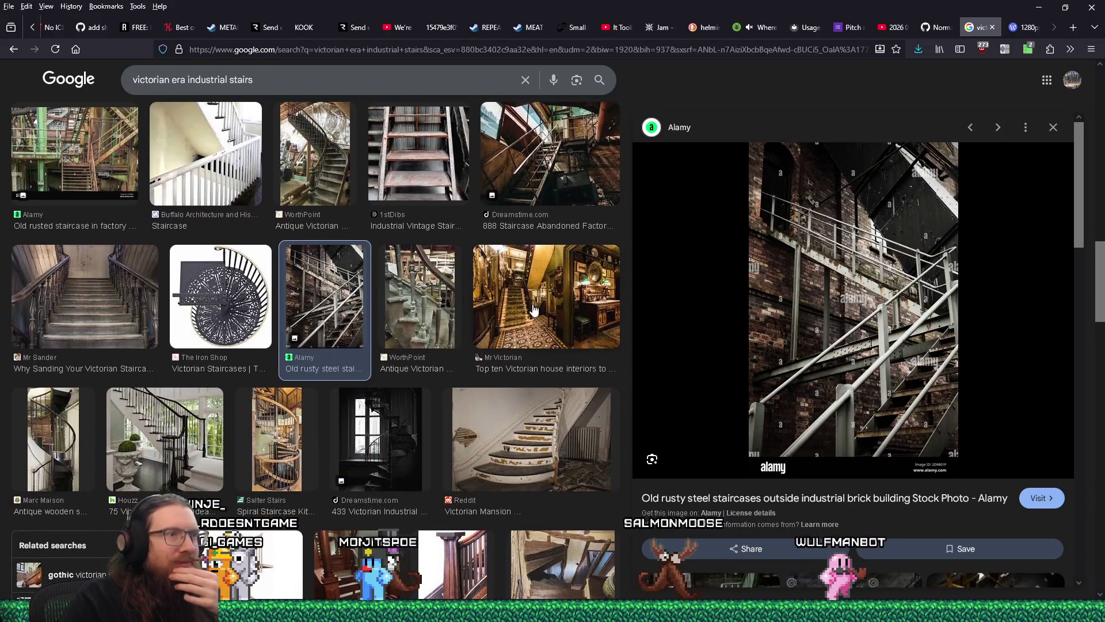
pyautogui.click(533, 310)
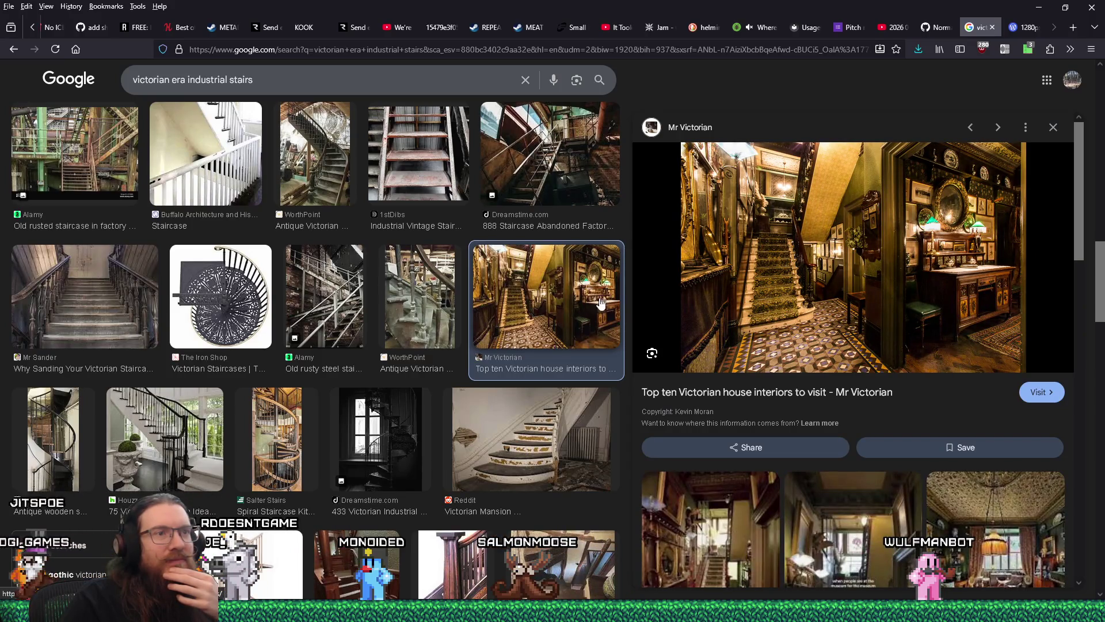
# Step: Read the Mr Victorian 'Top ten Victorian house interiors' article, close it, and start saving its image
pyautogui.click(770, 294)
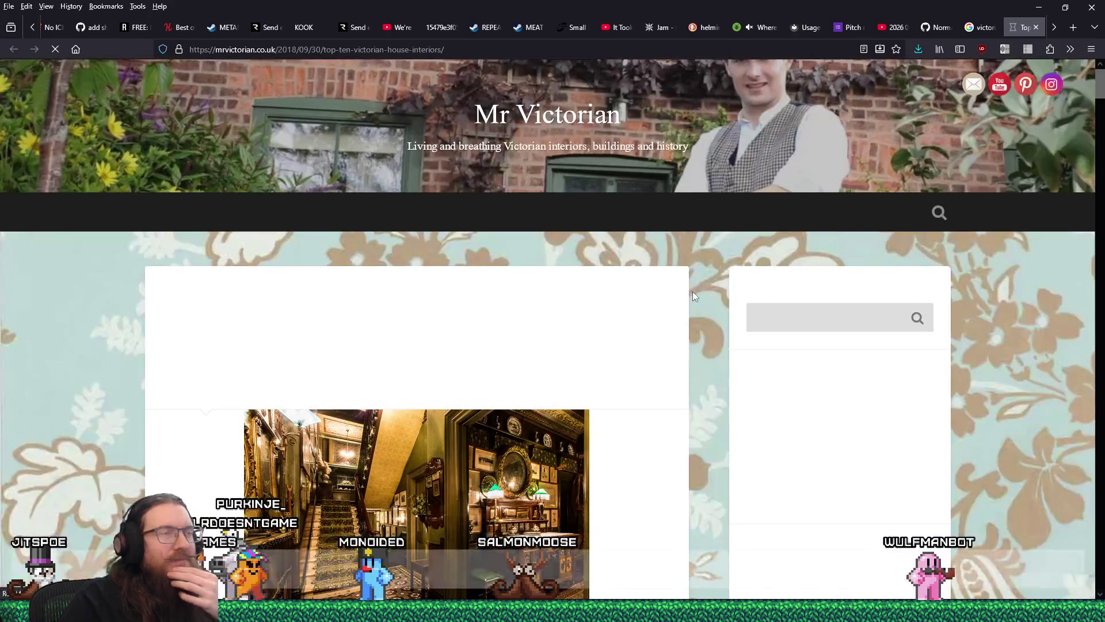
pyautogui.scroll(-3, 560, 436)
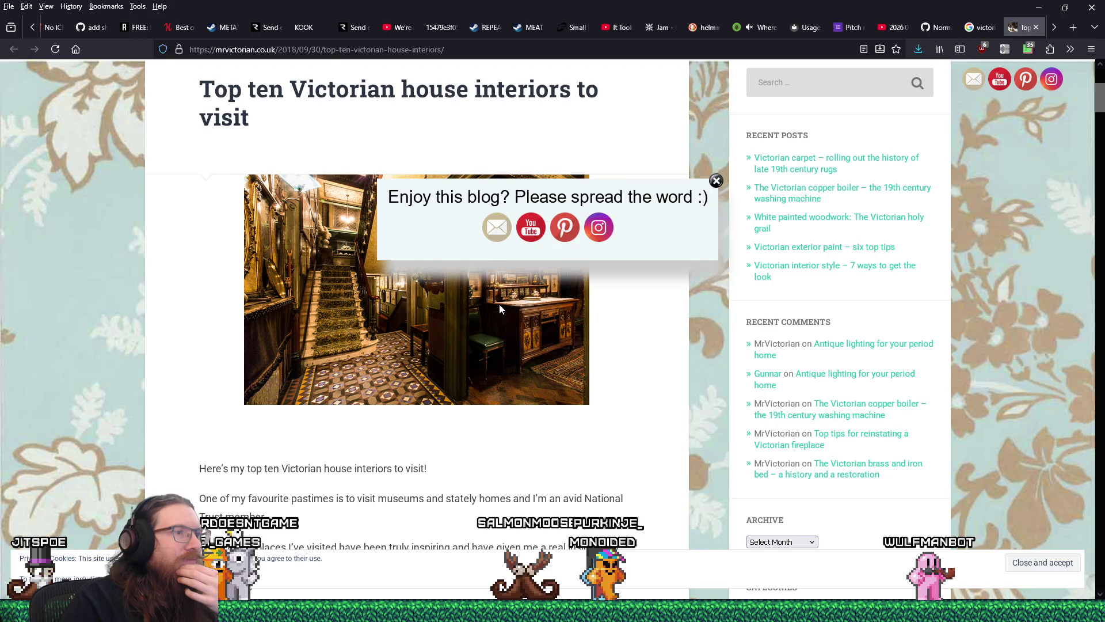
pyautogui.click(716, 182)
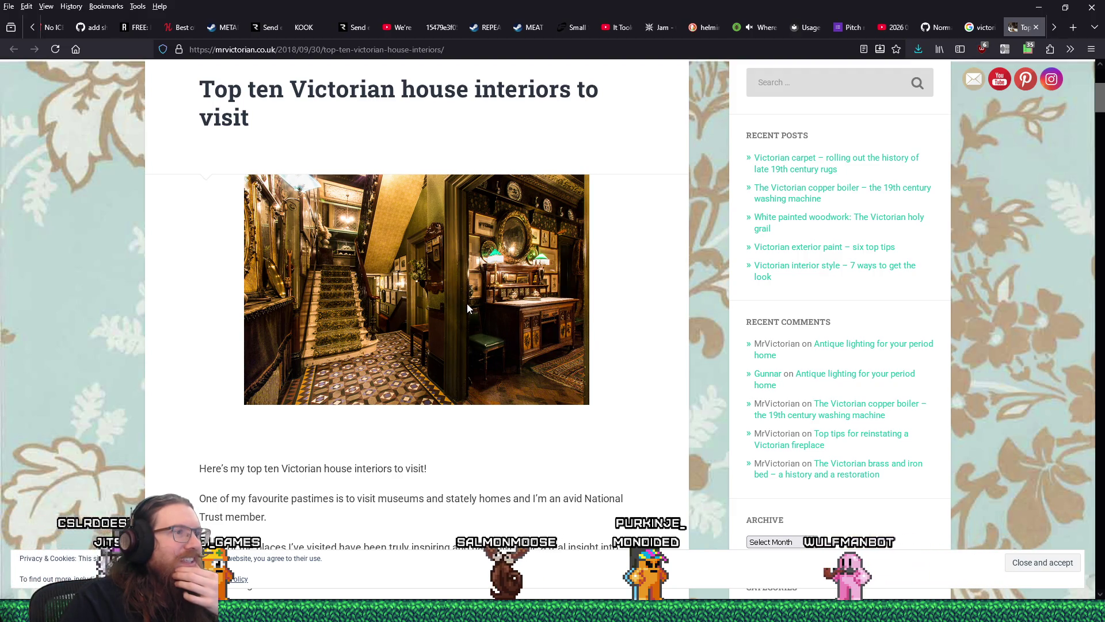
pyautogui.hotkey('ctrl', 'w')
pyautogui.rightClick(898, 233)
pyautogui.click(895, 373)
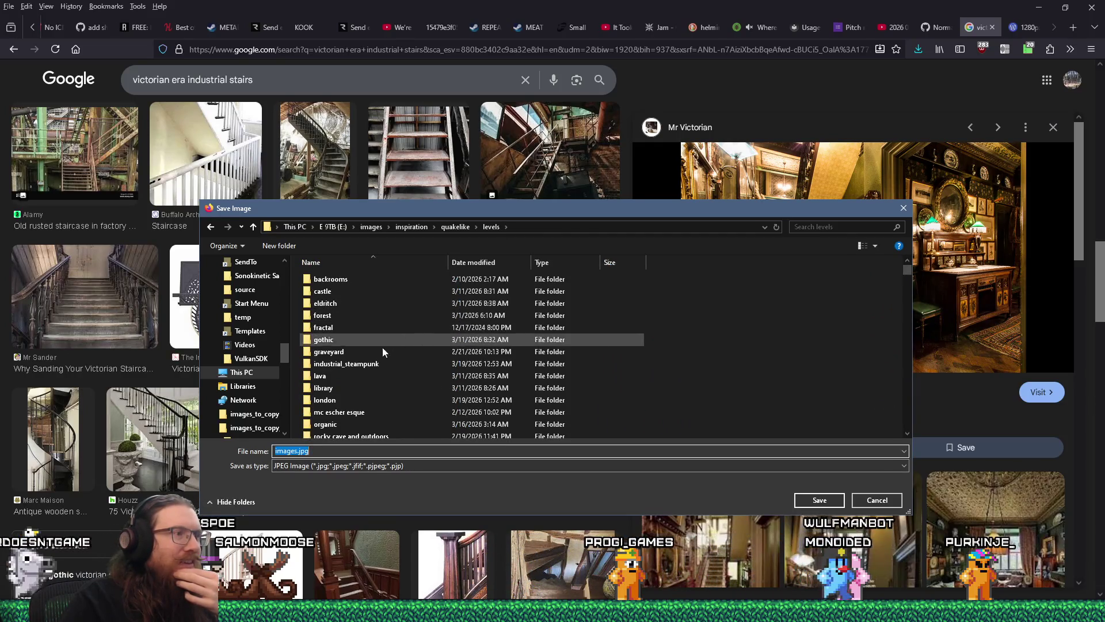
# Step: Save the Mr Victorian interior image, then save The Victorian House picture from Pinterest
pyautogui.click(343, 399)
pyautogui.click(820, 500)
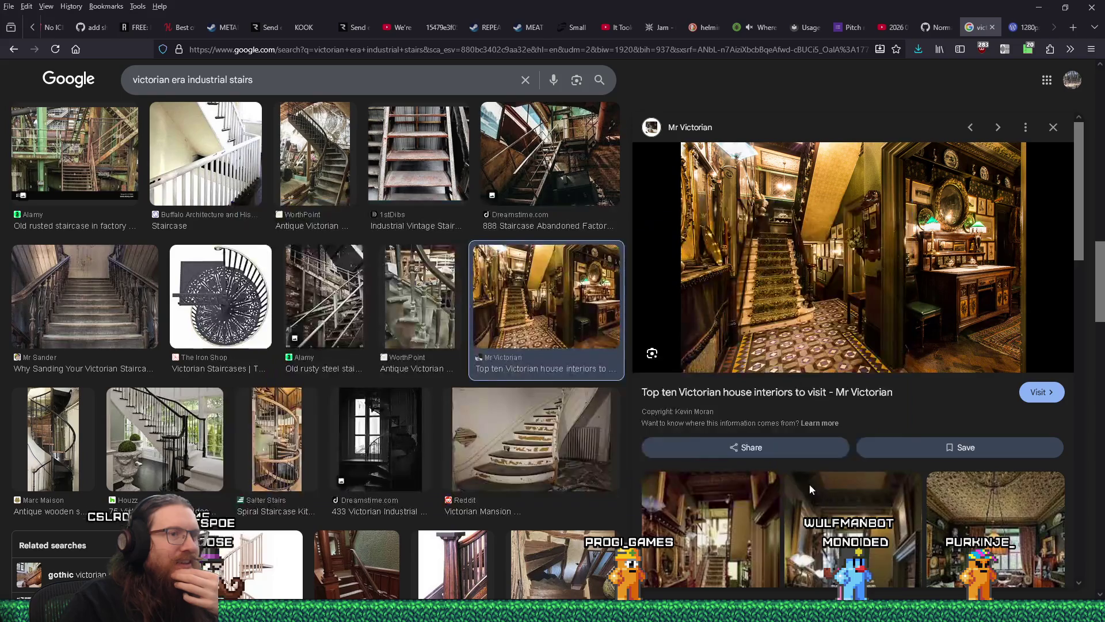
pyautogui.scroll(-3, 748, 429)
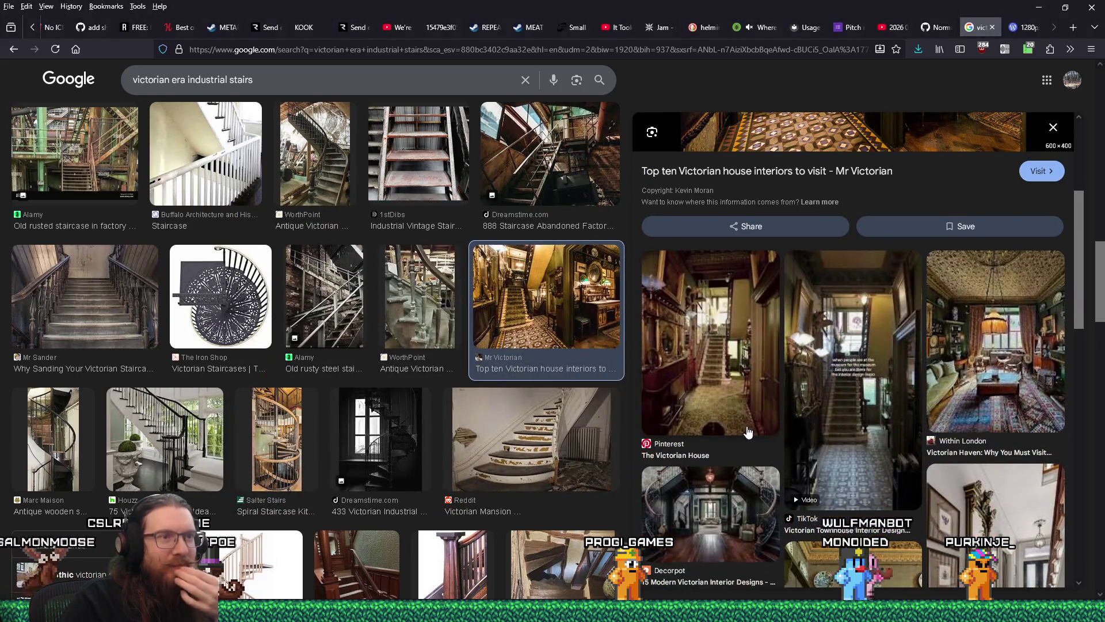
pyautogui.scroll(3, 749, 432)
pyautogui.scroll(-2, 742, 435)
pyautogui.click(711, 418)
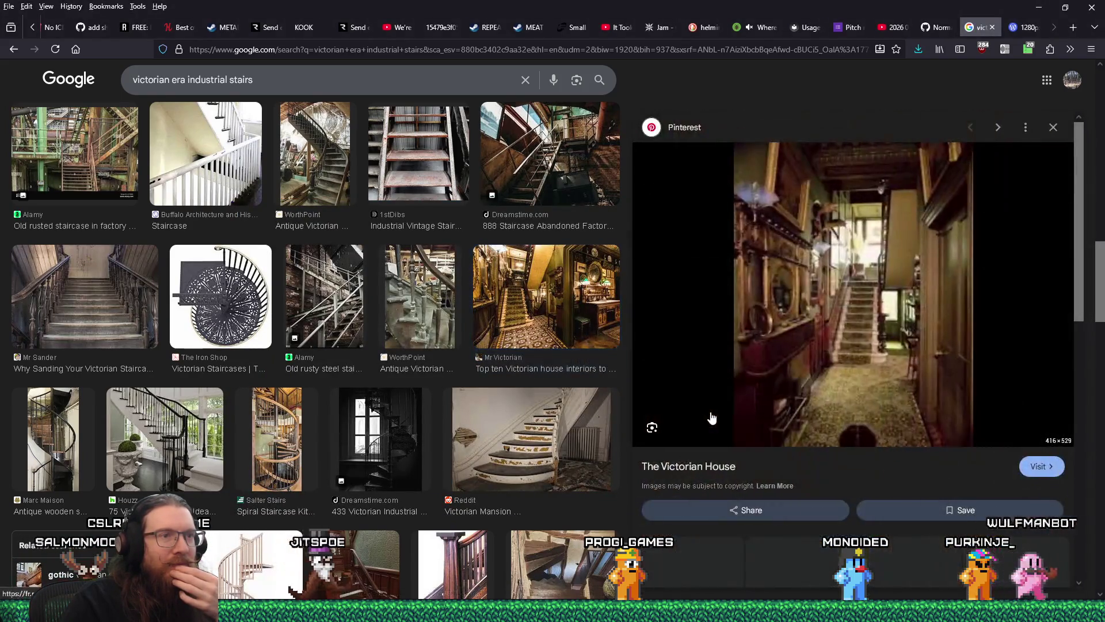
pyautogui.rightClick(828, 313)
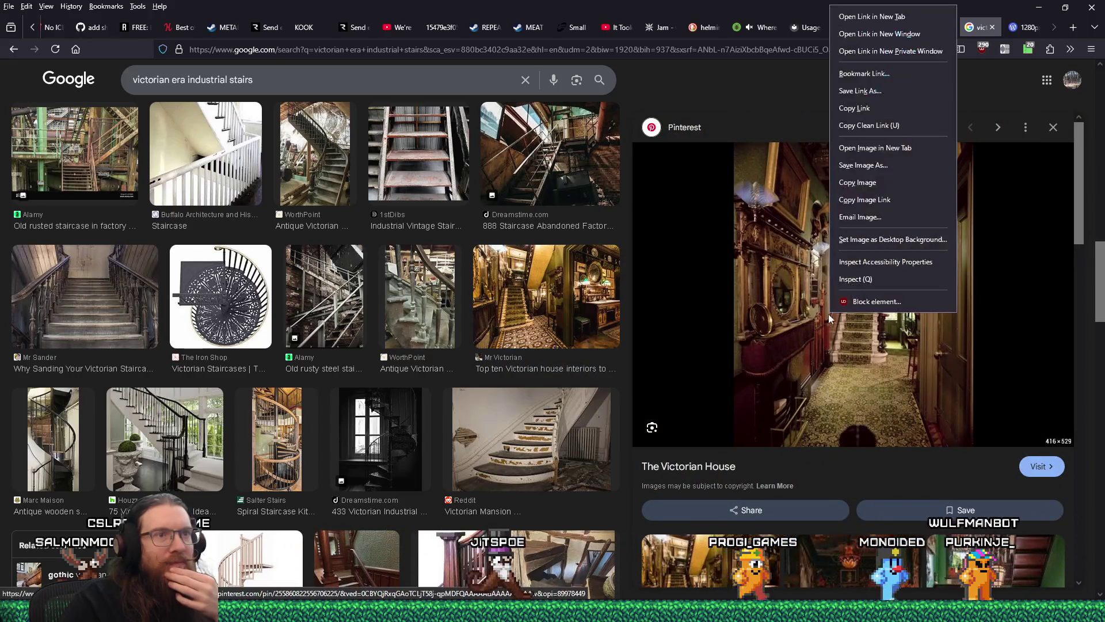
pyautogui.click(883, 164)
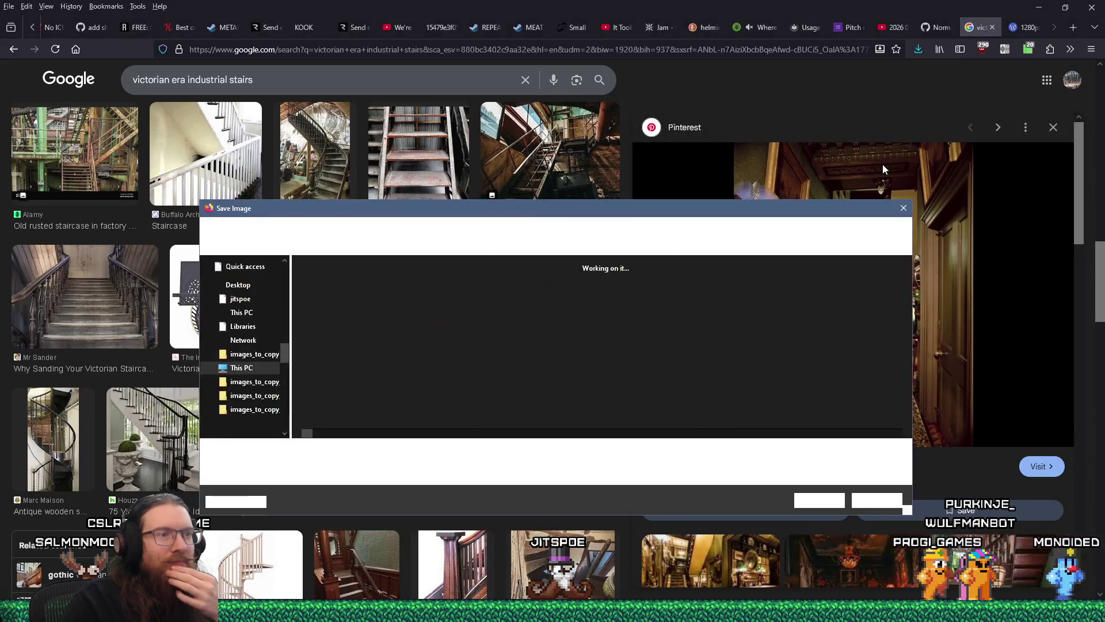
pyautogui.click(818, 498)
# Step: Preview and save the stylish green Victorian hallway image
pyautogui.scroll(-5, 827, 487)
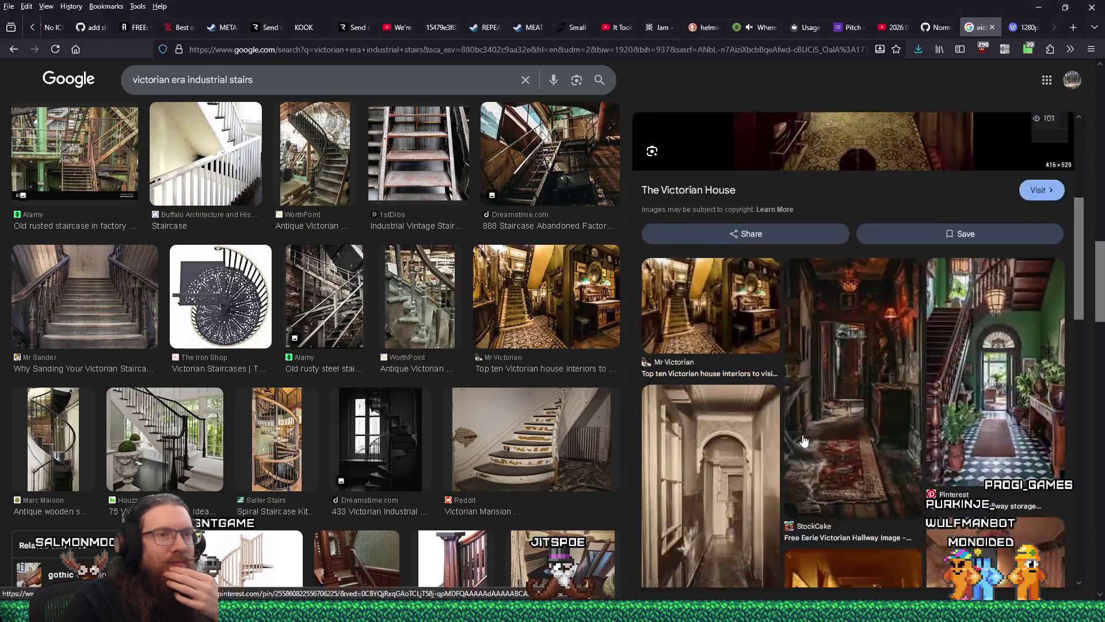
pyautogui.scroll(-2, 803, 434)
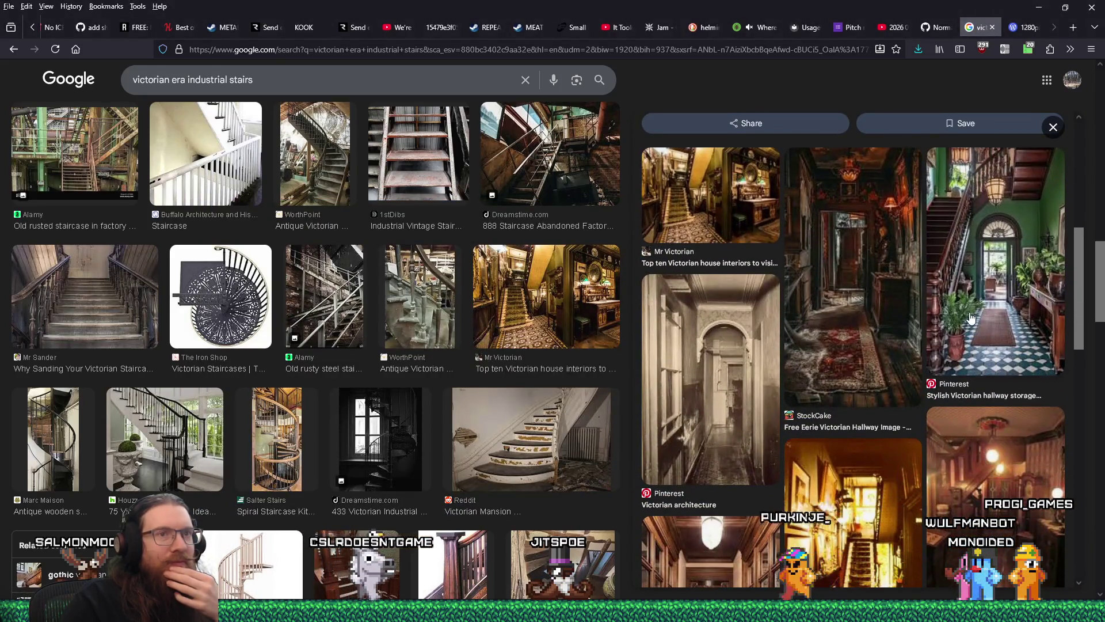
pyautogui.click(966, 318)
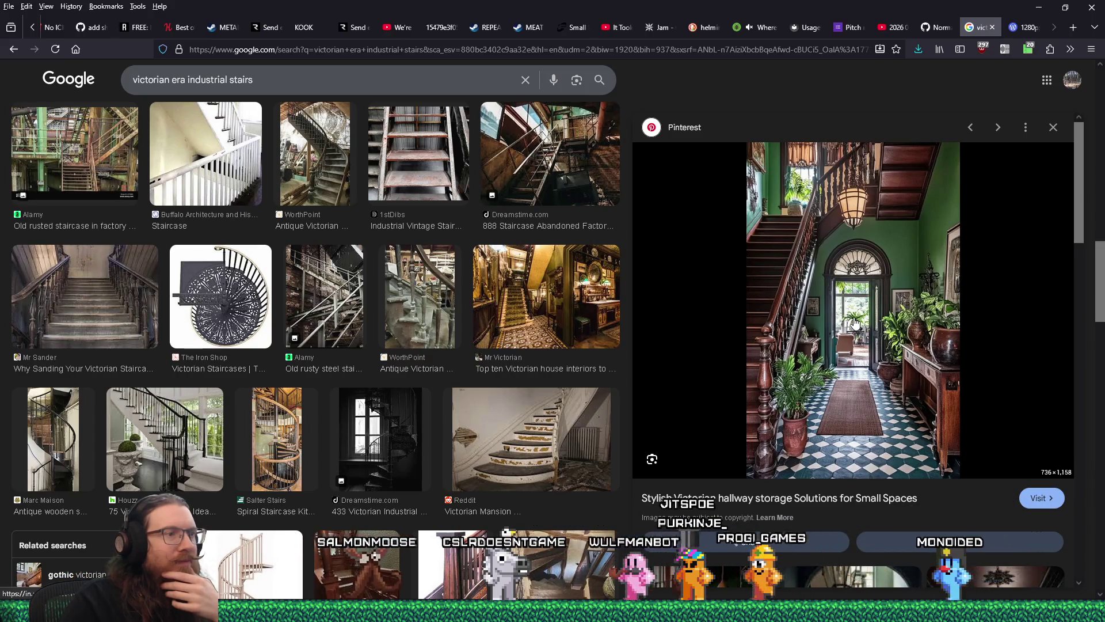
pyautogui.rightClick(844, 278)
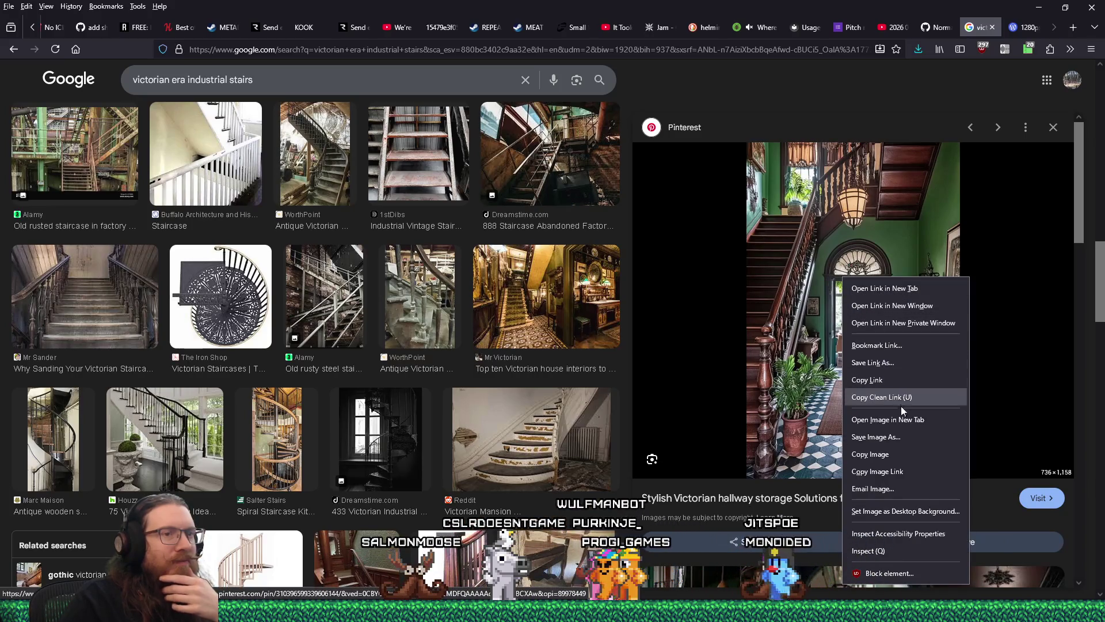
pyautogui.click(906, 439)
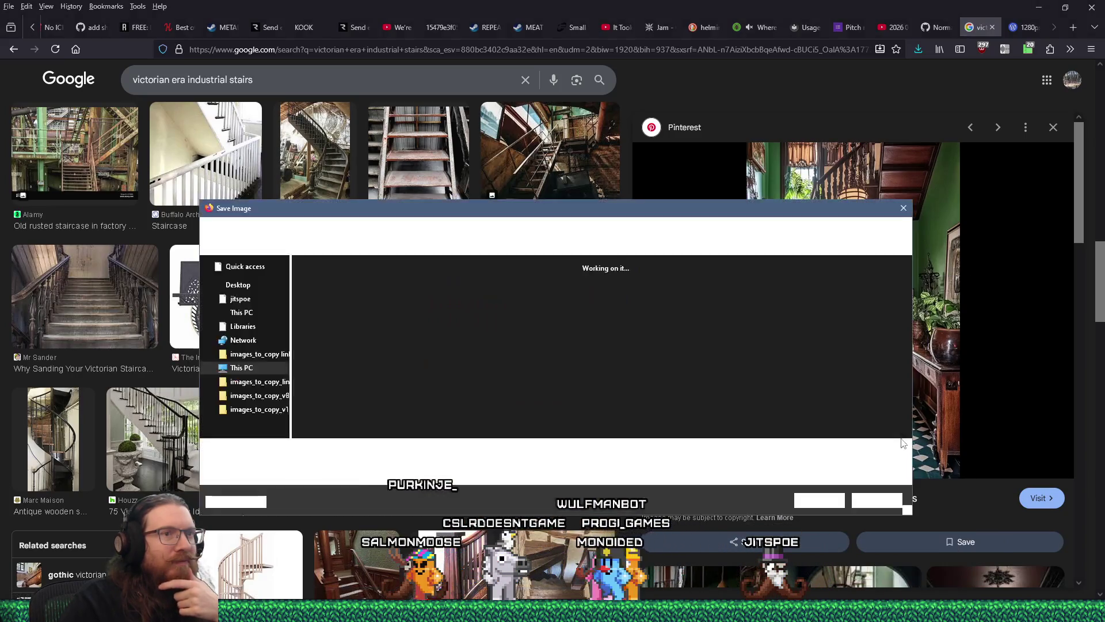
pyautogui.click(818, 500)
# Step: Browse further results, previewing the Dreamstime, ArchiExpo and Villa d'Or cast iron staircase images
pyautogui.scroll(-5, 803, 404)
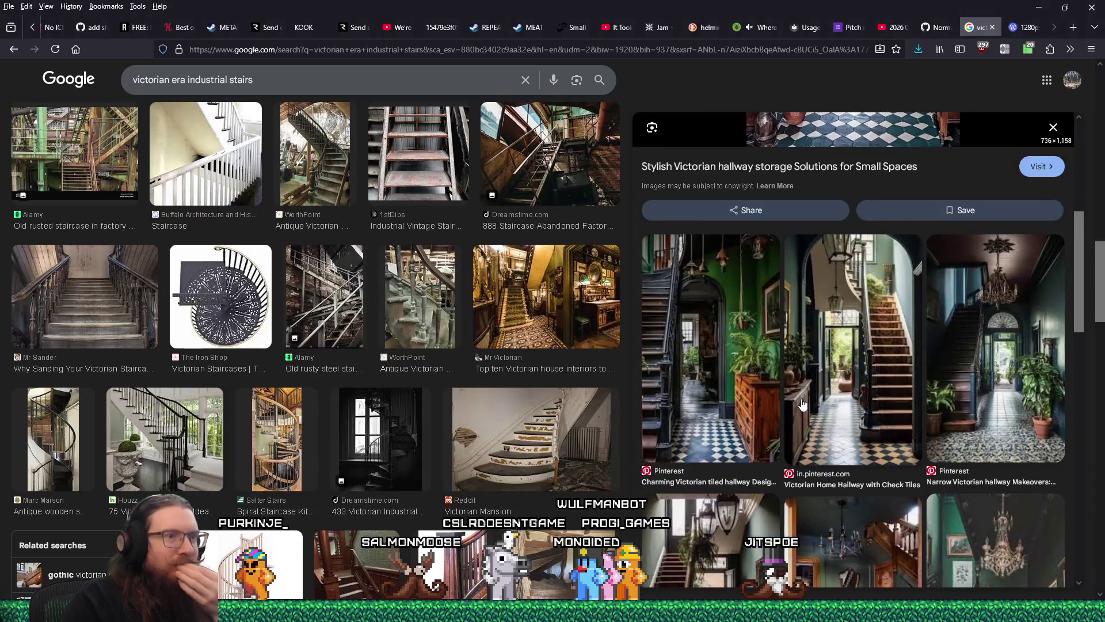
pyautogui.scroll(-10, 803, 405)
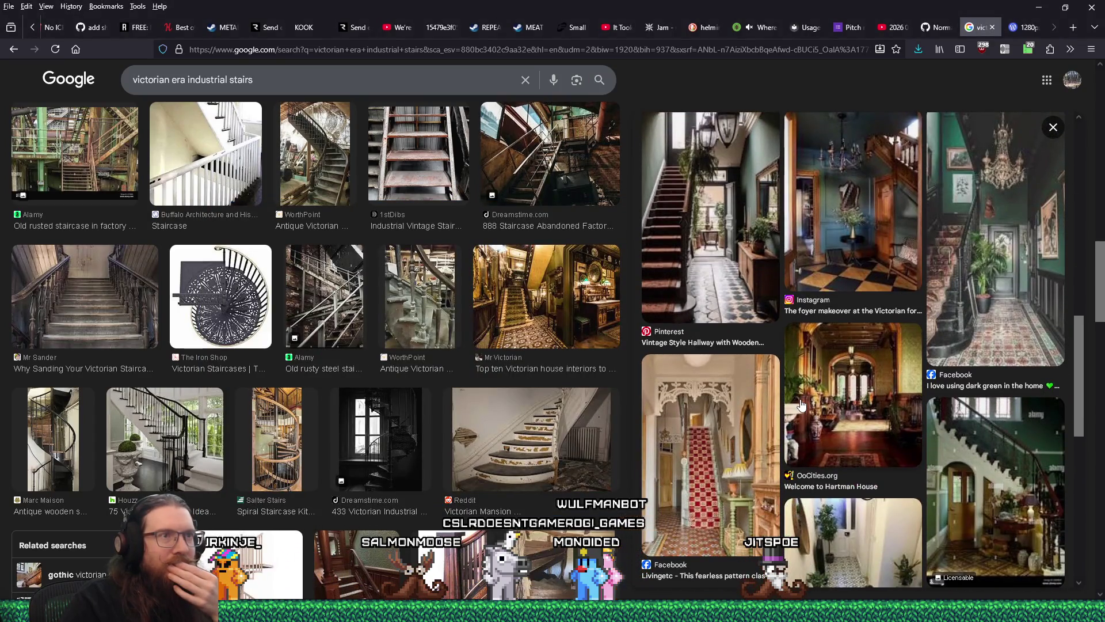
pyautogui.scroll(-5, 801, 399)
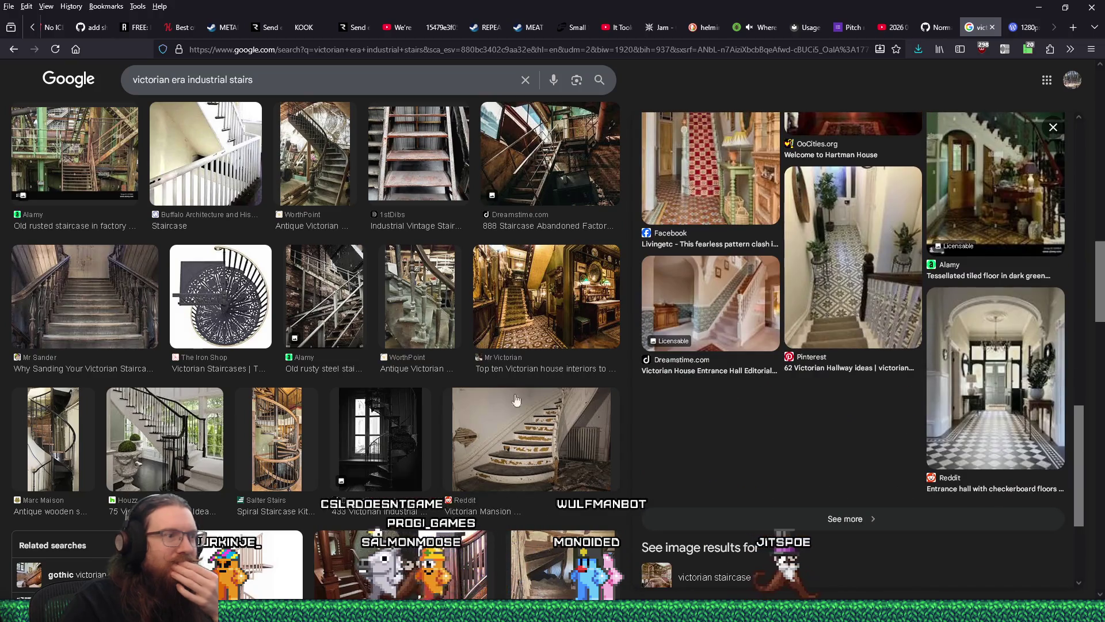
pyautogui.scroll(-4, 488, 396)
pyautogui.scroll(-4, 487, 396)
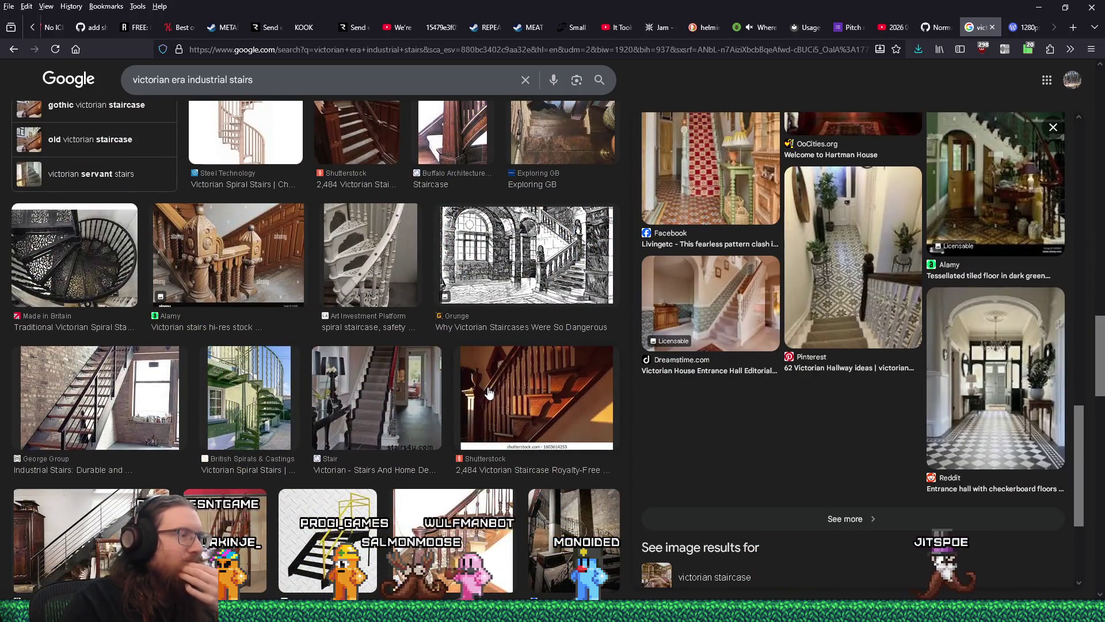
pyautogui.scroll(-4, 488, 391)
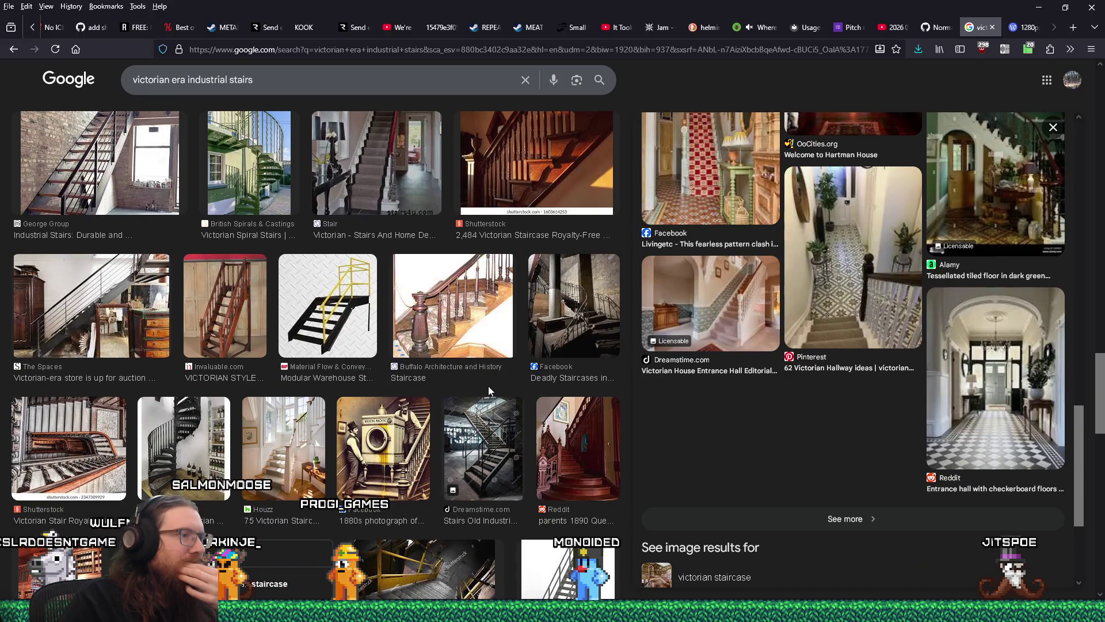
pyautogui.scroll(-2, 488, 389)
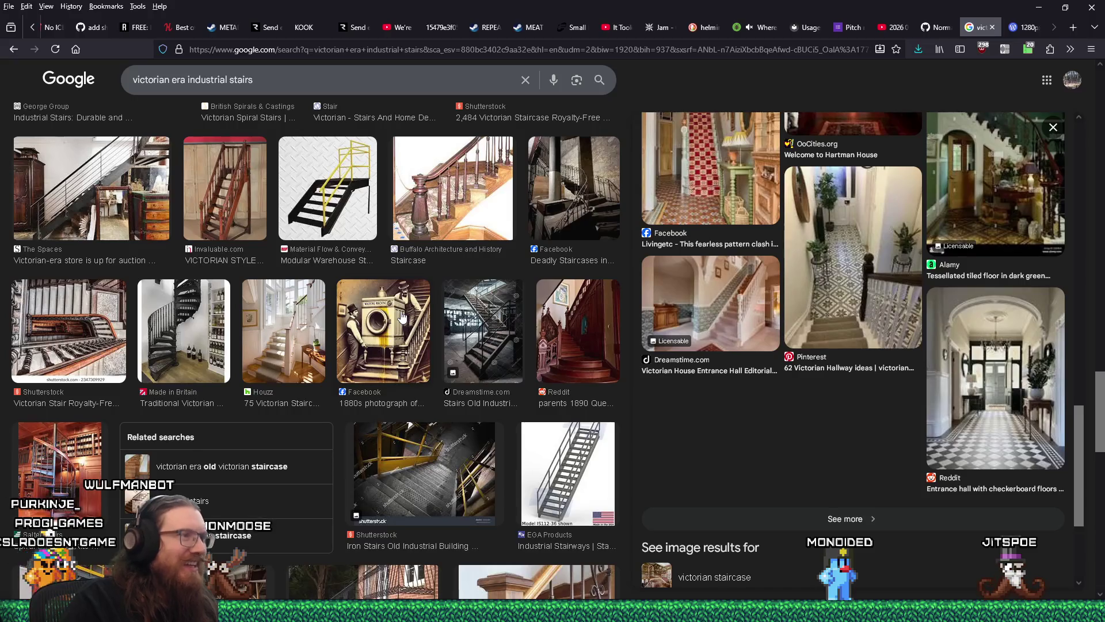
pyautogui.scroll(-4, 400, 357)
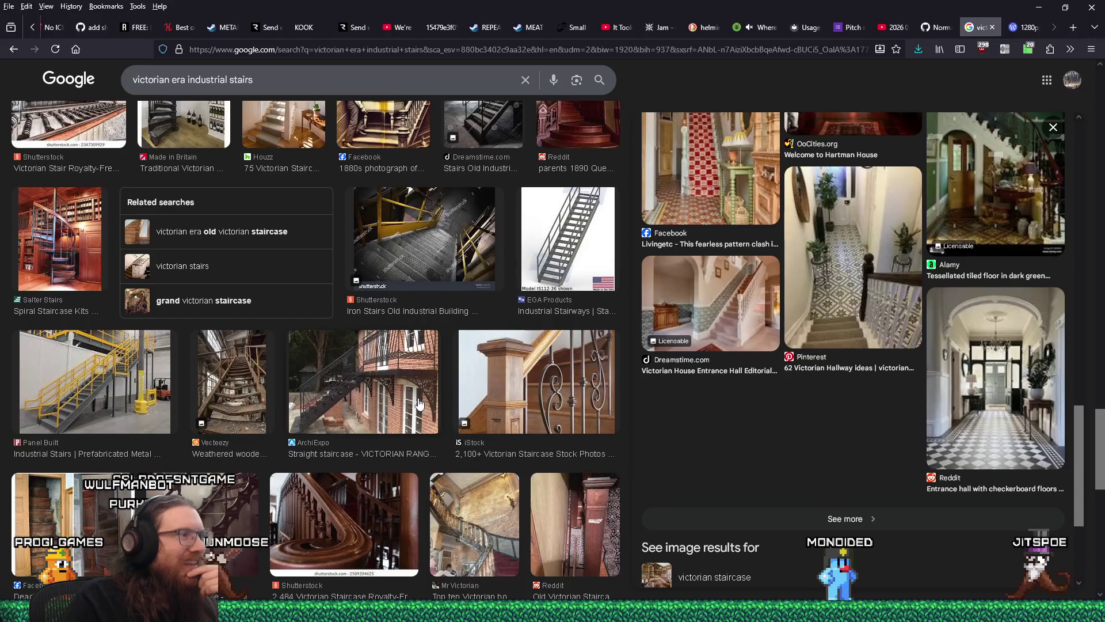
pyautogui.scroll(3, 418, 404)
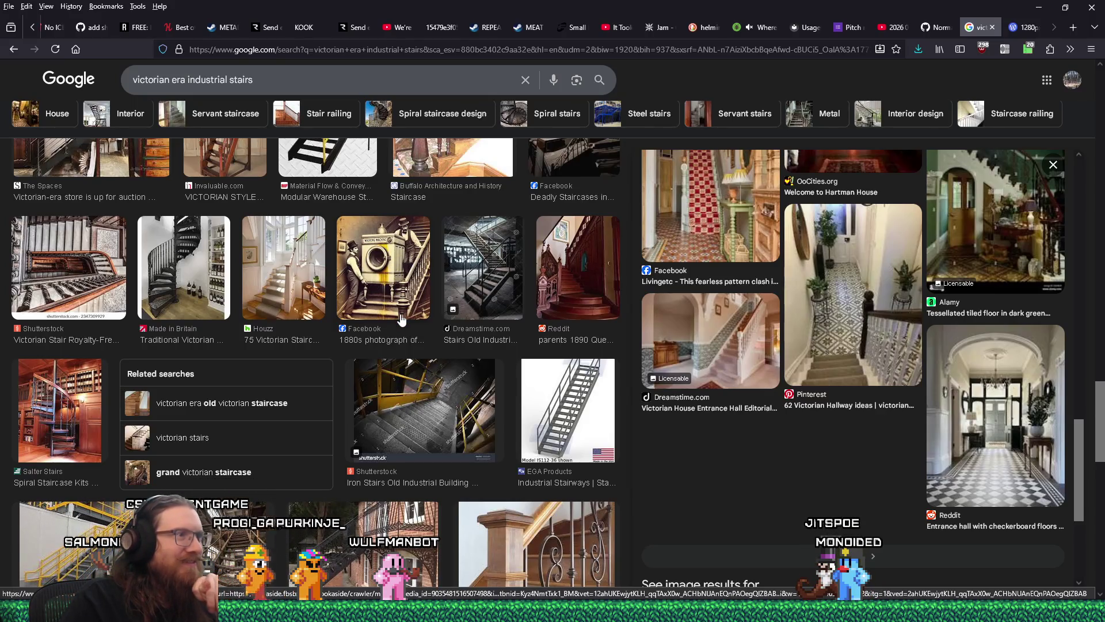
pyautogui.scroll(-2, 402, 318)
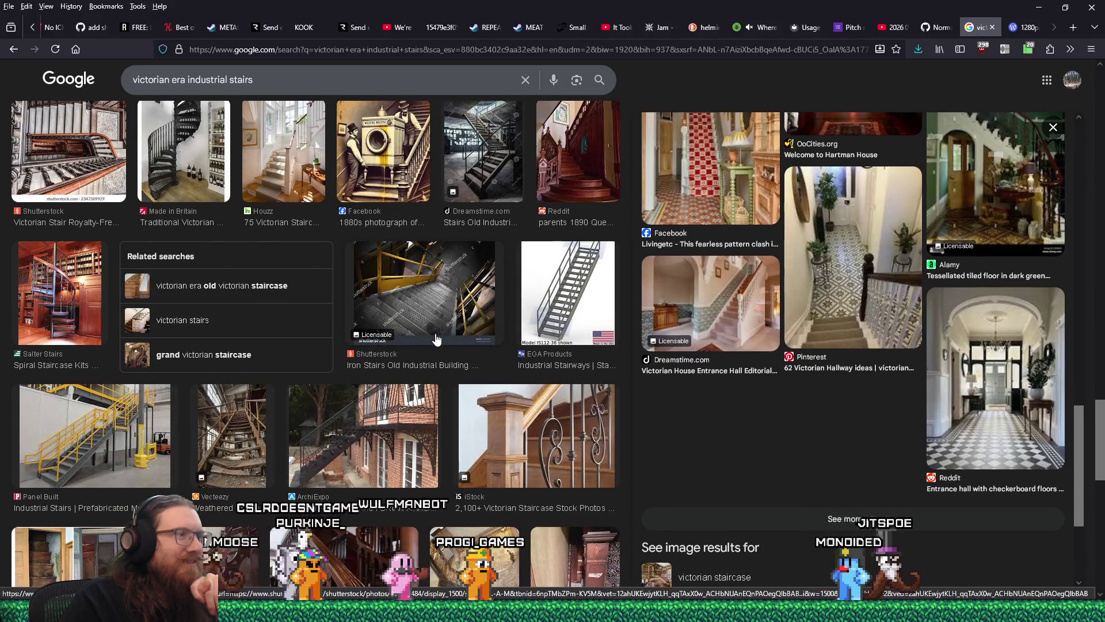
pyautogui.scroll(2, 436, 340)
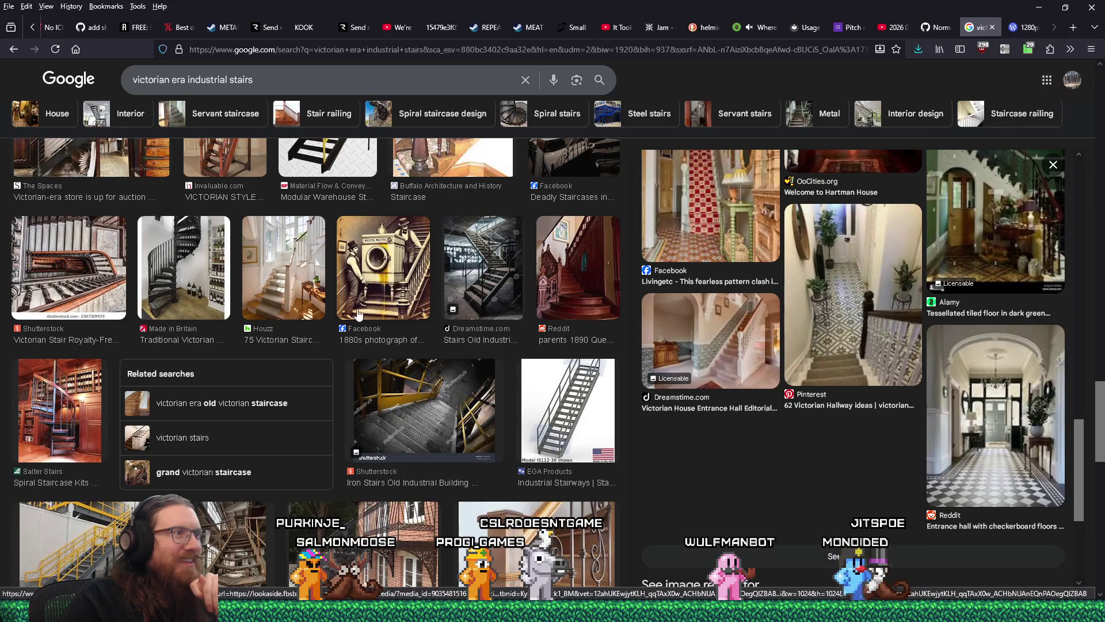
pyautogui.click(478, 264)
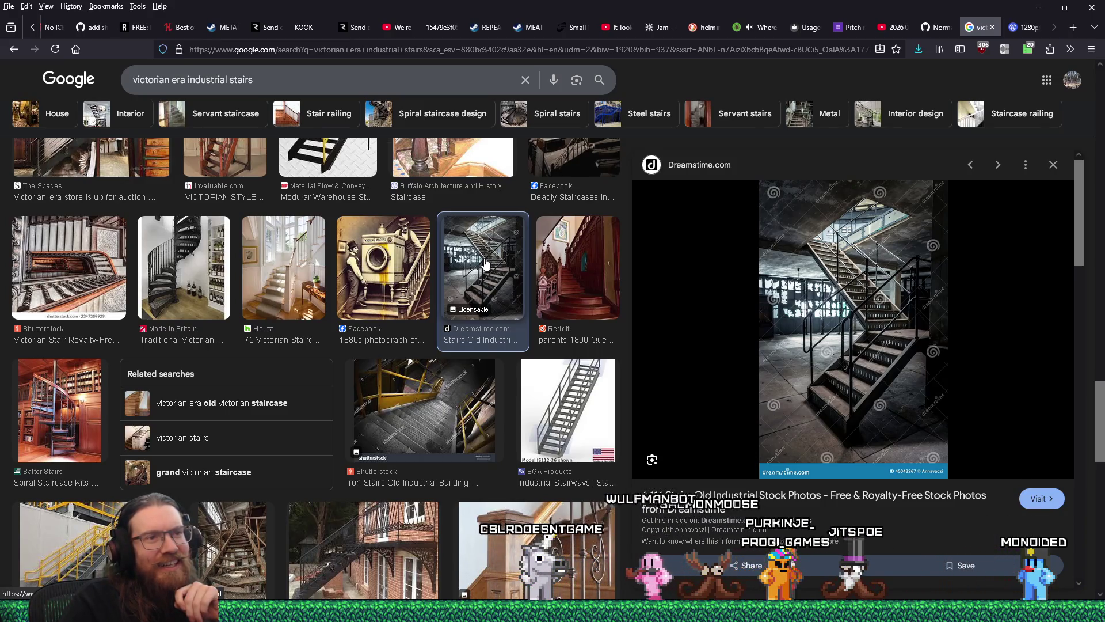
pyautogui.scroll(-4, 485, 263)
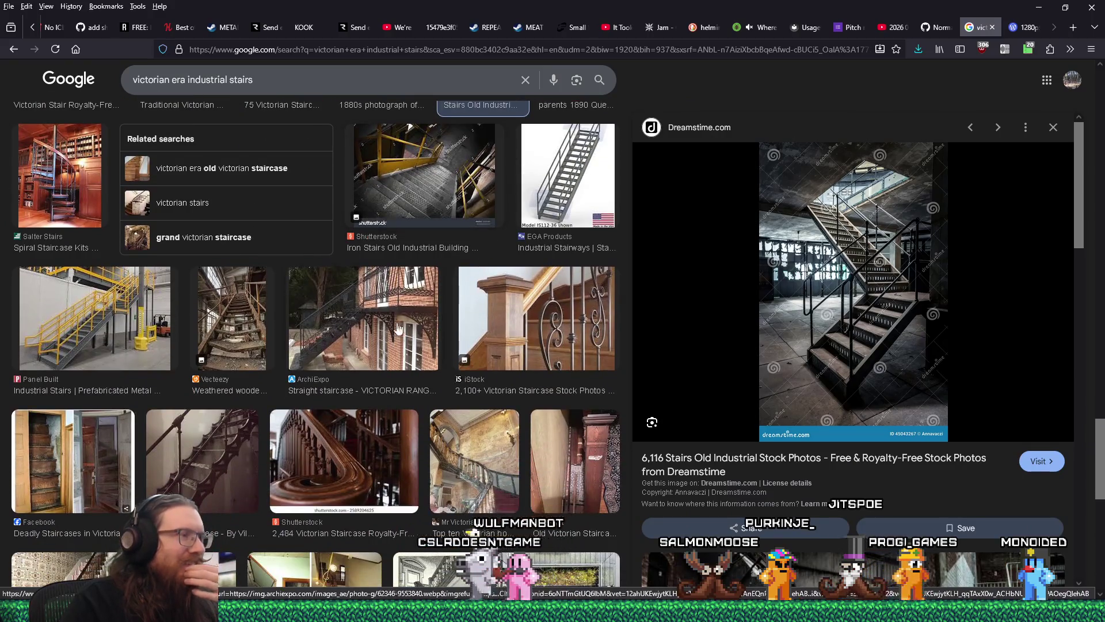
pyautogui.click(376, 332)
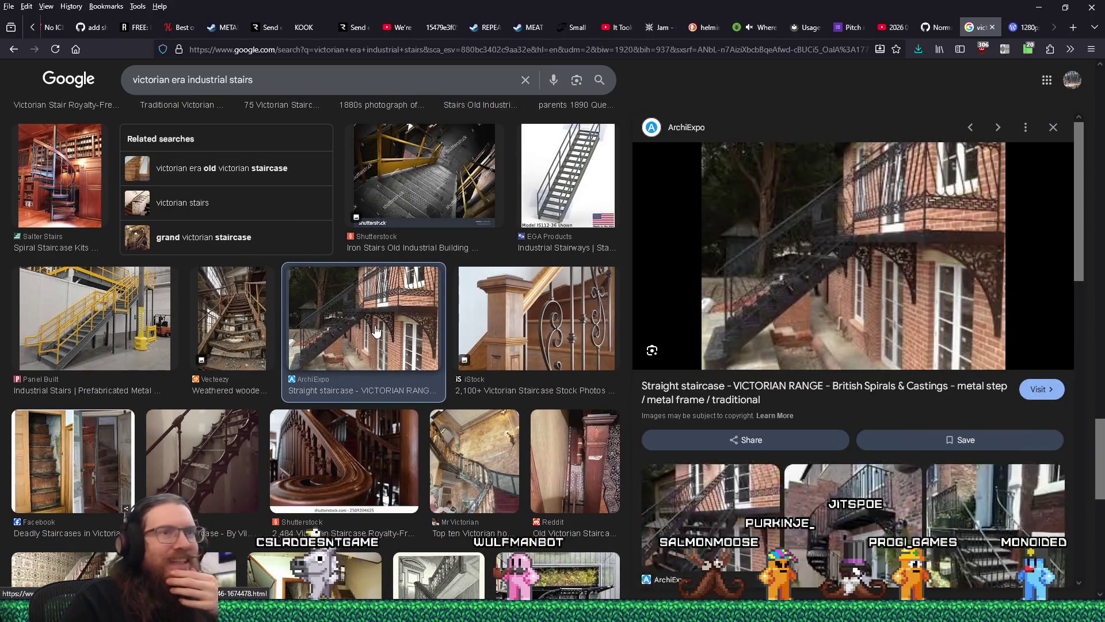
pyautogui.click(231, 474)
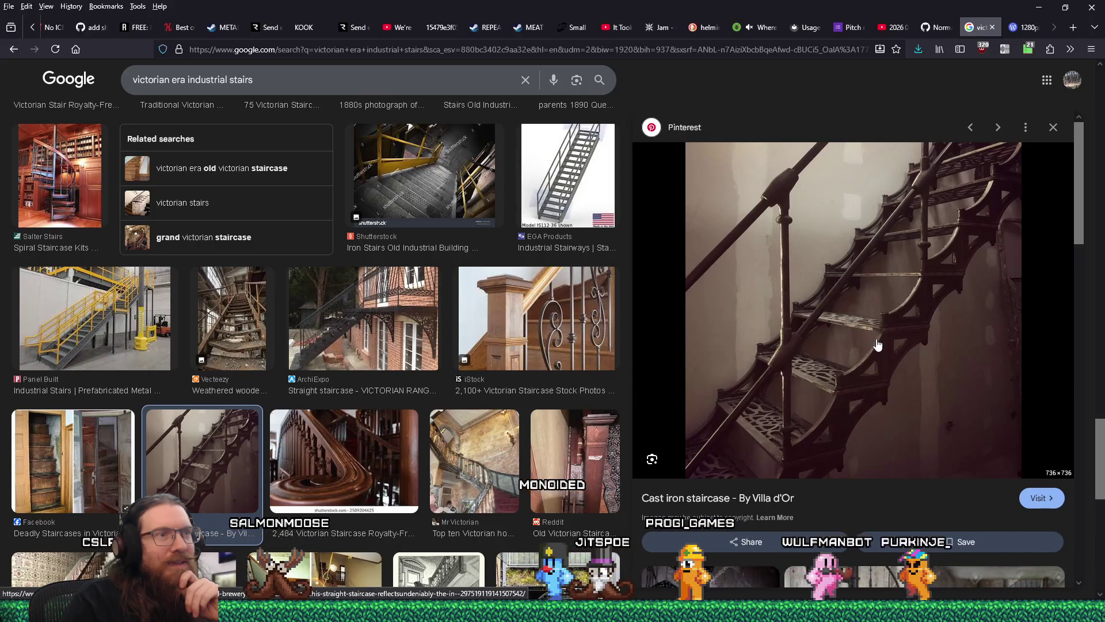
pyautogui.scroll(-4, 875, 343)
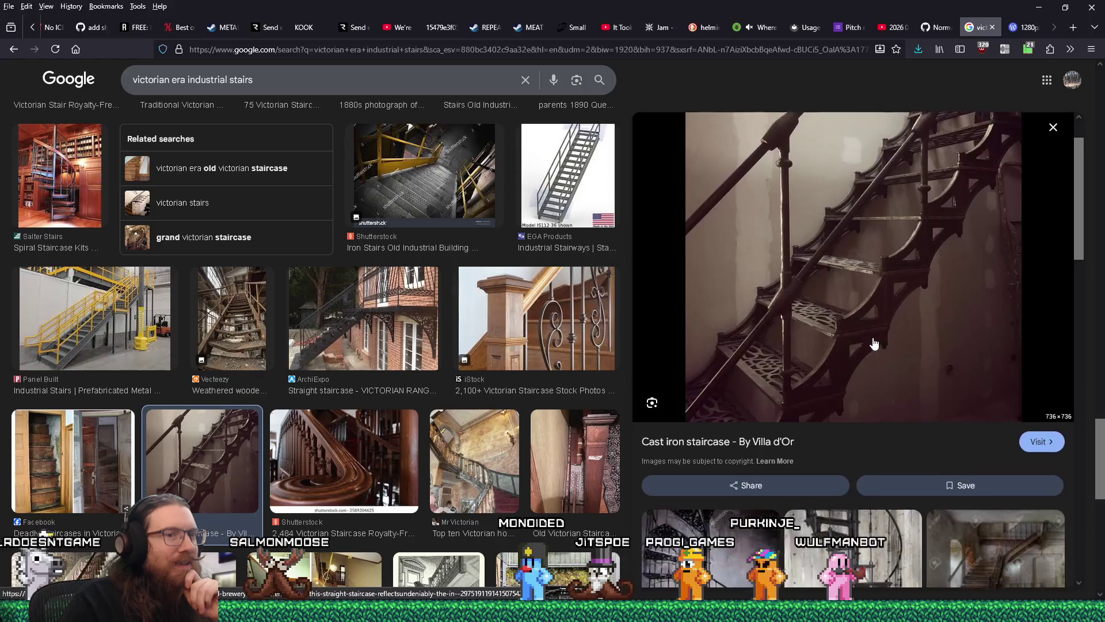
pyautogui.scroll(4, 872, 336)
# Step: Save the cast iron staircase pin photo into levels/industrial_steampunk and close the pin tab
pyautogui.click(881, 336)
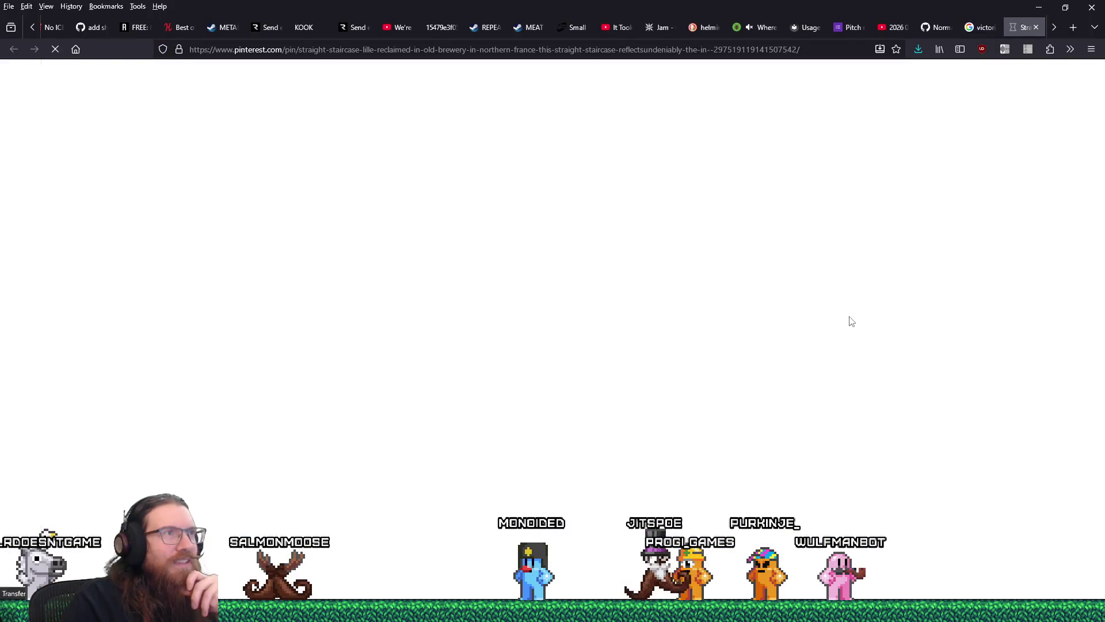
pyautogui.rightClick(296, 268)
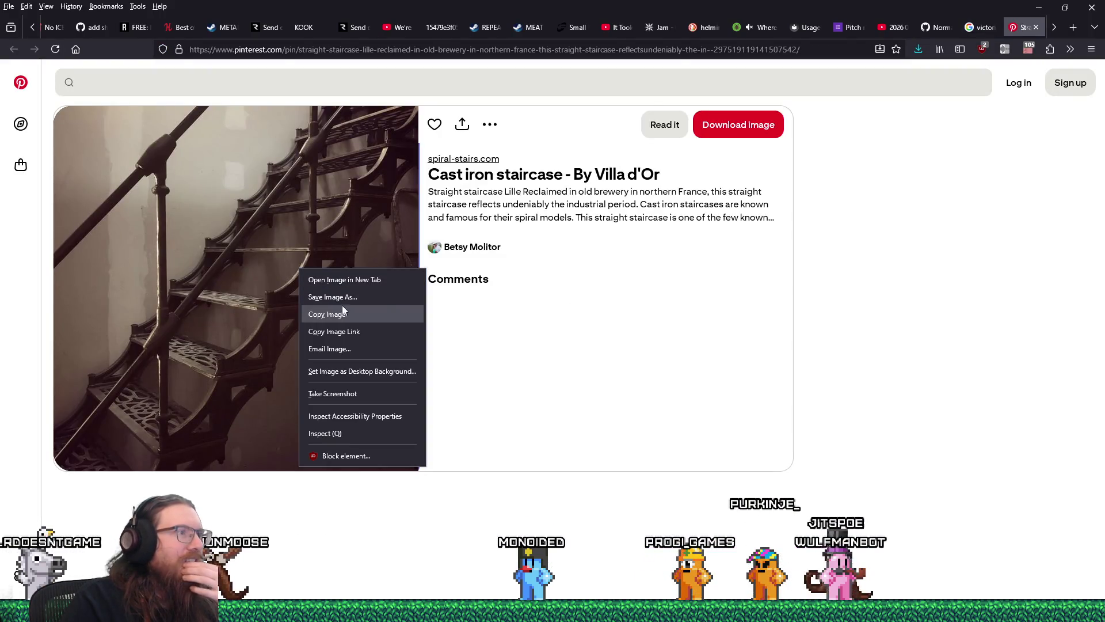
pyautogui.click(321, 314)
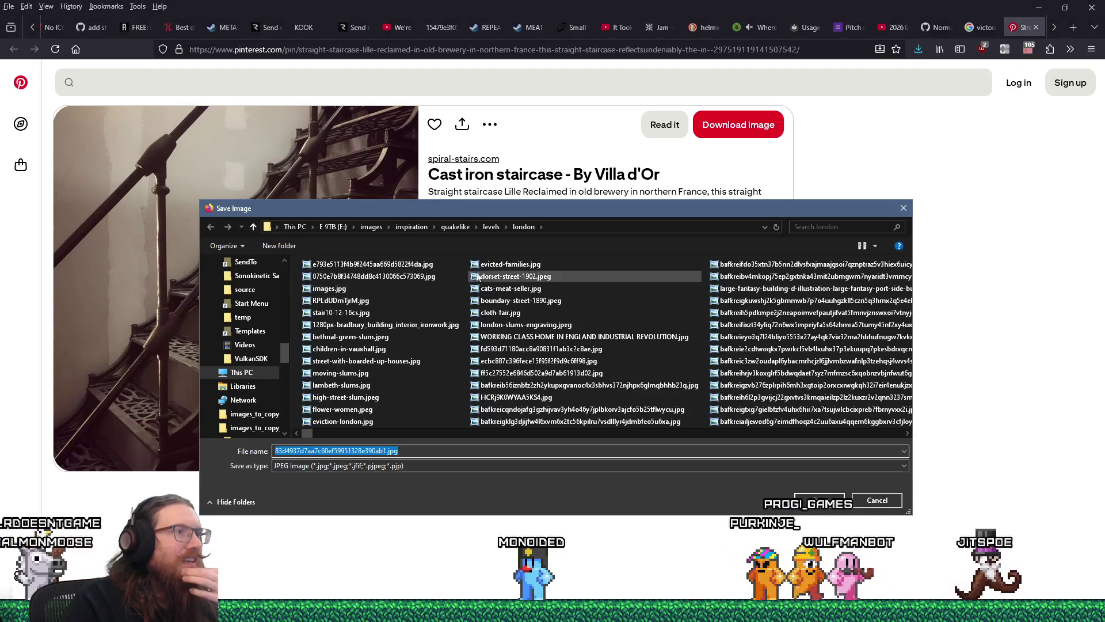
pyautogui.click(491, 226)
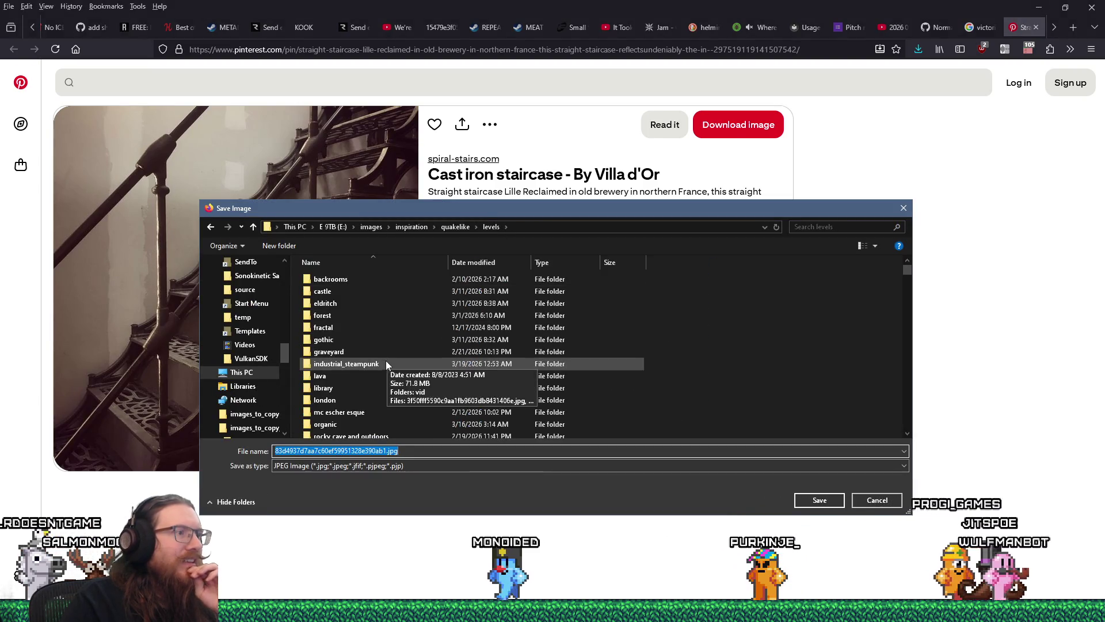
pyautogui.scroll(-3, 364, 423)
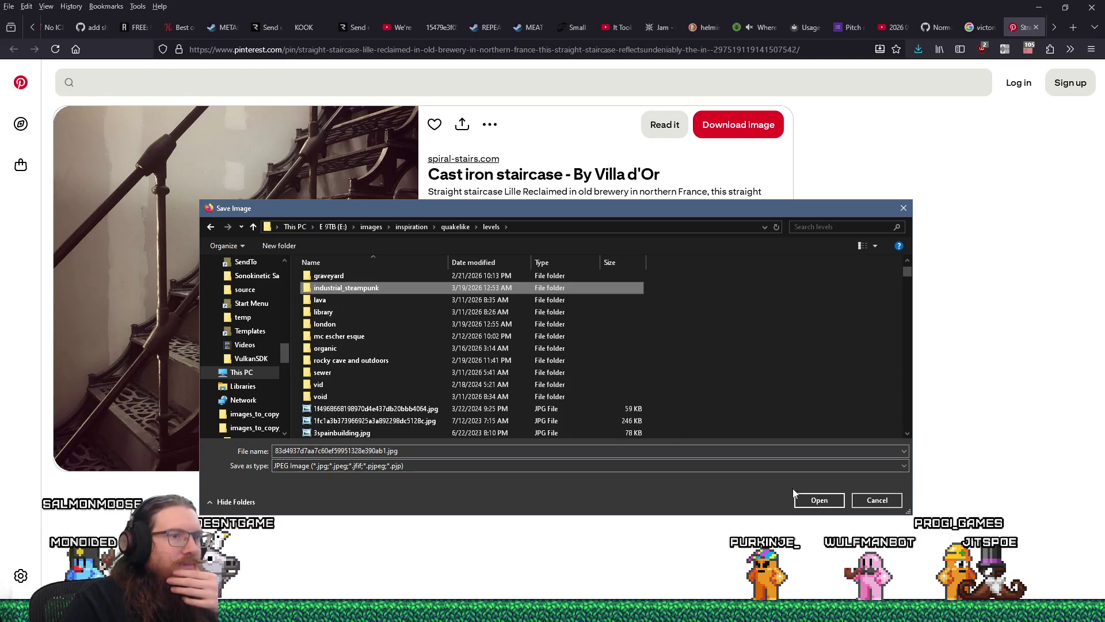
pyautogui.click(803, 498)
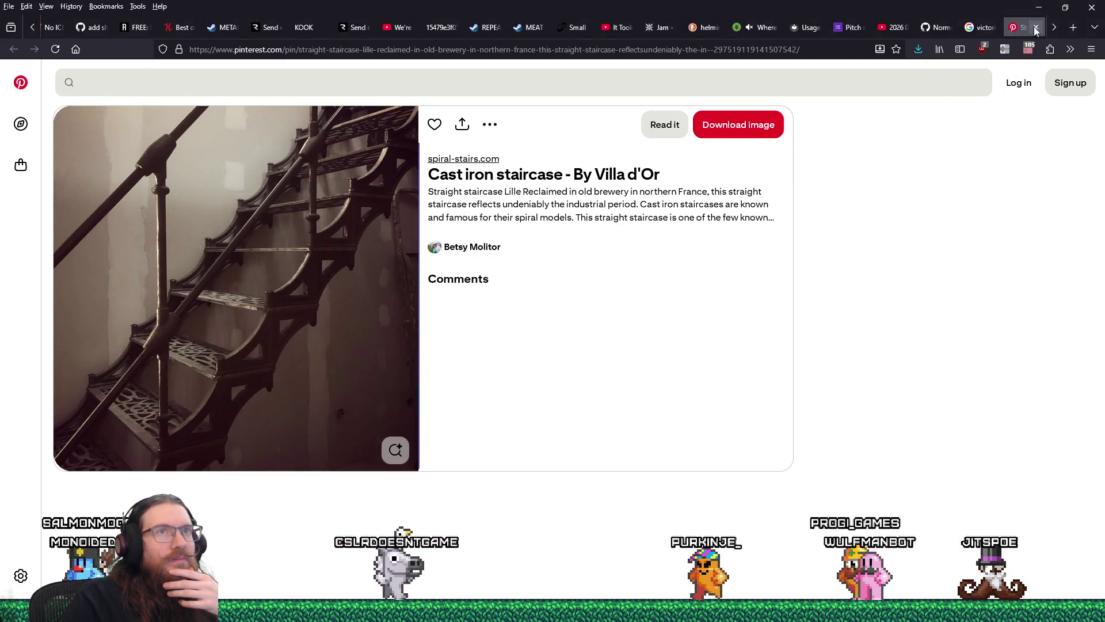
pyautogui.hotkey('ctrl', 'w')
pyautogui.scroll(-10, 894, 320)
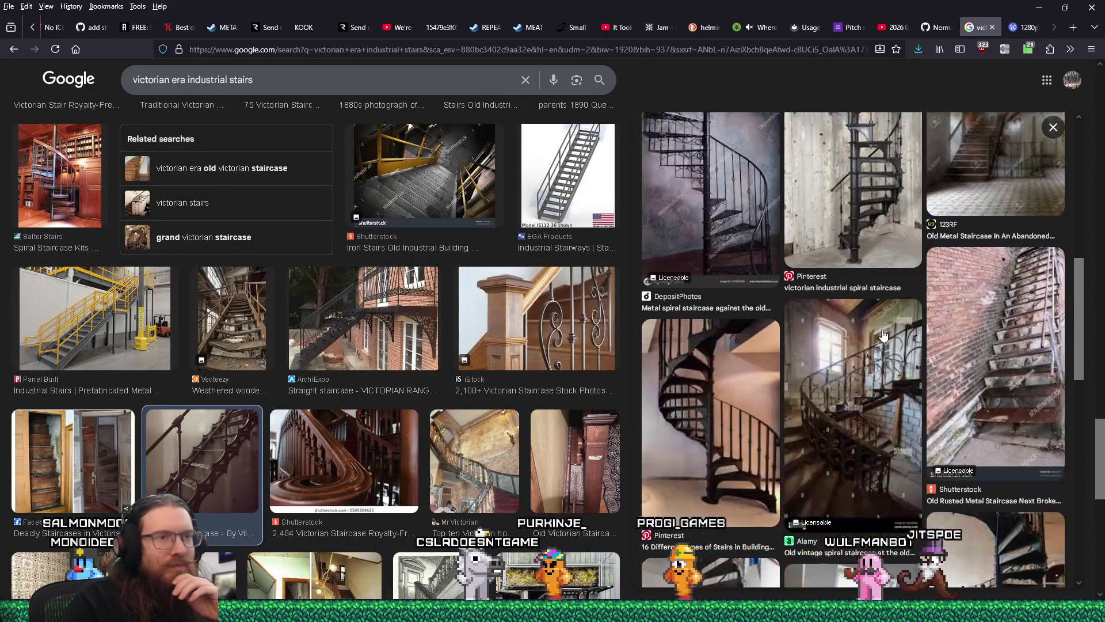
# Step: Find the Dalston Edwardian staircase repair photo in the results and visit its Metal Fabrication source page
pyautogui.scroll(-7, 883, 333)
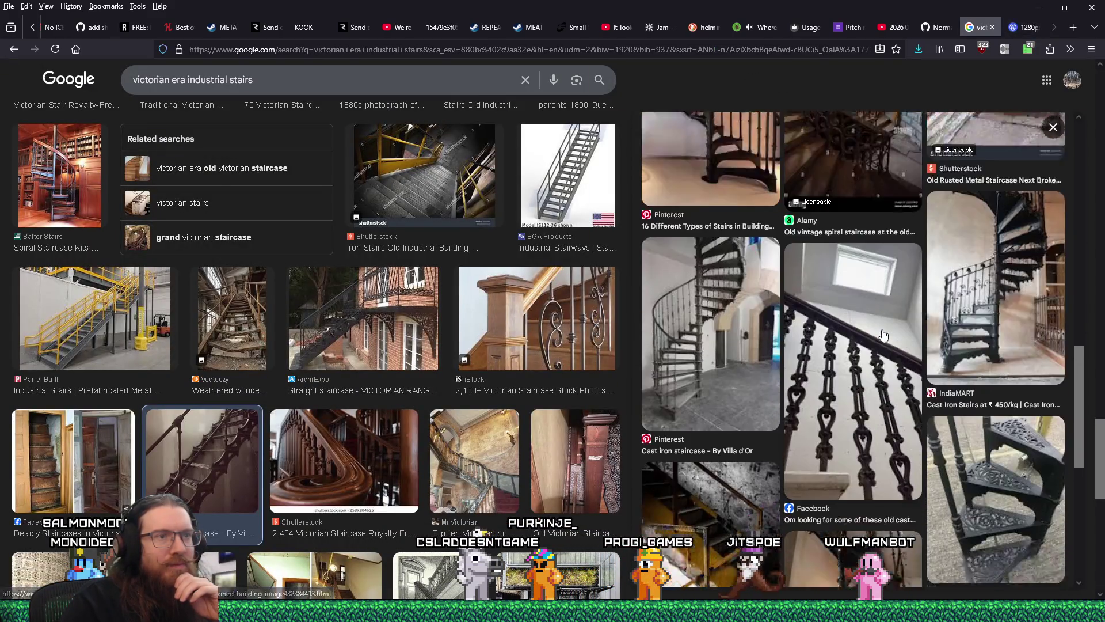
pyautogui.scroll(-3, 883, 334)
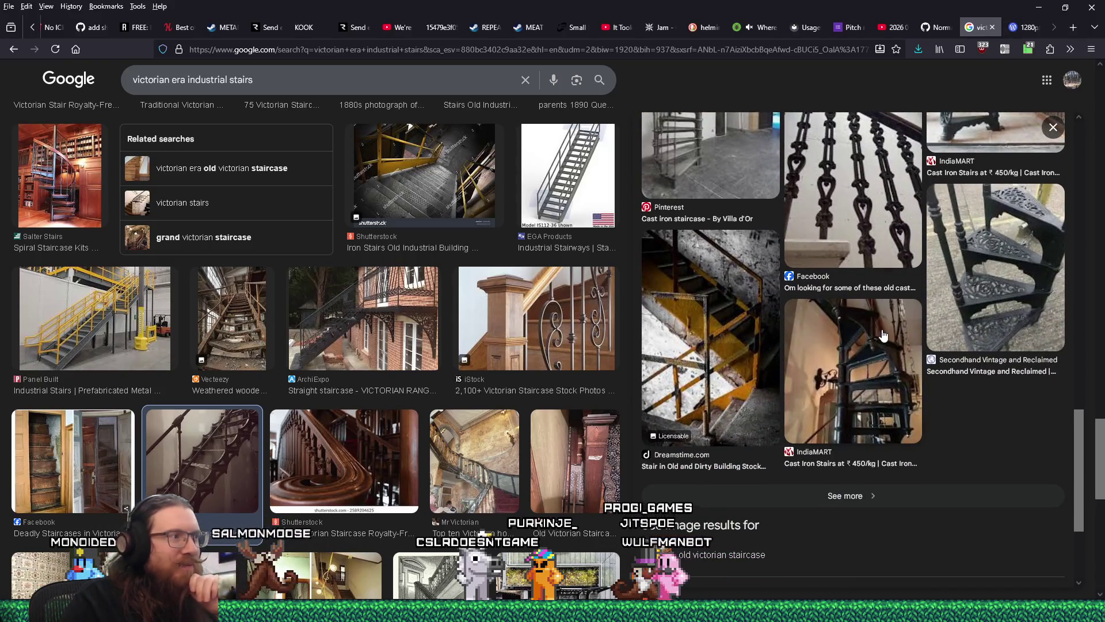
pyautogui.scroll(-3, 883, 334)
pyautogui.scroll(4, 883, 333)
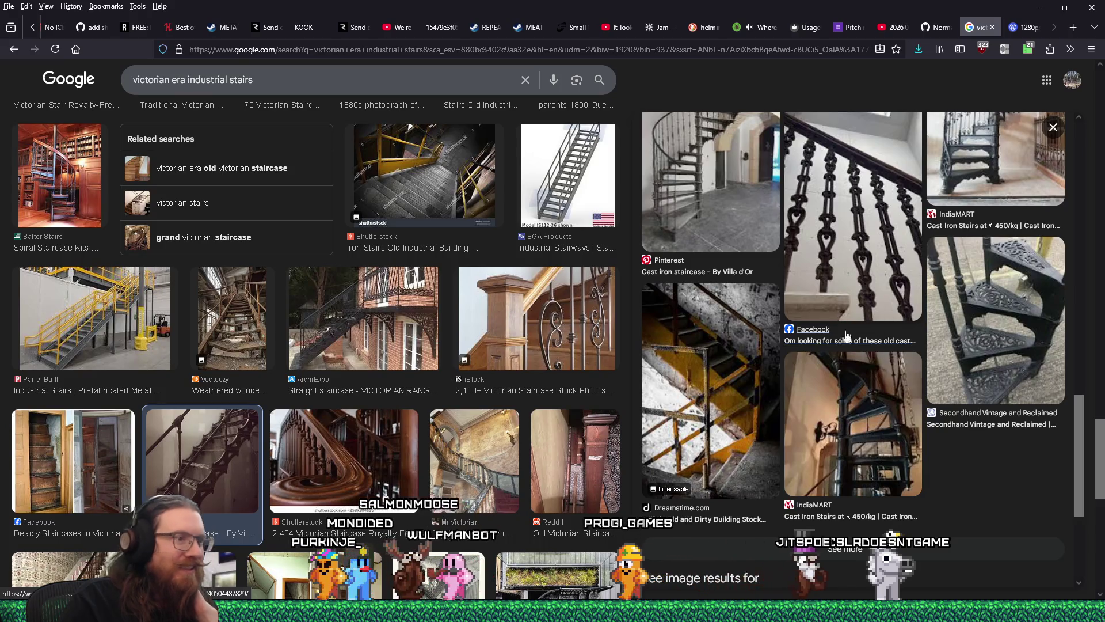
pyautogui.scroll(-3, 582, 360)
pyautogui.scroll(-3, 501, 357)
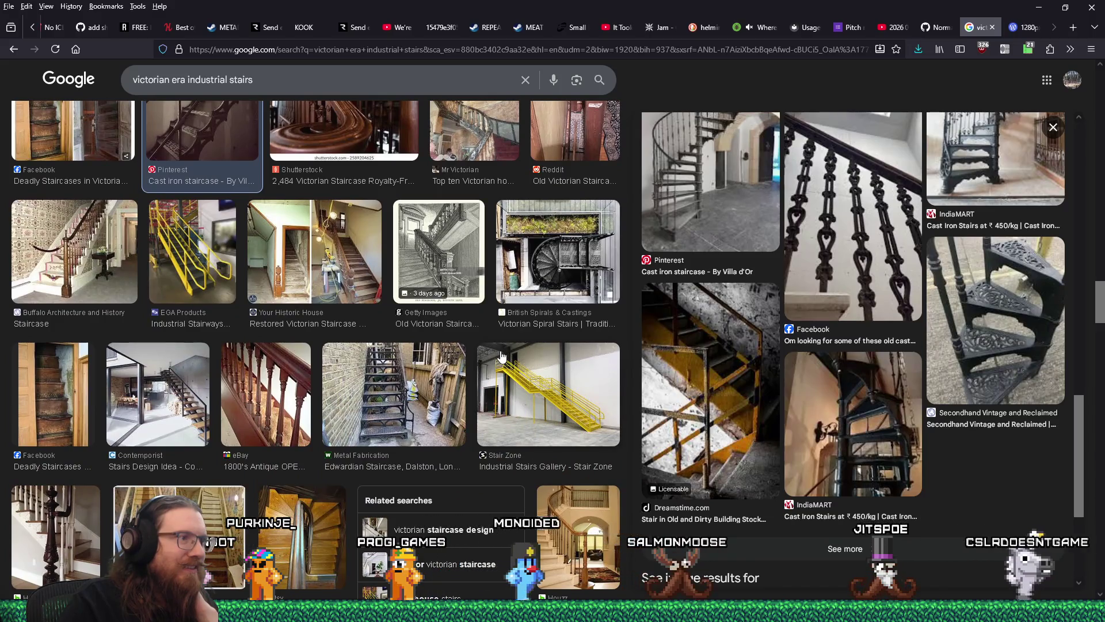
pyautogui.click(424, 390)
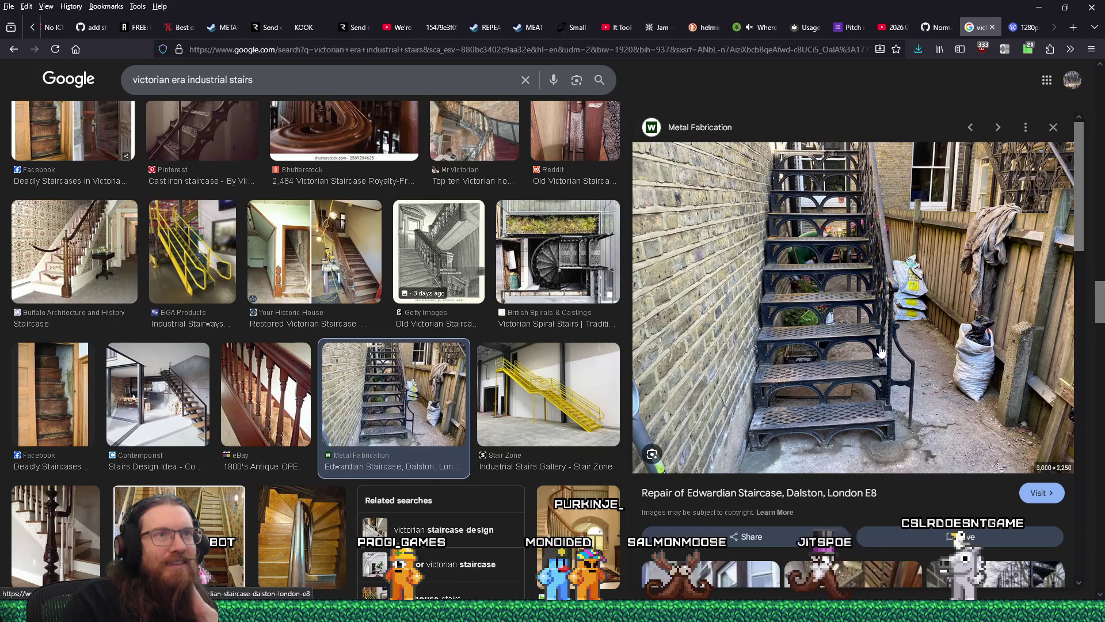
pyautogui.click(854, 304)
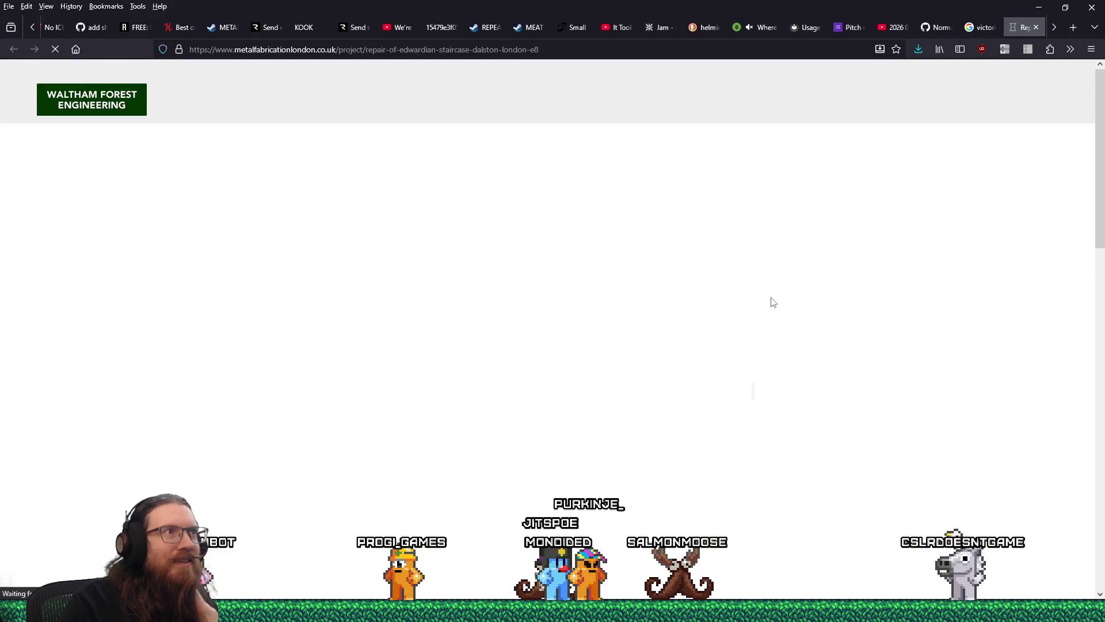
# Step: Look through the Dalston staircase project page and enlarge its first iron staircase photo (1 of 6)
pyautogui.scroll(-4, 605, 301)
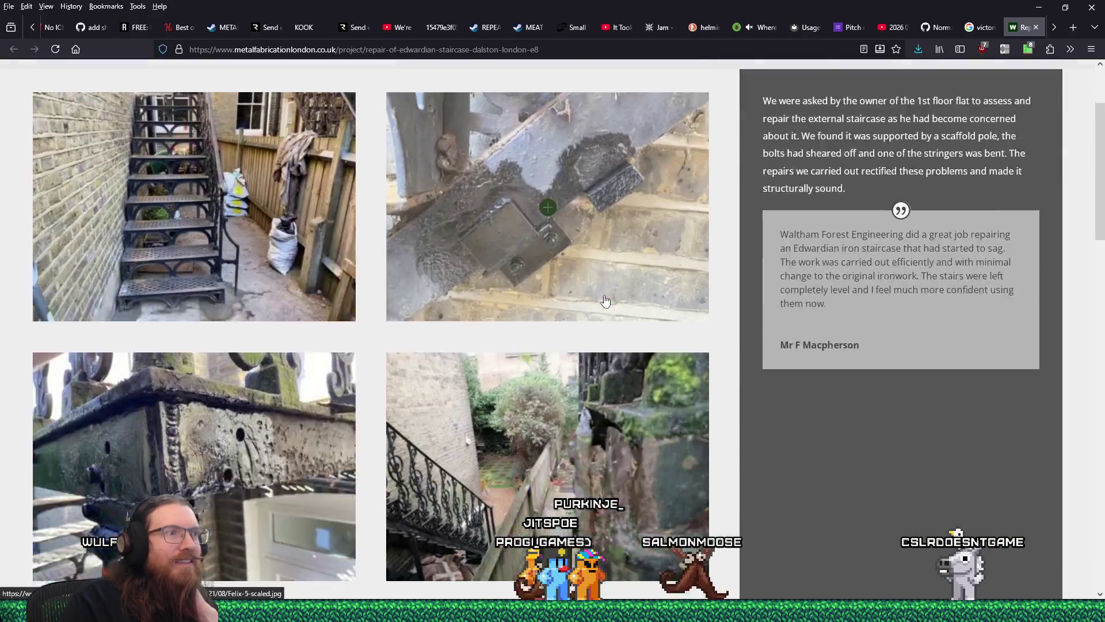
pyautogui.scroll(-4, 605, 301)
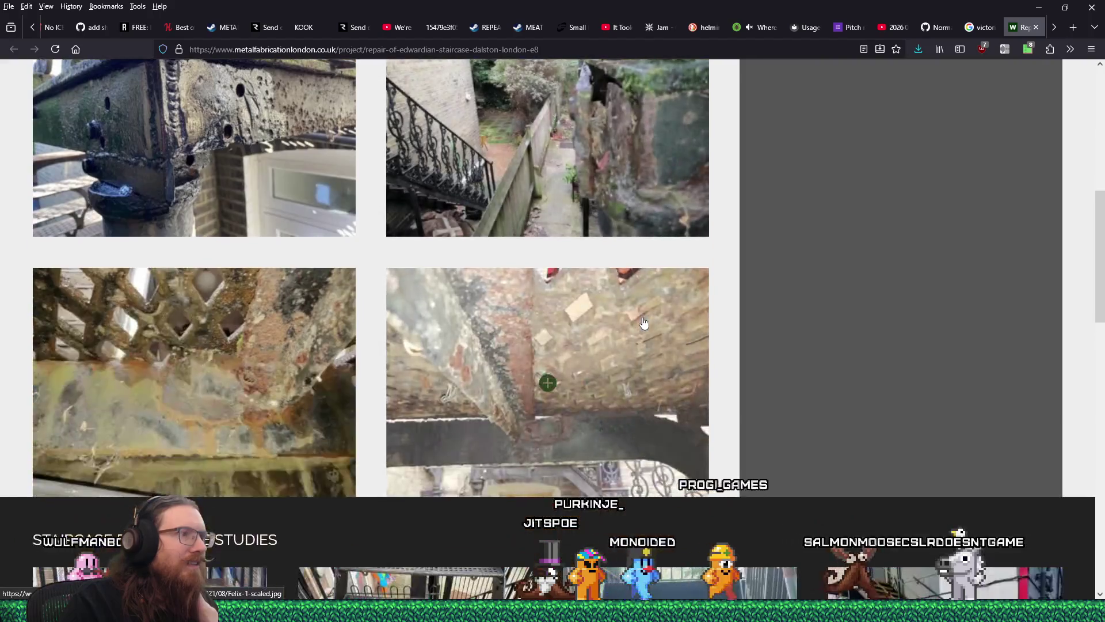
pyautogui.scroll(4, 644, 322)
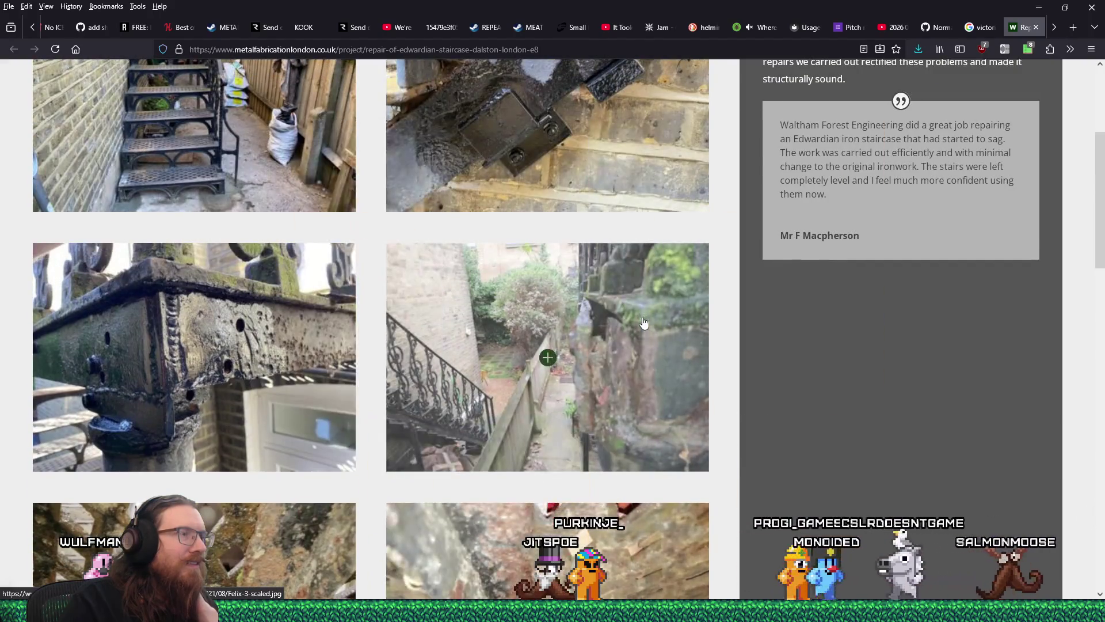
pyautogui.scroll(-10, 644, 323)
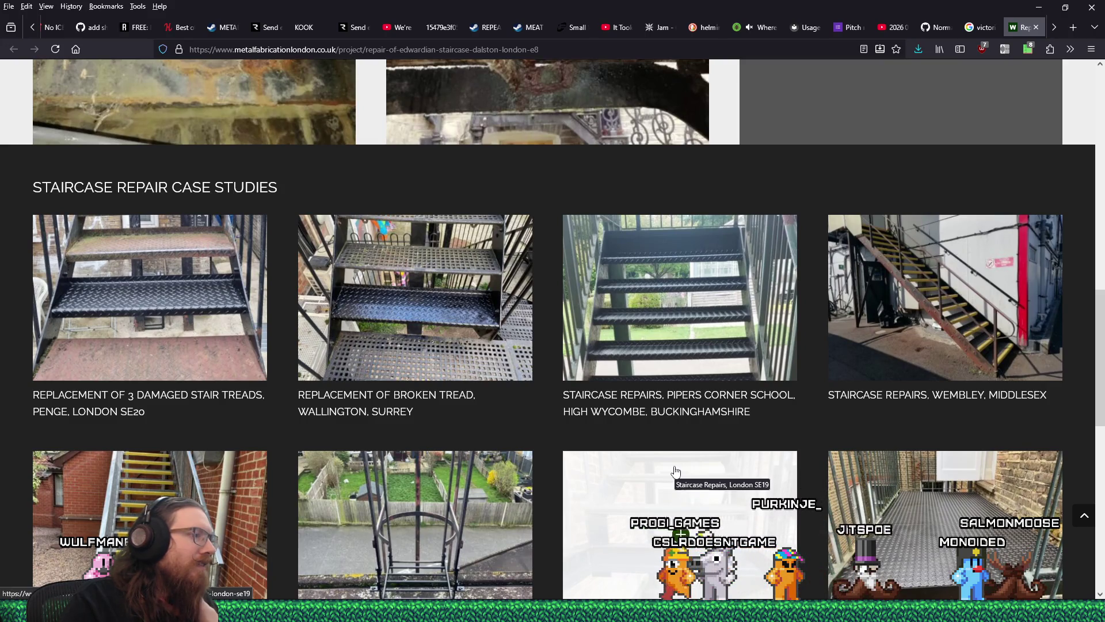
pyautogui.scroll(-5, 671, 464)
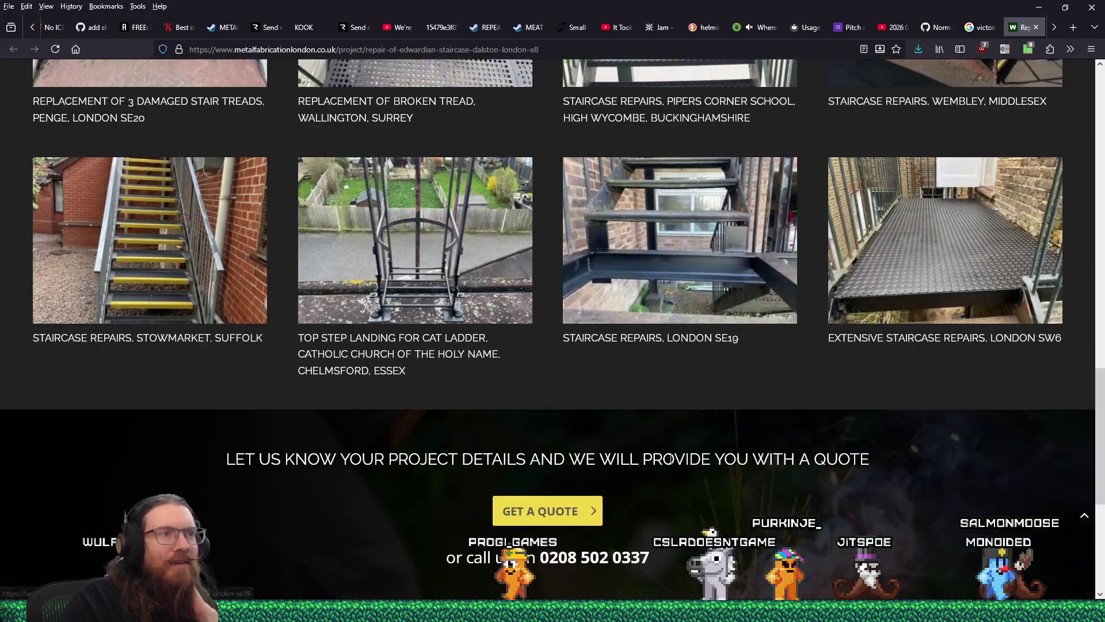
pyautogui.scroll(15, 668, 455)
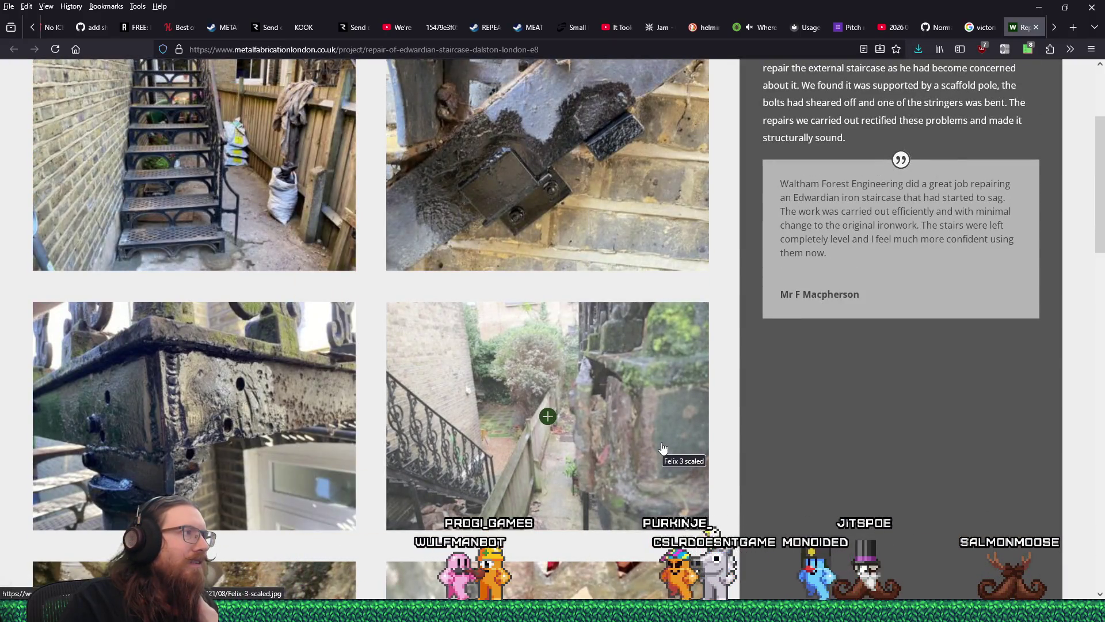
pyautogui.scroll(2, 664, 448)
pyautogui.scroll(1, 662, 447)
pyautogui.click(565, 311)
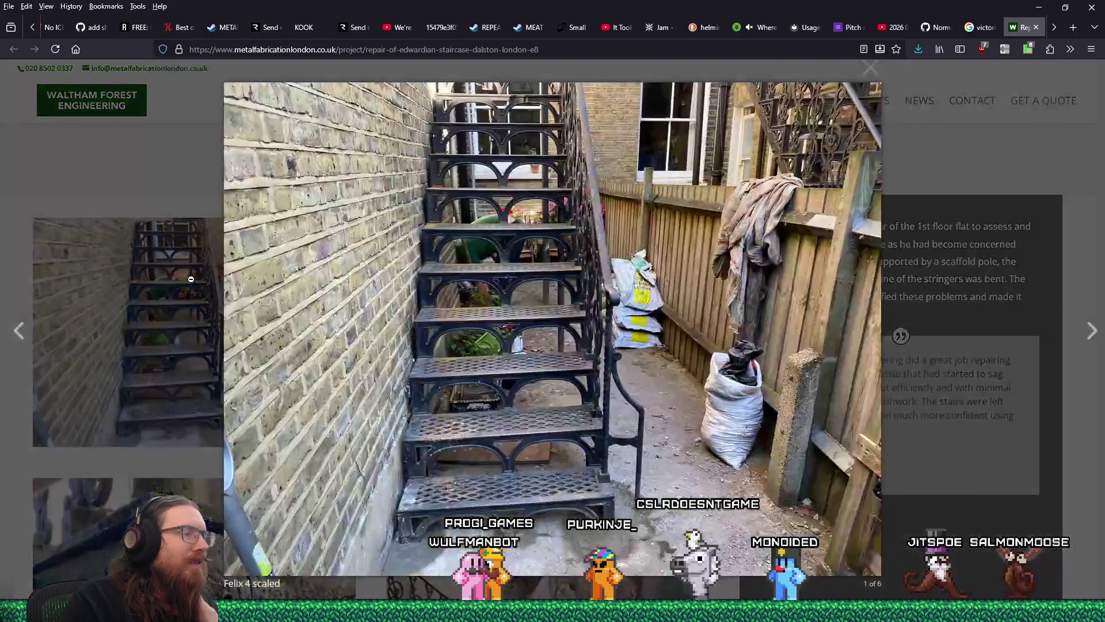
# Step: Save the enlarged staircase photo Felix-4-scaled.jpeg into the levels folder, then advance to photo 2
pyautogui.rightClick(607, 282)
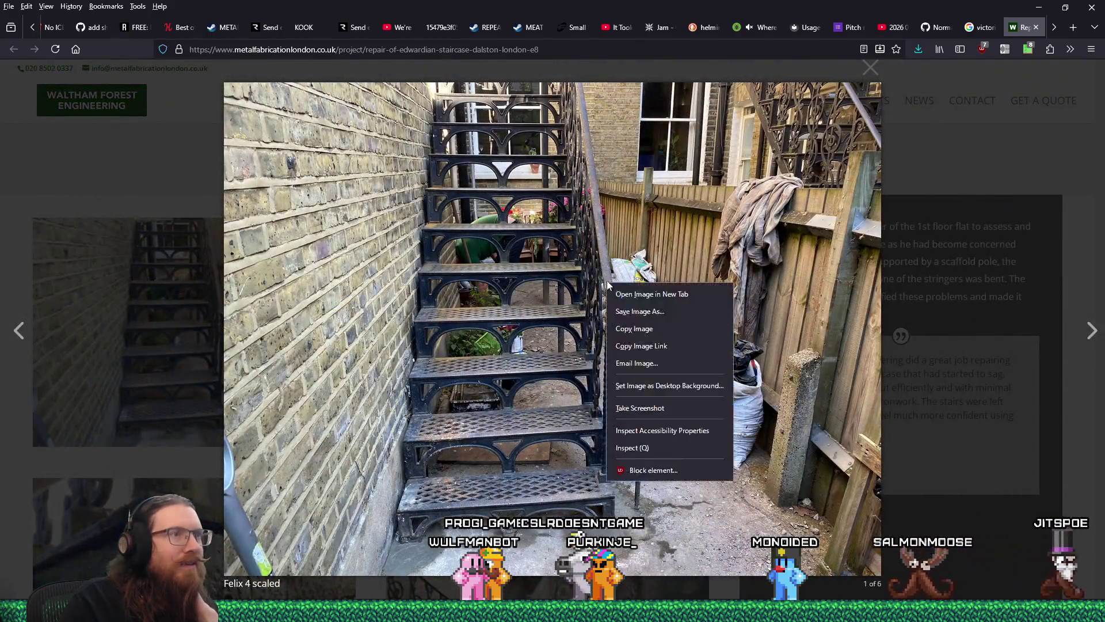
pyautogui.click(658, 312)
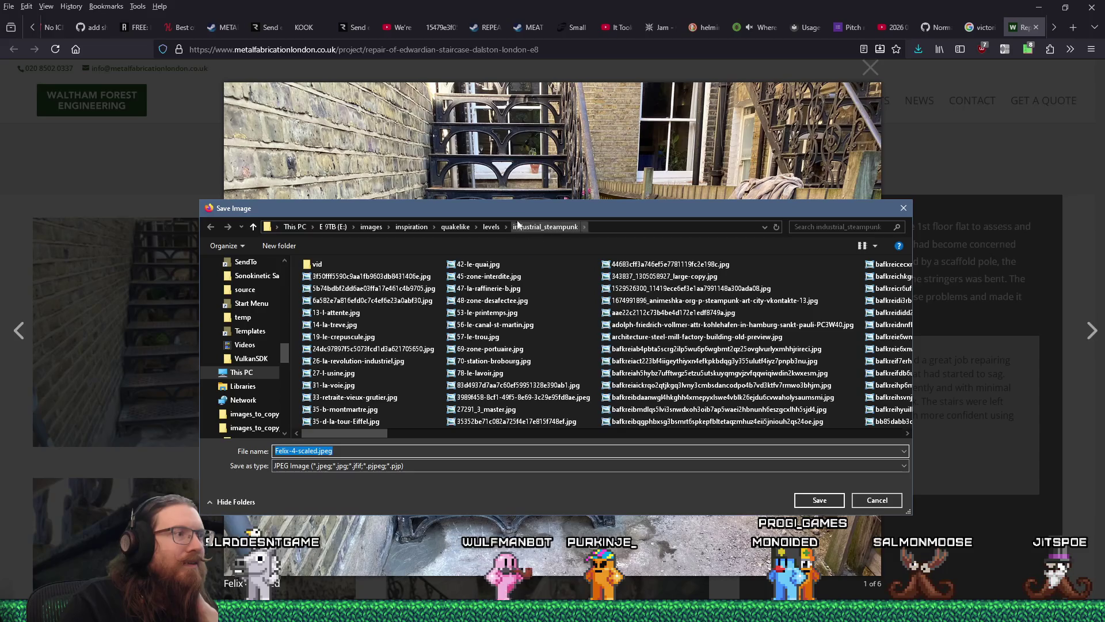
pyautogui.moveTo(518, 213); pyautogui.dragTo(637, 560)
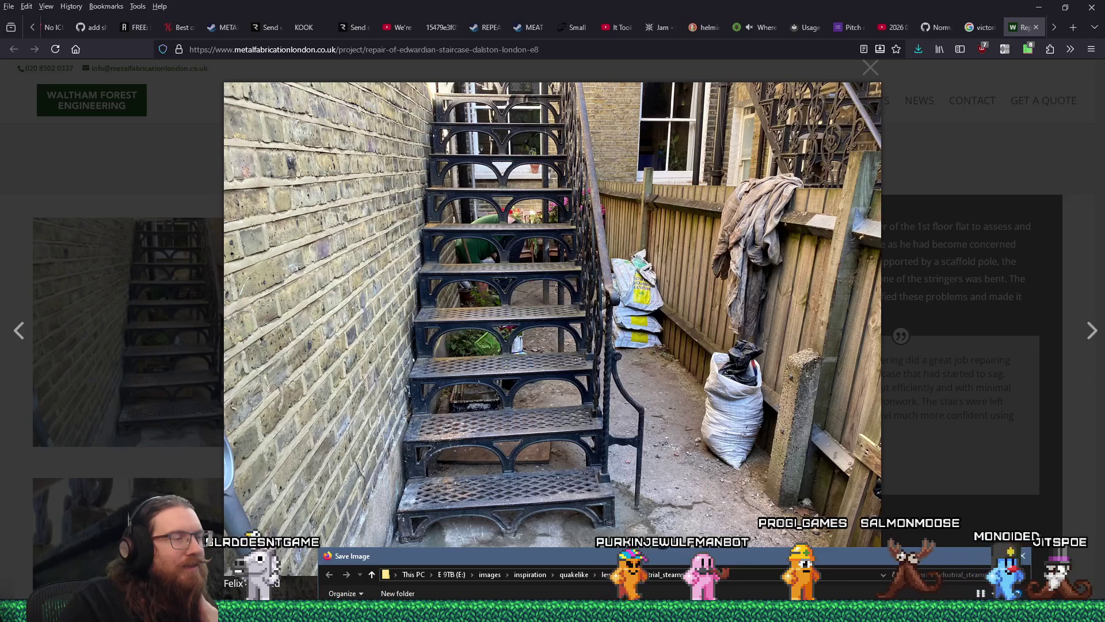
pyautogui.moveTo(636, 561); pyautogui.dragTo(637, 551)
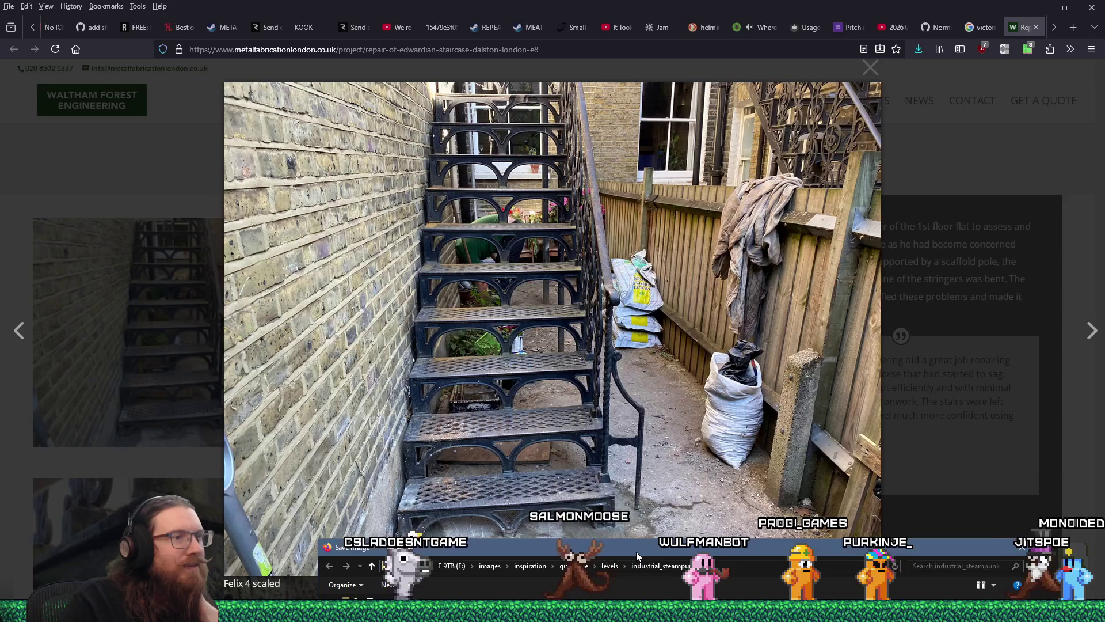
pyautogui.moveTo(636, 551); pyautogui.dragTo(635, 547)
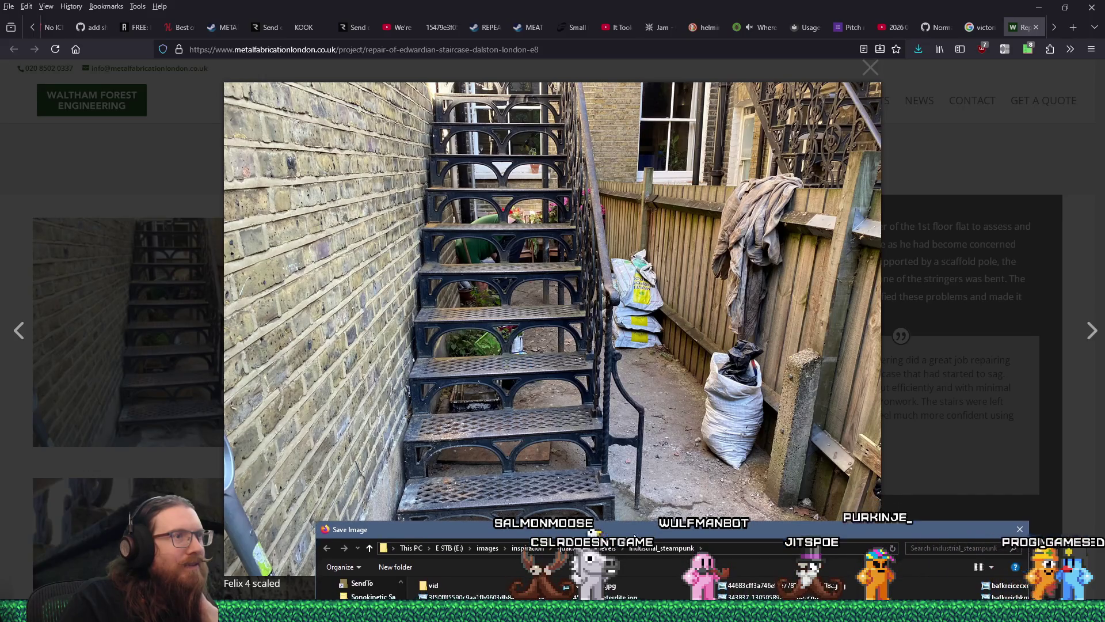
pyautogui.moveTo(634, 537)
pyautogui.mouseDown()
pyautogui.moveTo(628, 565)
pyautogui.moveTo(627, 499)
pyautogui.moveTo(543, 252)
pyautogui.moveTo(555, 356)
pyautogui.moveTo(516, 285)
pyautogui.mouseUp()
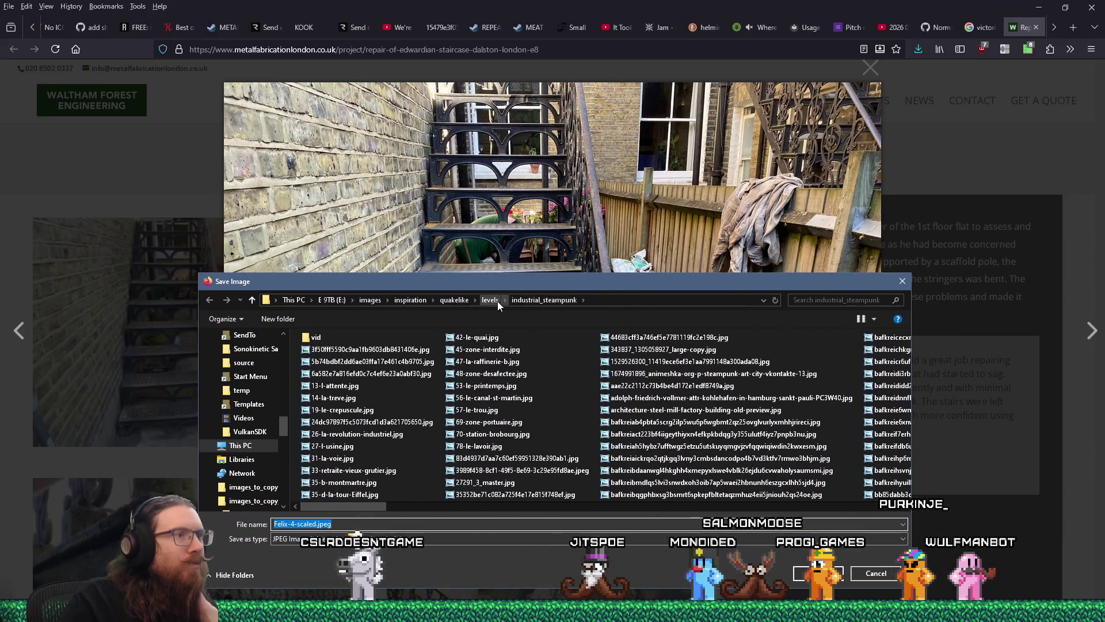
pyautogui.click(492, 301)
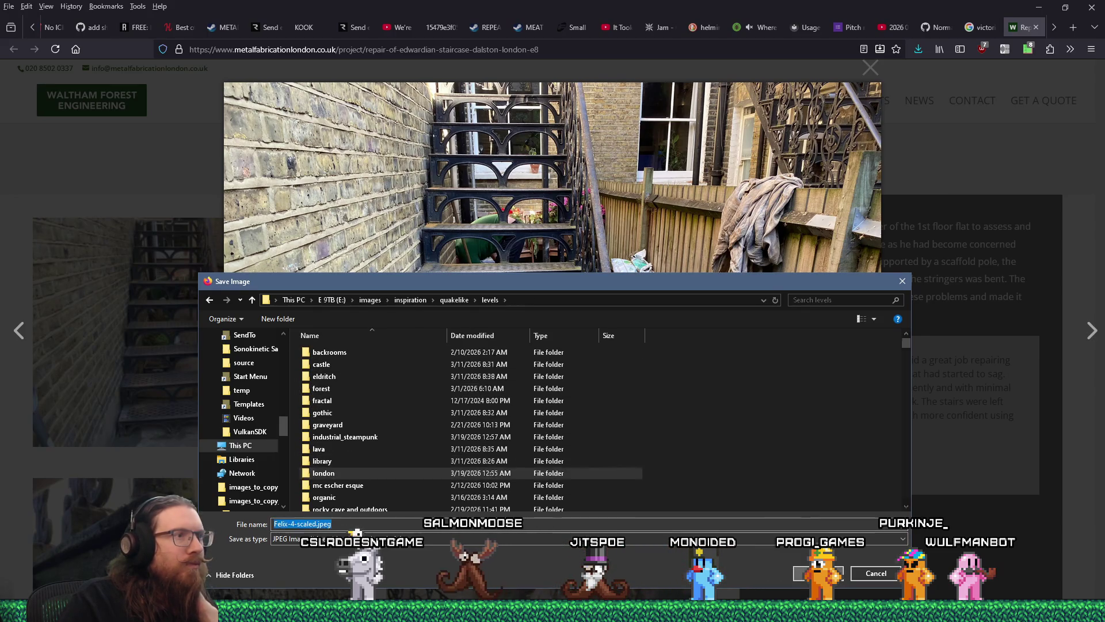
pyautogui.press('Return')
pyautogui.click(1089, 339)
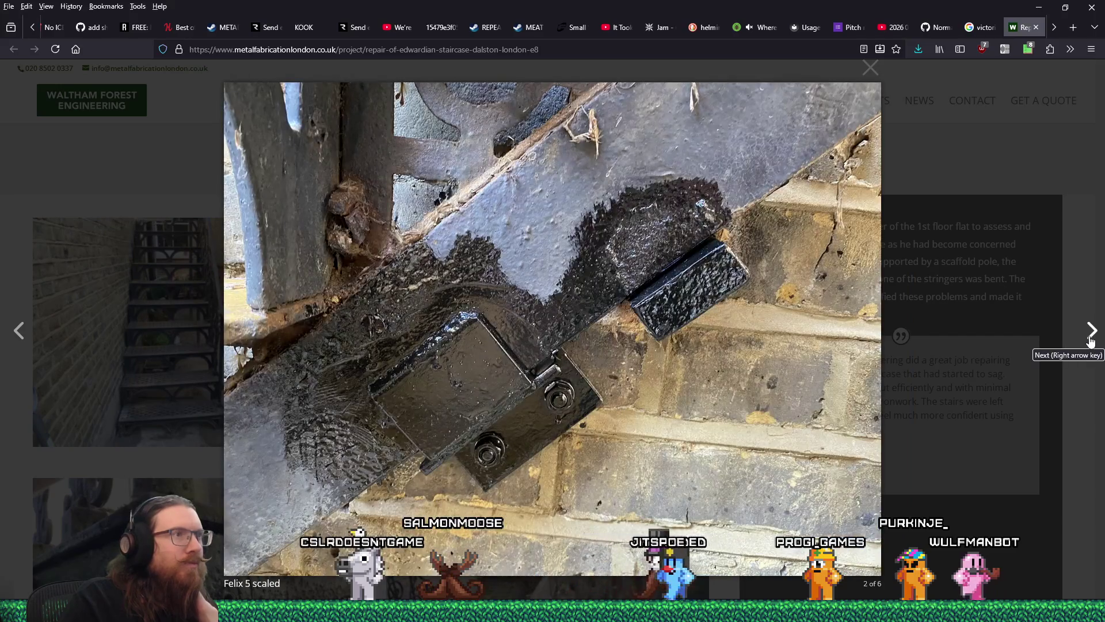
# Step: Advance to photo 4 of 6 and save the garden staircase image with ornate railings
pyautogui.click(1090, 338)
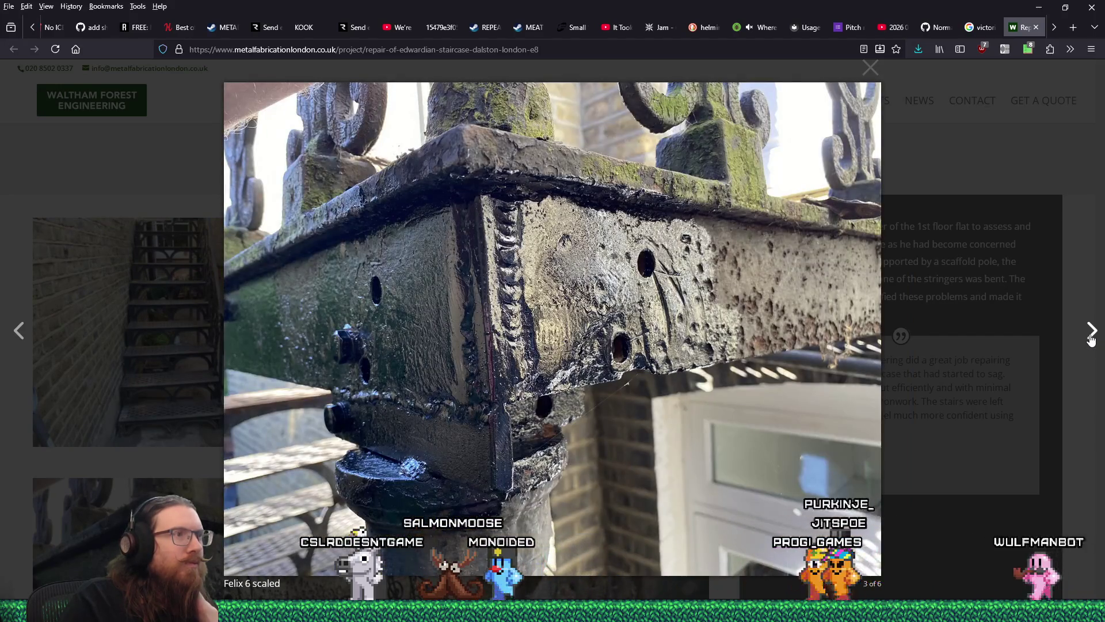
pyautogui.click(1091, 338)
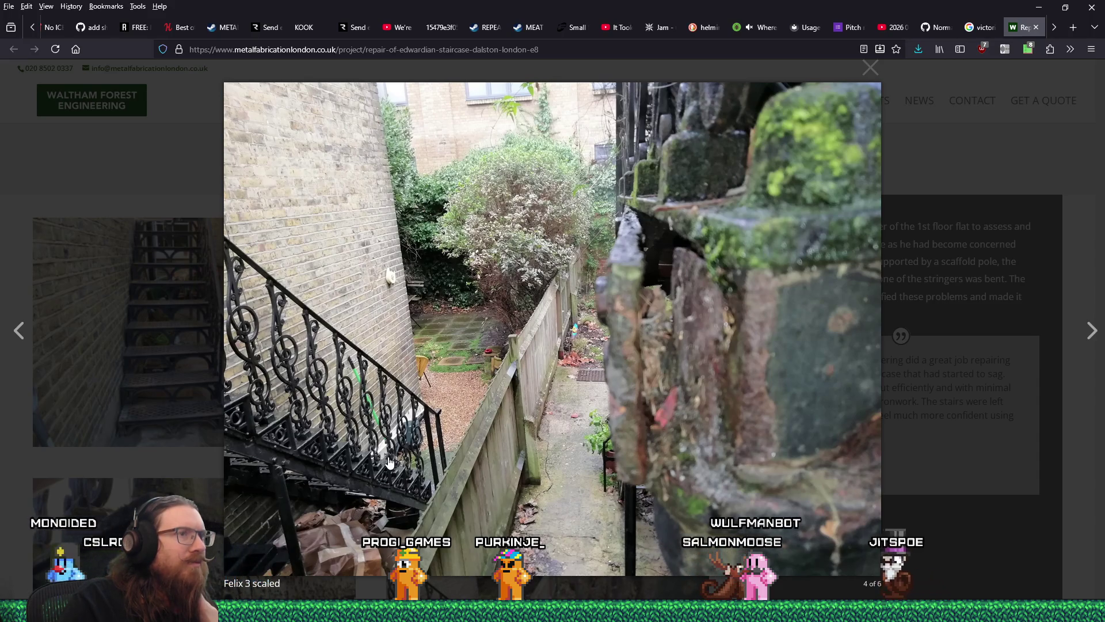
pyautogui.rightClick(689, 338)
pyautogui.click(720, 361)
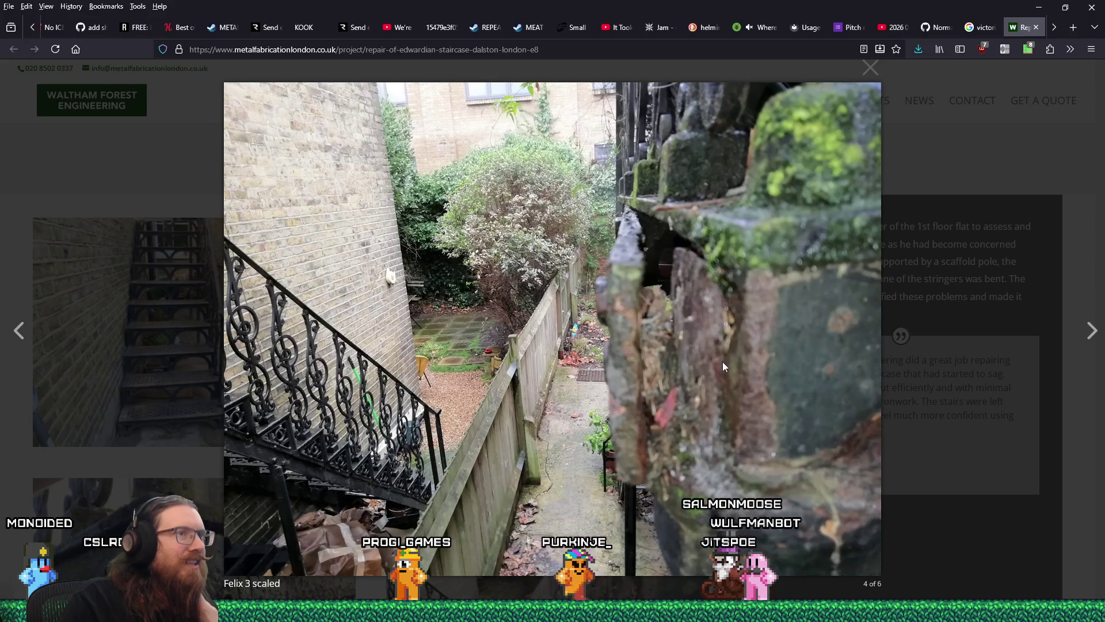
pyautogui.press('Return')
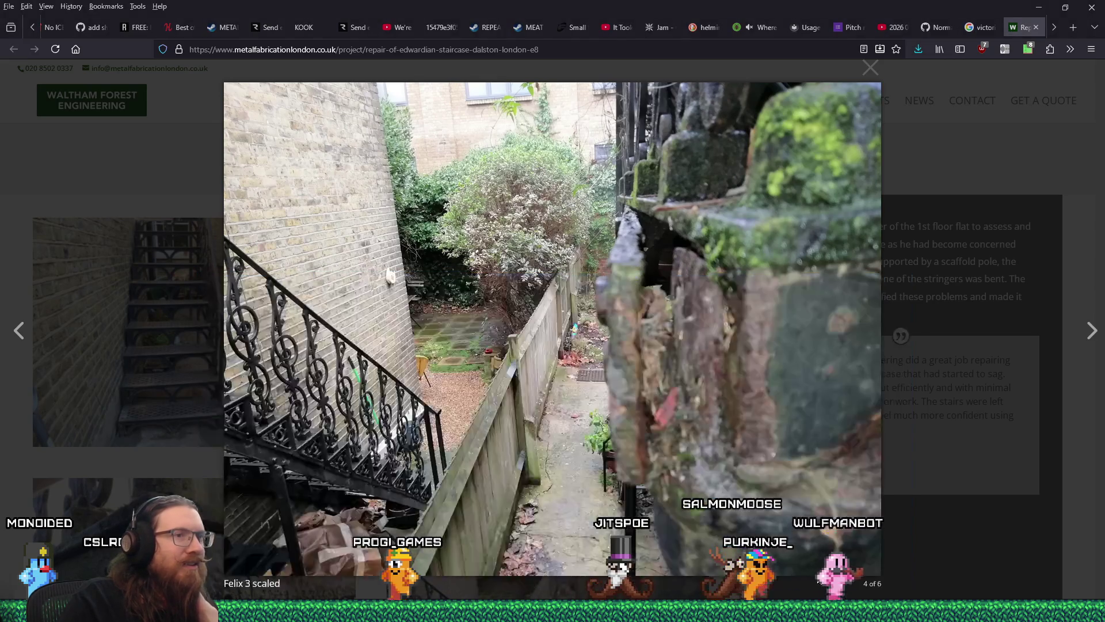
# Step: Cycle the gallery back to photo 1 and switch back to TrenchBroom
pyautogui.click(1091, 332)
pyautogui.click(1092, 332)
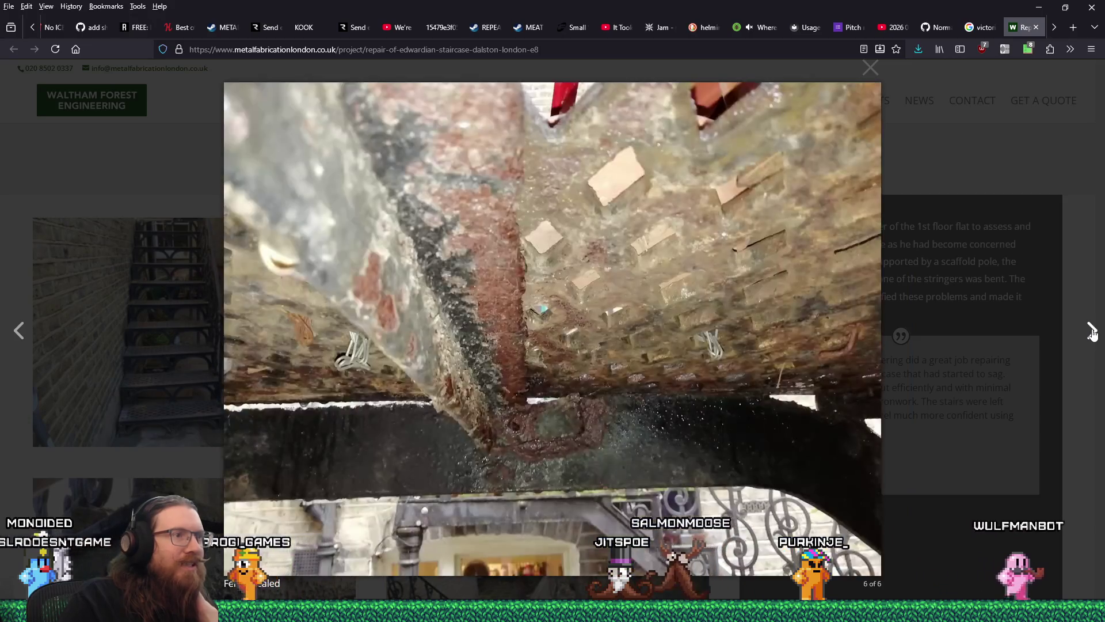
pyautogui.click(1092, 333)
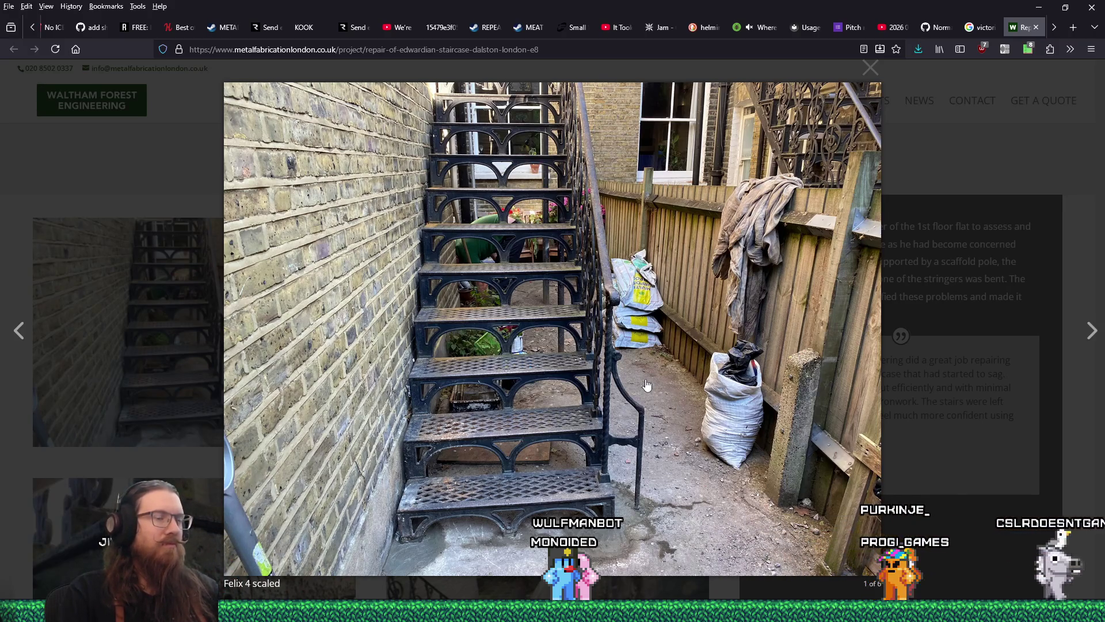
pyautogui.hotkey('alt', 'Tab')
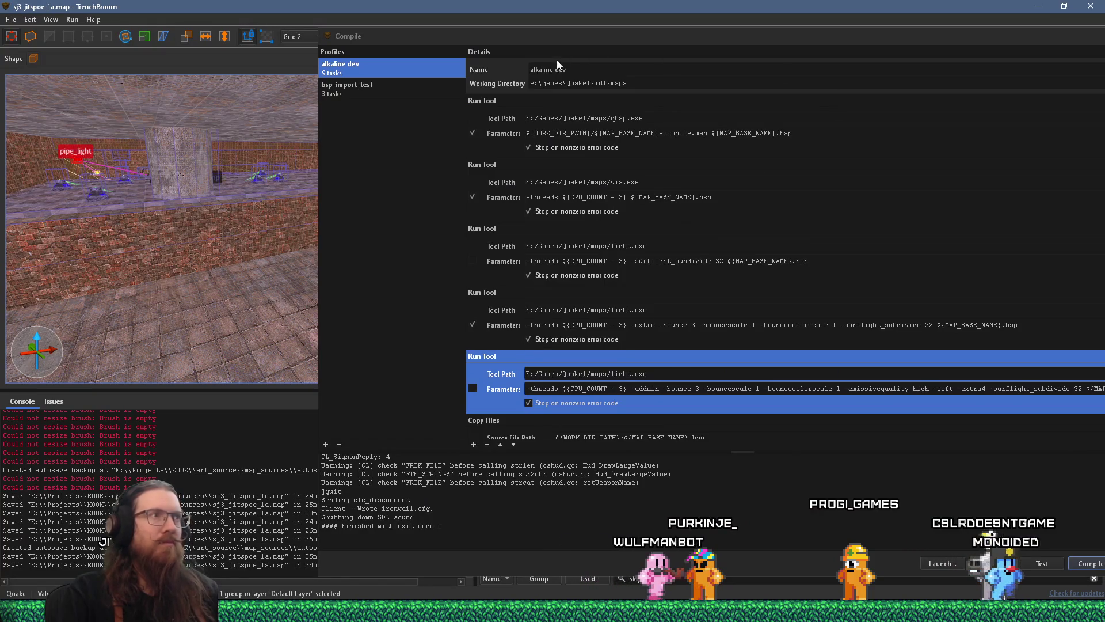
# Step: Close the Compile dialog and clear the current group selection
pyautogui.moveTo(582, 38); pyautogui.dragTo(396, 44)
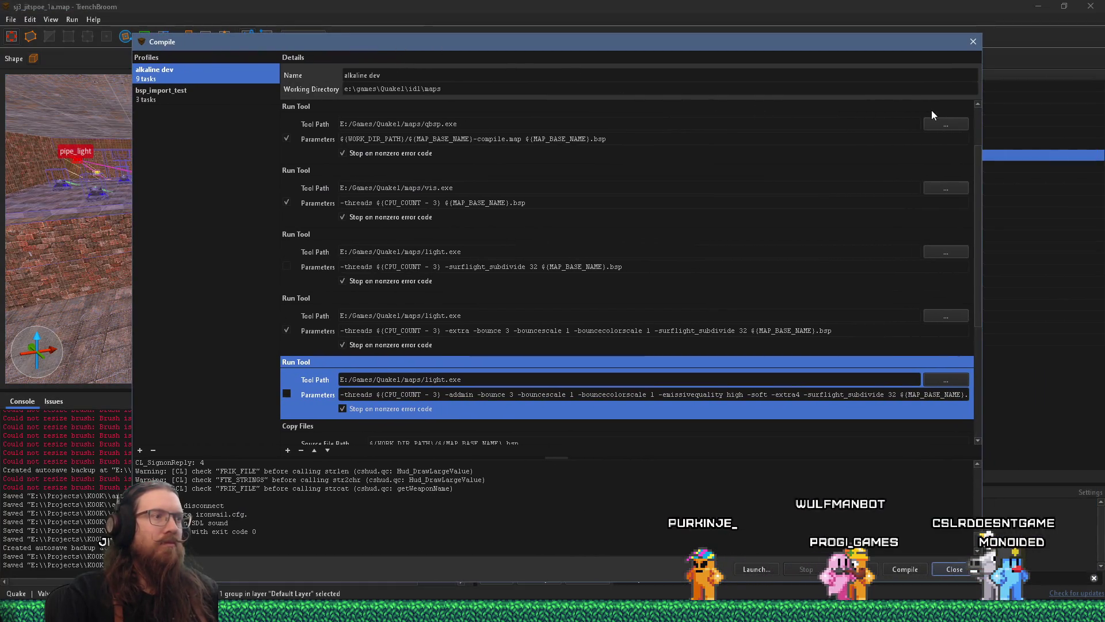
pyautogui.click(973, 42)
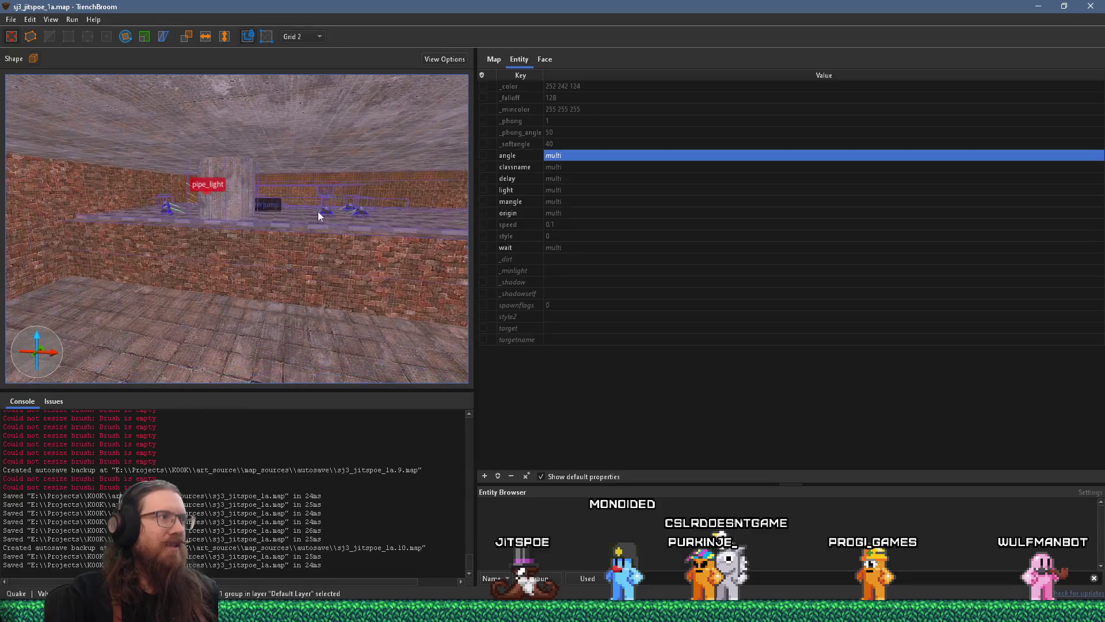
pyautogui.scroll(5, 225, 213)
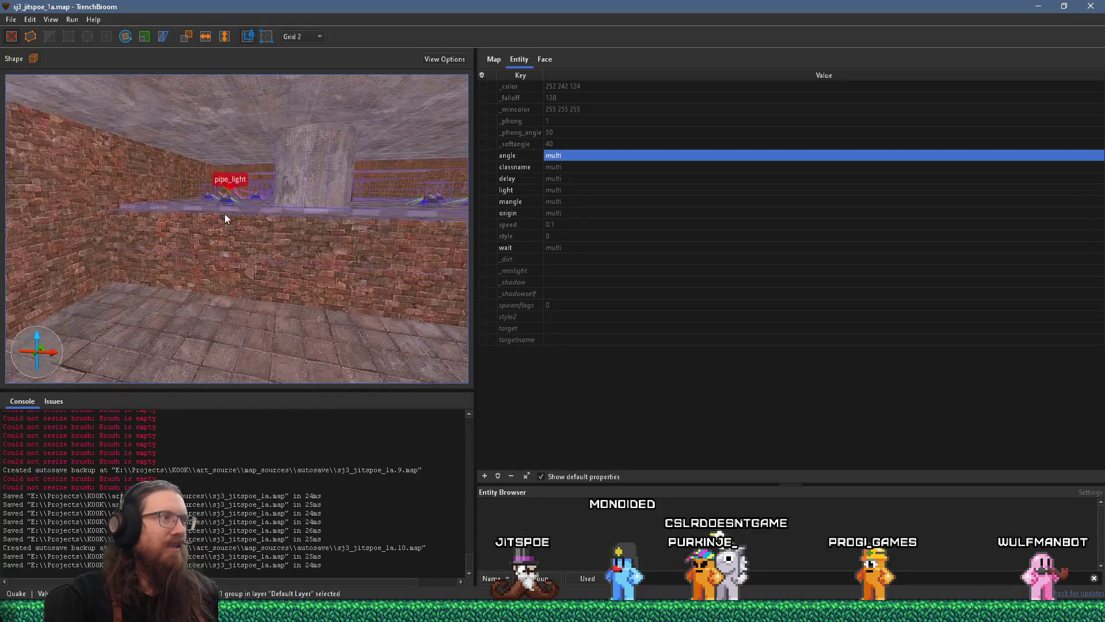
pyautogui.scroll(3, 282, 324)
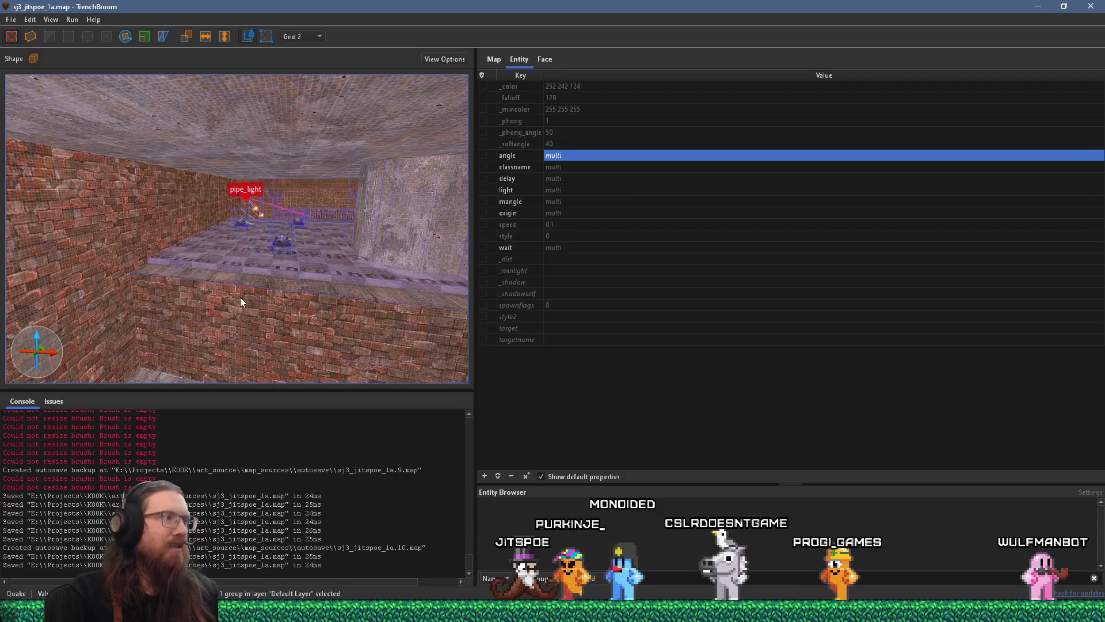
pyautogui.press('Escape')
# Step: Turn the 3D view to the brick wall near the pipe lights and select its brush
pyautogui.scroll(-5, 264, 305)
pyautogui.moveTo(314, 318)
pyautogui.mouseDown()
pyautogui.moveTo(284, 320)
pyautogui.moveTo(255, 270)
pyautogui.mouseUp()
pyautogui.click(254, 258)
pyautogui.scroll(5, 243, 268)
pyautogui.moveTo(272, 300)
pyautogui.mouseDown()
pyautogui.moveTo(291, 271)
pyautogui.moveTo(369, 223)
pyautogui.moveTo(395, 257)
pyautogui.moveTo(263, 222)
pyautogui.moveTo(249, 245)
pyautogui.mouseUp()
pyautogui.click(248, 246)
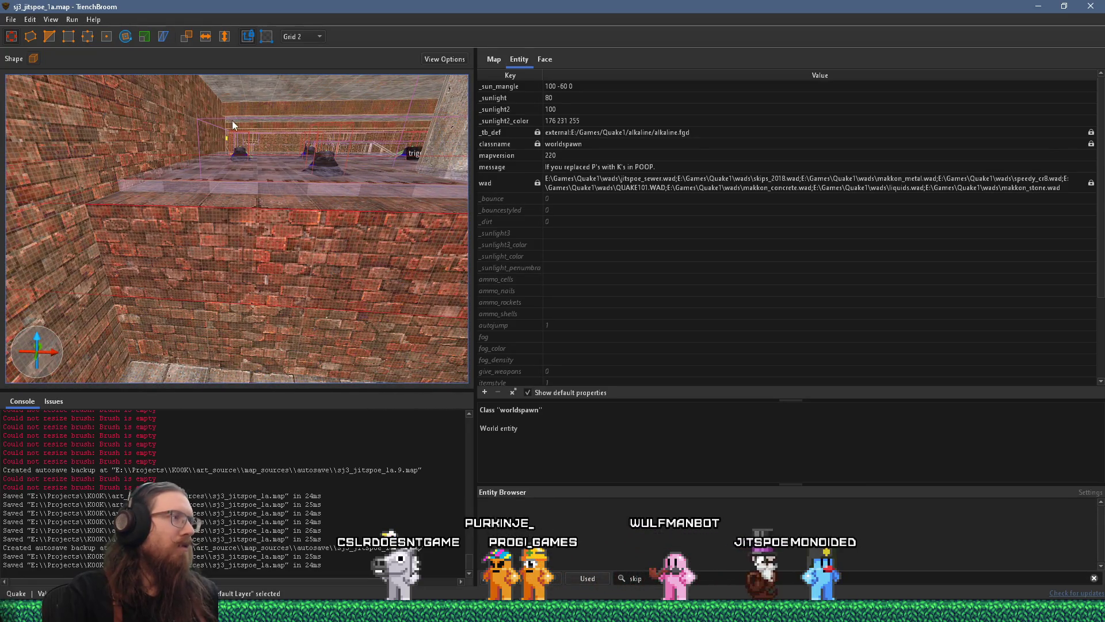
# Step: Narrow the brick brush against the wall from 120 to 104 units
pyautogui.moveTo(311, 124); pyautogui.dragTo(265, 202)
pyautogui.moveTo(234, 242); pyautogui.dragTo(306, 228)
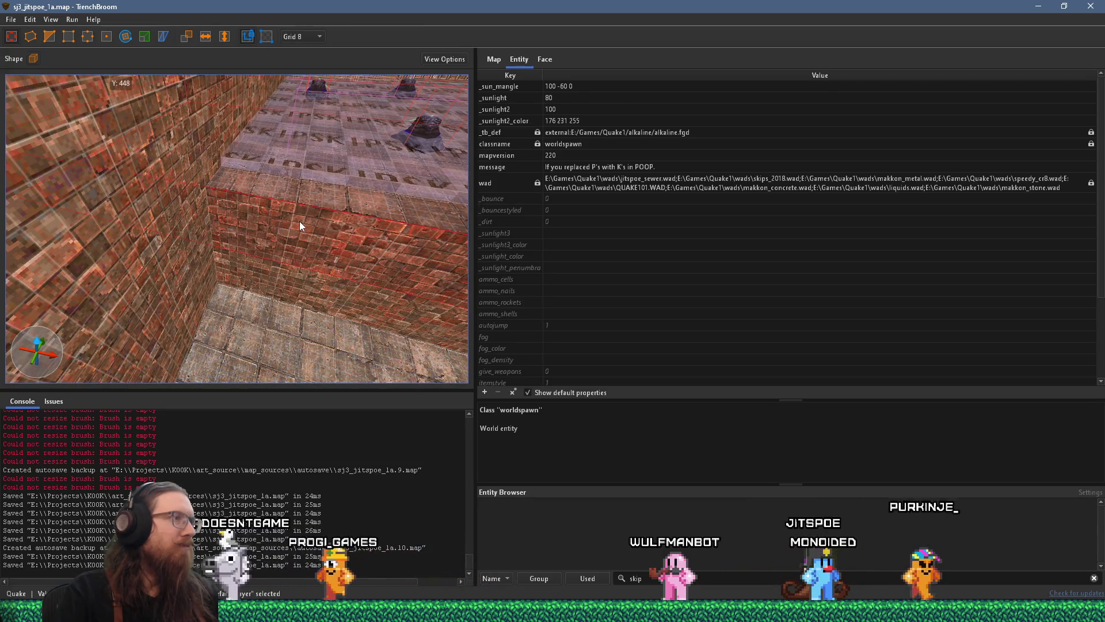
pyautogui.moveTo(268, 219)
pyautogui.mouseDown()
pyautogui.moveTo(246, 185)
pyautogui.moveTo(384, 195)
pyautogui.moveTo(28, 108)
pyautogui.moveTo(219, 186)
pyautogui.moveTo(210, 200)
pyautogui.moveTo(119, 176)
pyautogui.moveTo(86, 141)
pyautogui.mouseUp()
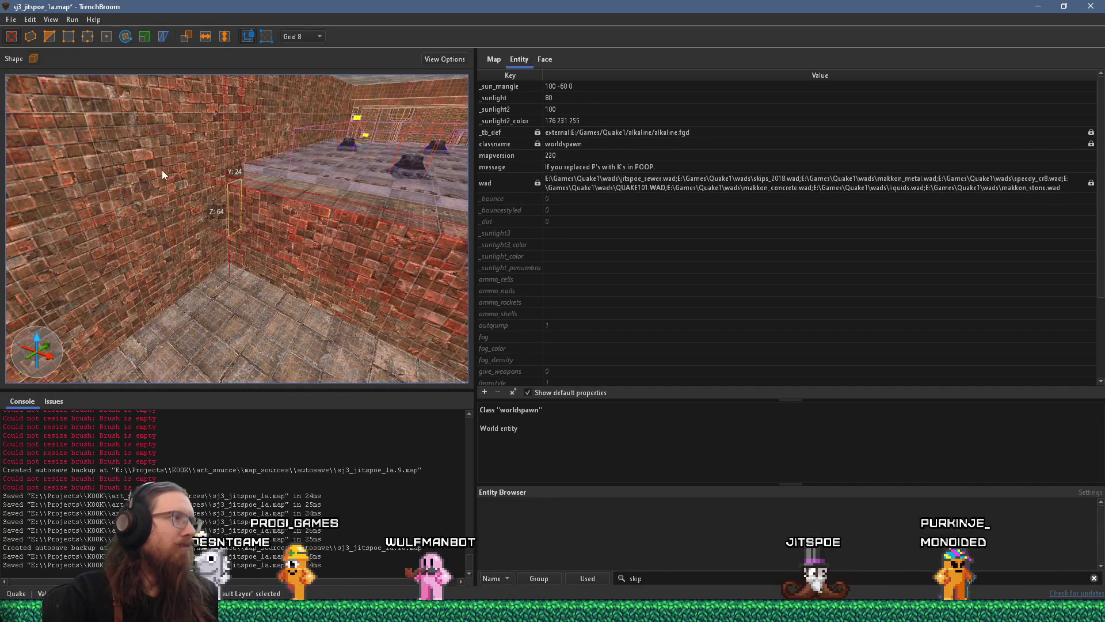
pyautogui.moveTo(150, 167)
pyautogui.mouseDown()
pyautogui.moveTo(229, 174)
pyautogui.moveTo(228, 292)
pyautogui.mouseUp()
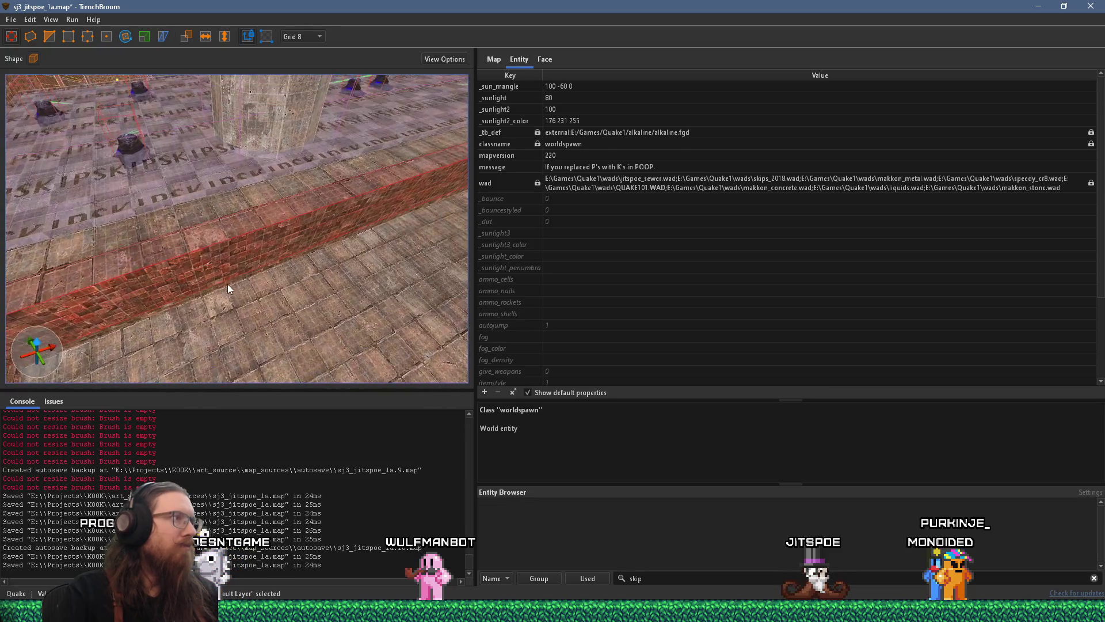
pyautogui.moveTo(289, 224)
pyautogui.mouseDown()
pyautogui.moveTo(305, 258)
pyautogui.moveTo(261, 260)
pyautogui.moveTo(267, 232)
pyautogui.moveTo(236, 195)
pyautogui.moveTo(240, 241)
pyautogui.moveTo(209, 224)
pyautogui.moveTo(192, 272)
pyautogui.moveTo(416, 130)
pyautogui.moveTo(136, 243)
pyautogui.moveTo(178, 233)
pyautogui.moveTo(337, 258)
pyautogui.mouseUp()
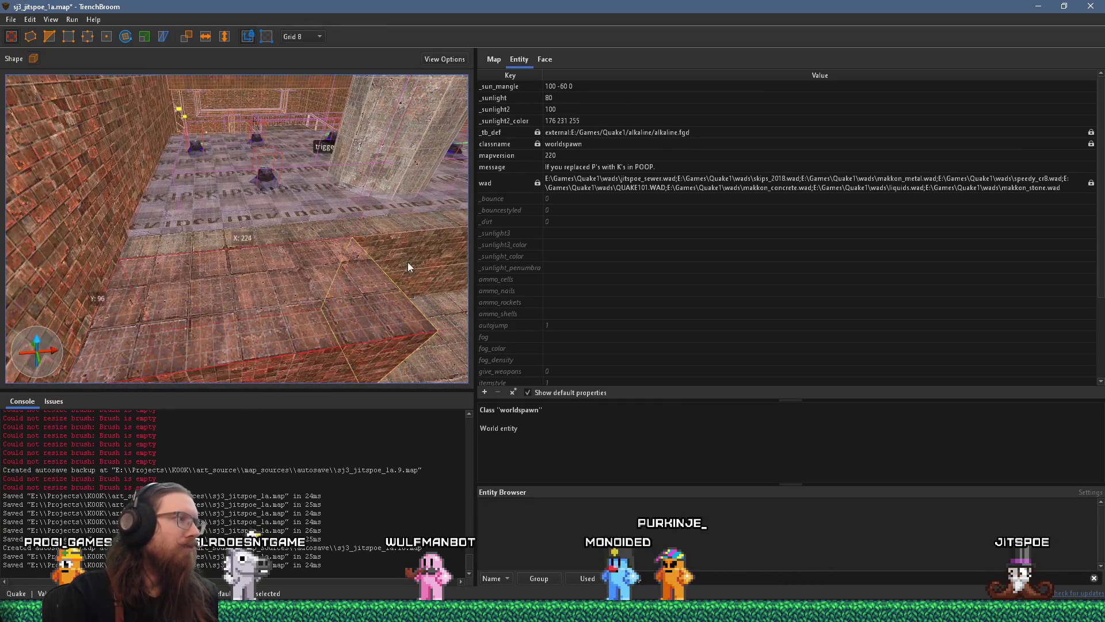
pyautogui.moveTo(290, 294)
pyautogui.mouseDown()
pyautogui.moveTo(264, 297)
pyautogui.moveTo(224, 162)
pyautogui.moveTo(222, 234)
pyautogui.moveTo(285, 266)
pyautogui.moveTo(284, 254)
pyautogui.mouseUp()
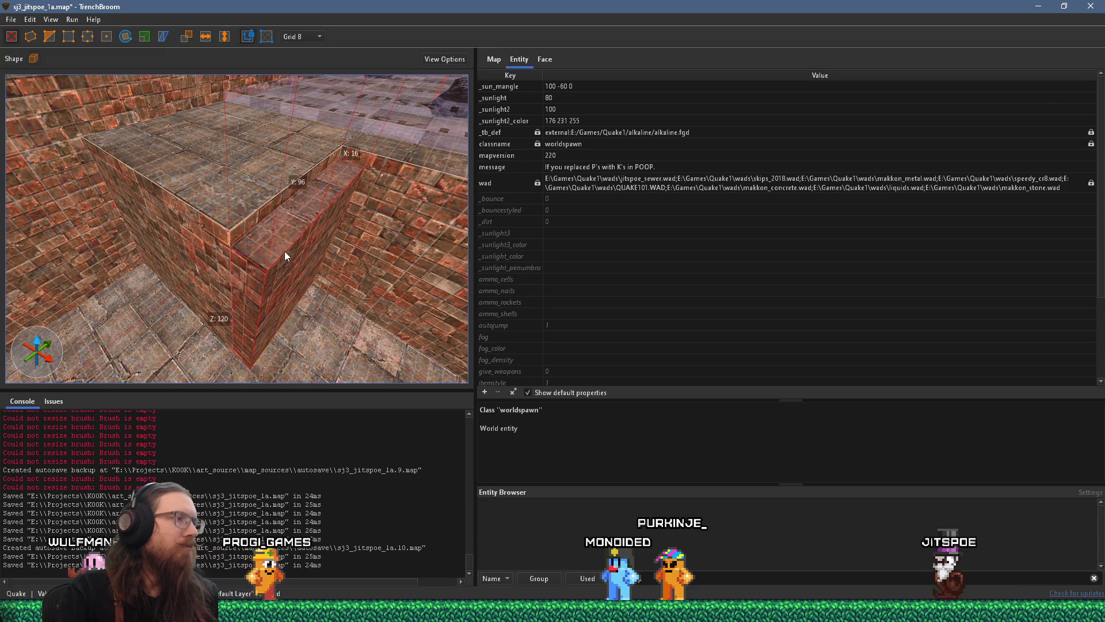
# Step: Push the front brick block's face back to 16 units and deselect it
pyautogui.scroll(-6, 284, 251)
pyautogui.moveTo(164, 233)
pyautogui.mouseDown()
pyautogui.moveTo(329, 182)
pyautogui.moveTo(299, 275)
pyautogui.moveTo(329, 251)
pyautogui.moveTo(339, 271)
pyautogui.moveTo(384, 276)
pyautogui.moveTo(314, 248)
pyautogui.moveTo(276, 213)
pyautogui.moveTo(266, 142)
pyautogui.mouseUp()
pyautogui.click(289, 263)
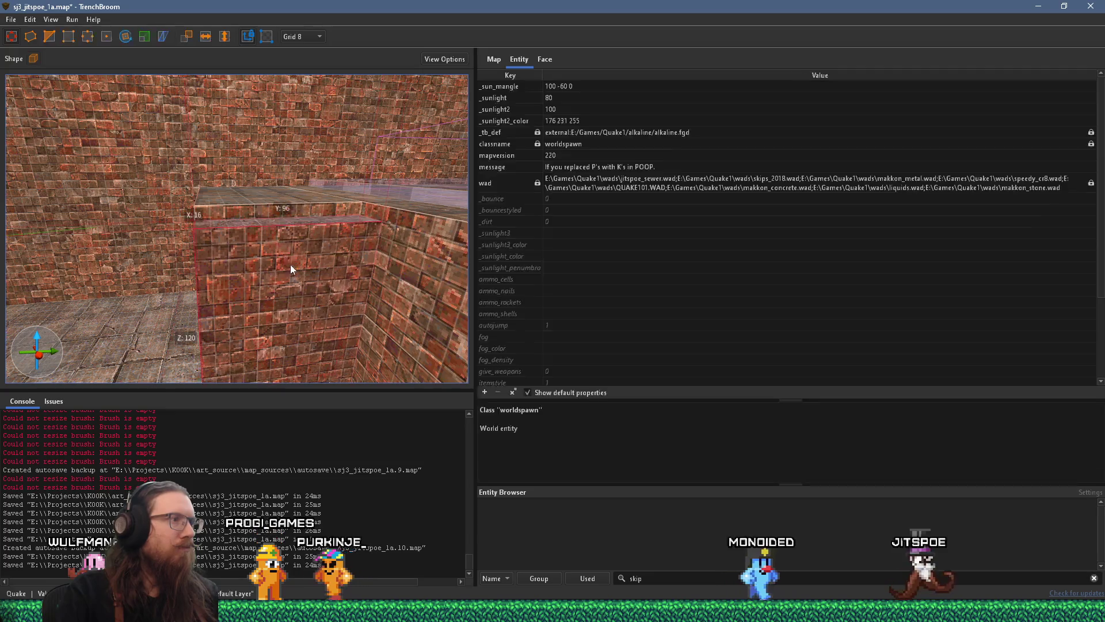
pyautogui.moveTo(296, 283)
pyautogui.mouseDown()
pyautogui.moveTo(293, 260)
pyautogui.moveTo(329, 341)
pyautogui.moveTo(323, 317)
pyautogui.mouseUp()
pyautogui.press('Escape')
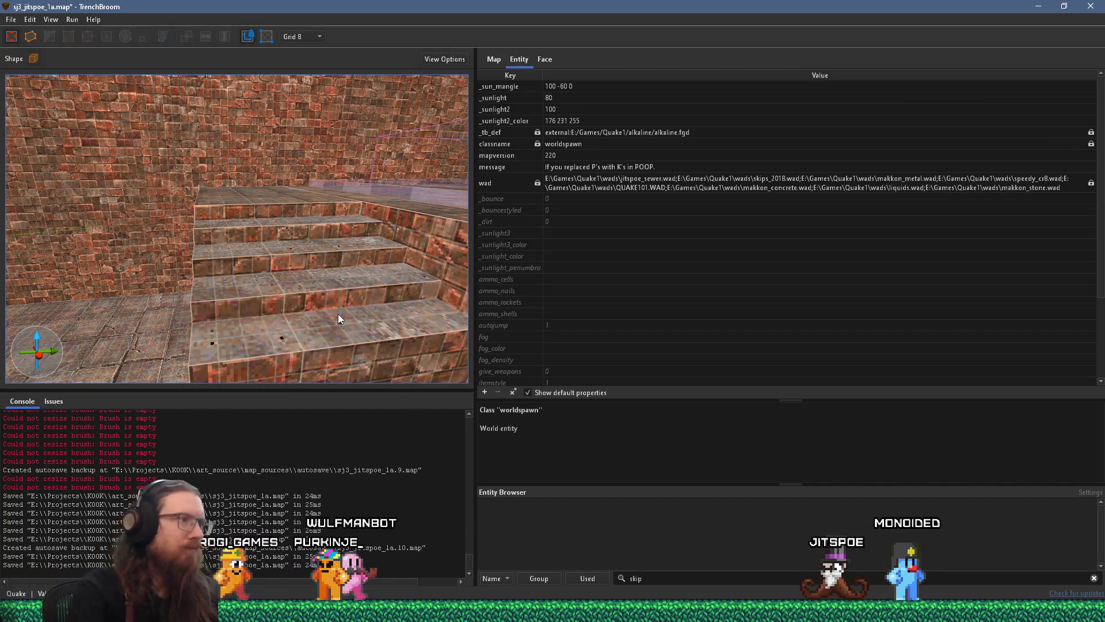
# Step: Reshape another brick step, raising its front face and shrinking it to 8 by 40 units
pyautogui.click(257, 199)
pyautogui.moveTo(262, 212)
pyautogui.mouseDown()
pyautogui.moveTo(254, 180)
pyautogui.moveTo(288, 284)
pyautogui.moveTo(307, 317)
pyautogui.moveTo(302, 288)
pyautogui.moveTo(307, 326)
pyautogui.moveTo(324, 345)
pyautogui.mouseUp()
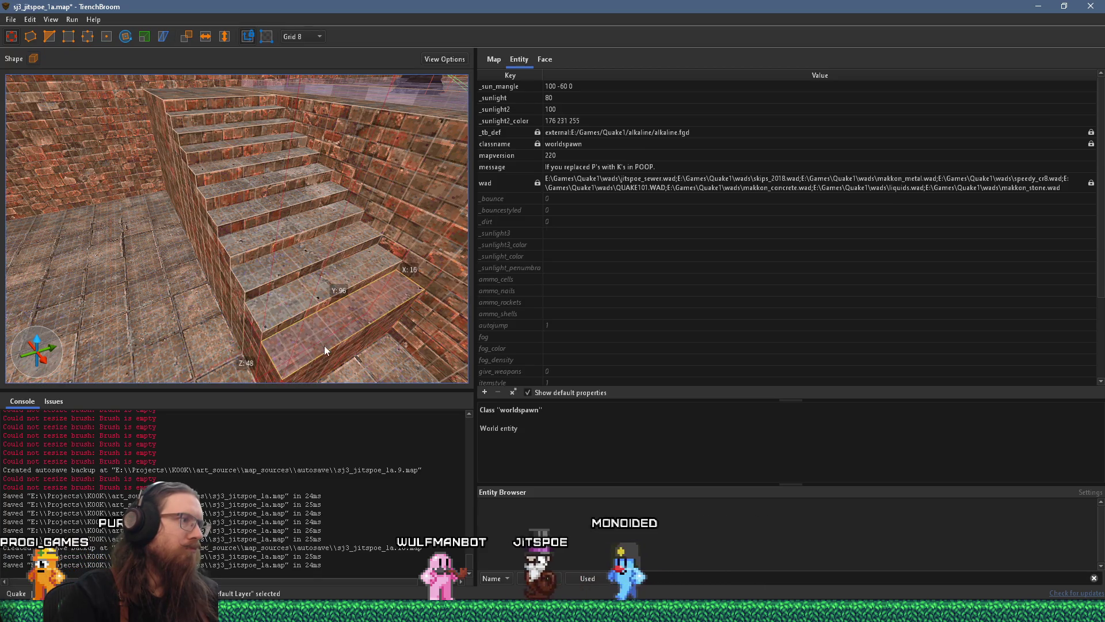
pyautogui.scroll(3, 324, 345)
pyautogui.moveTo(312, 250)
pyautogui.mouseDown()
pyautogui.moveTo(320, 210)
pyautogui.moveTo(333, 277)
pyautogui.moveTo(363, 332)
pyautogui.mouseUp()
pyautogui.scroll(2, 354, 317)
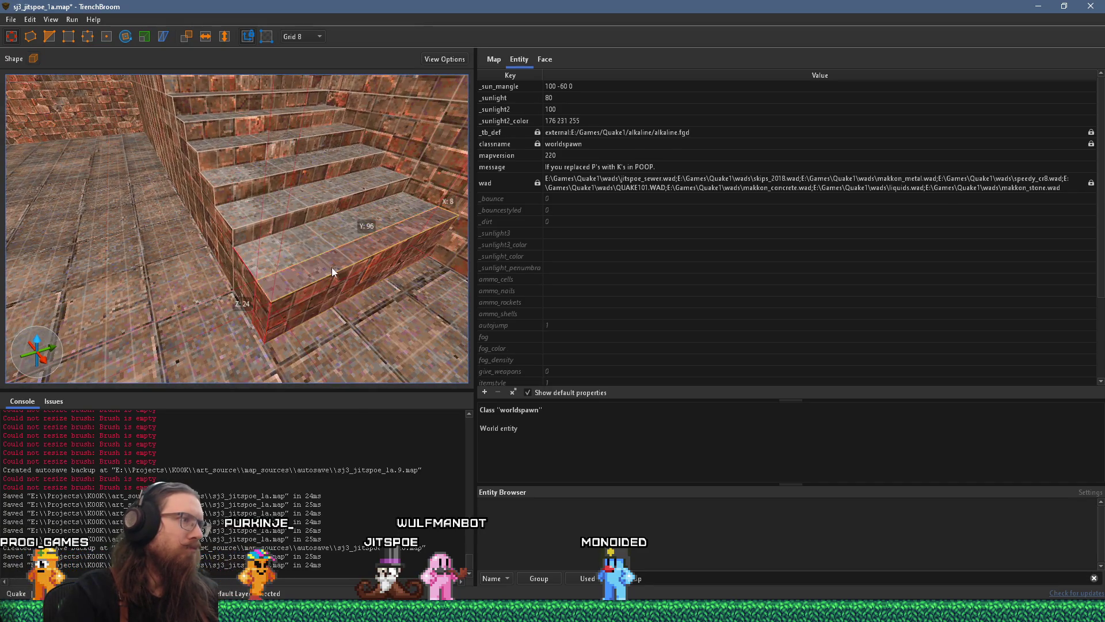
pyautogui.press('Escape')
# Step: Select the combined wall-and-stairs brush
pyautogui.scroll(-1, 347, 303)
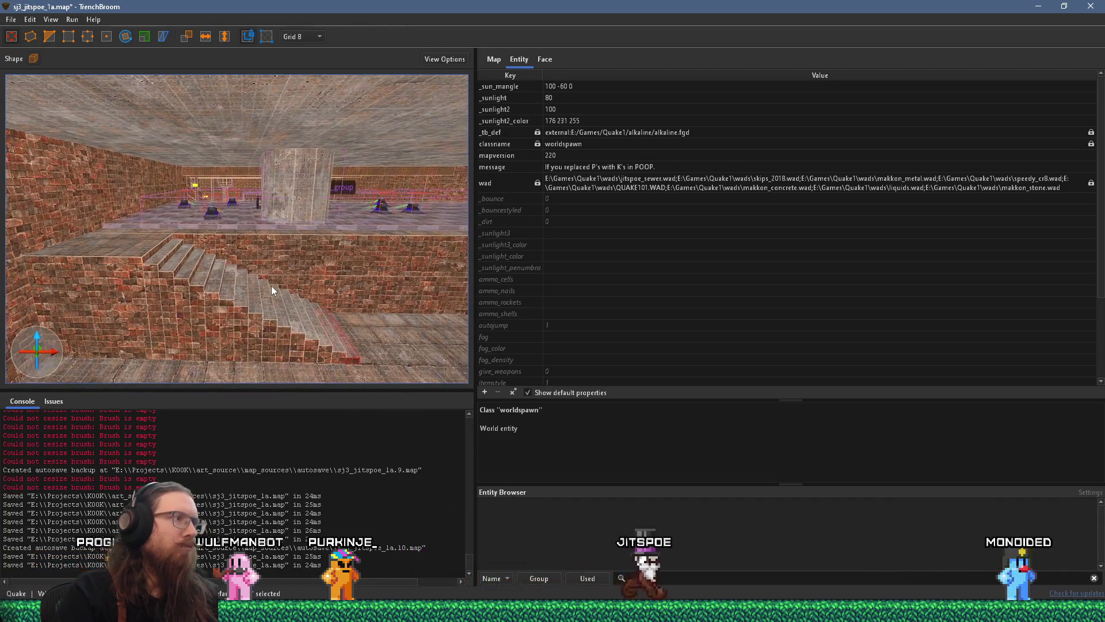
pyautogui.press('Escape')
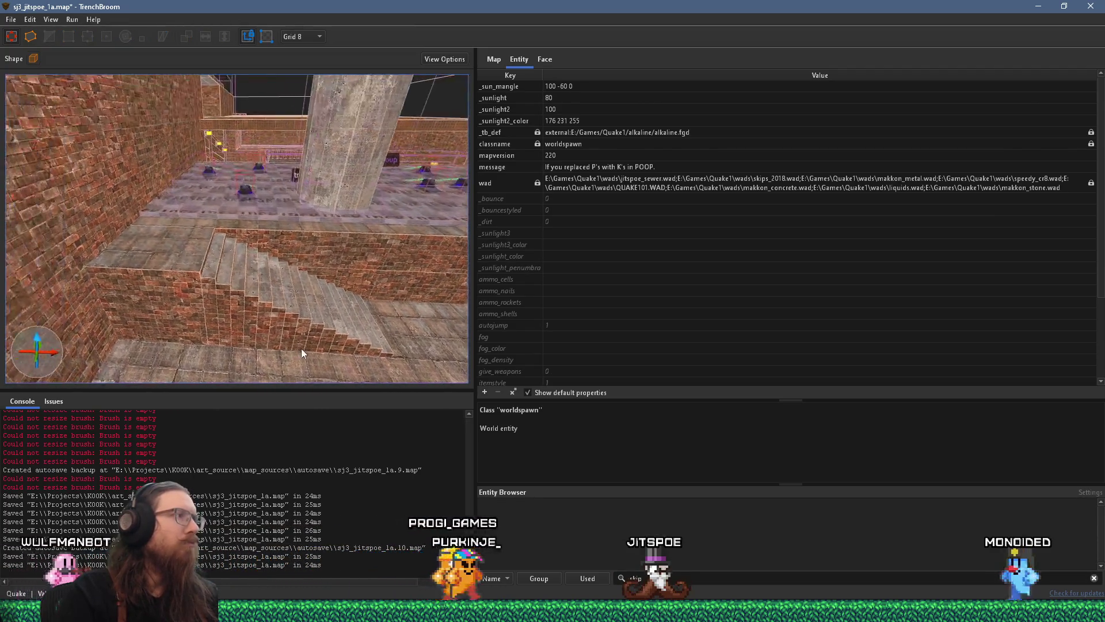
pyautogui.click(230, 289)
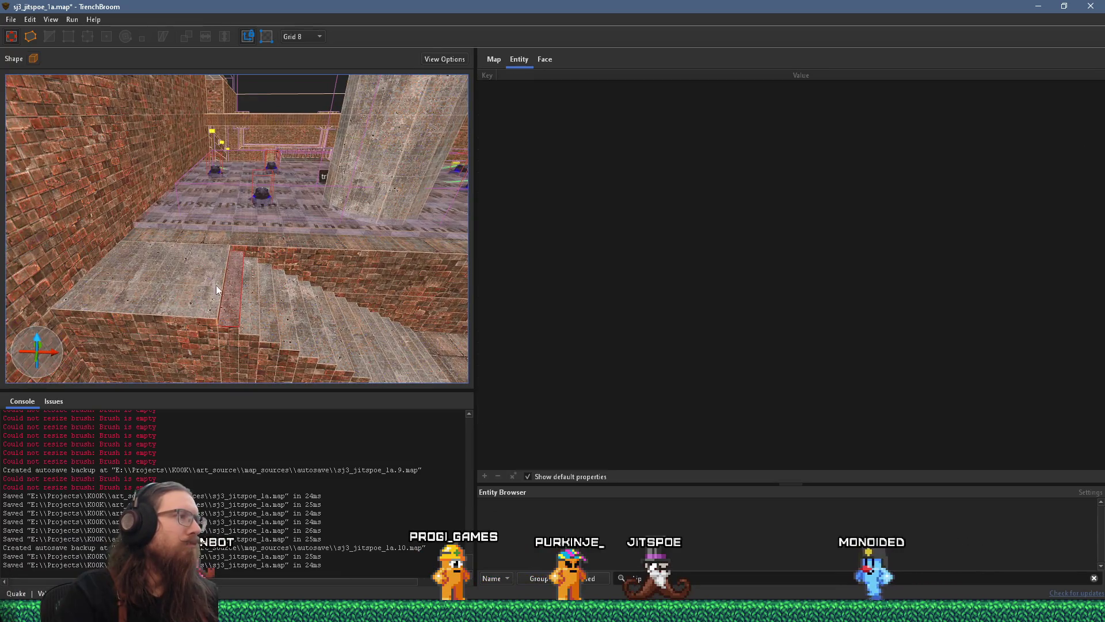
pyautogui.press('Escape')
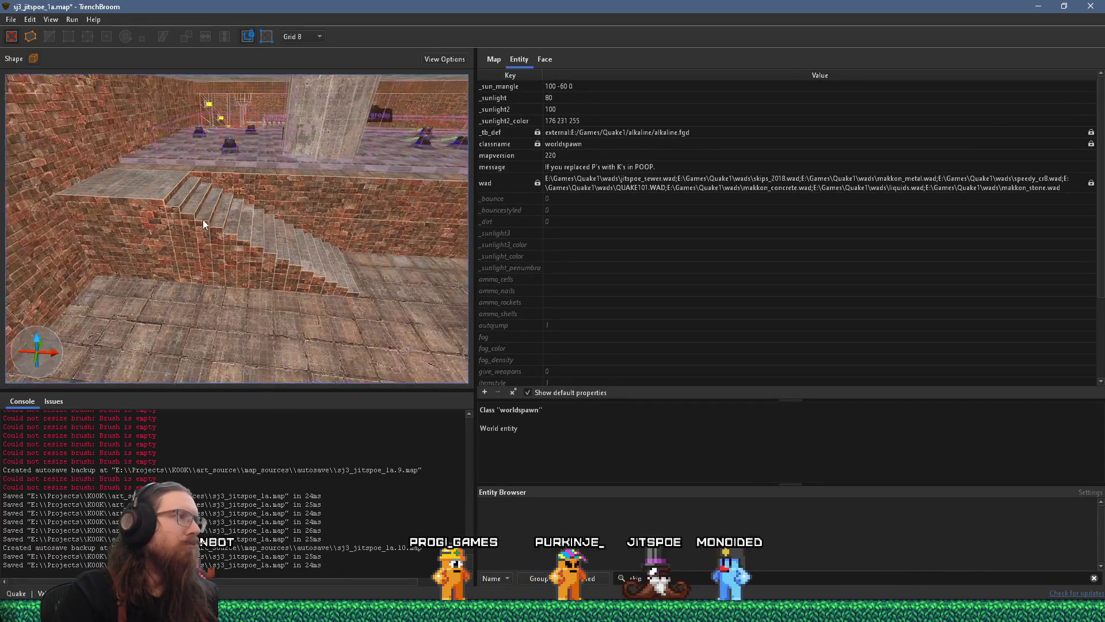
pyautogui.click(149, 230)
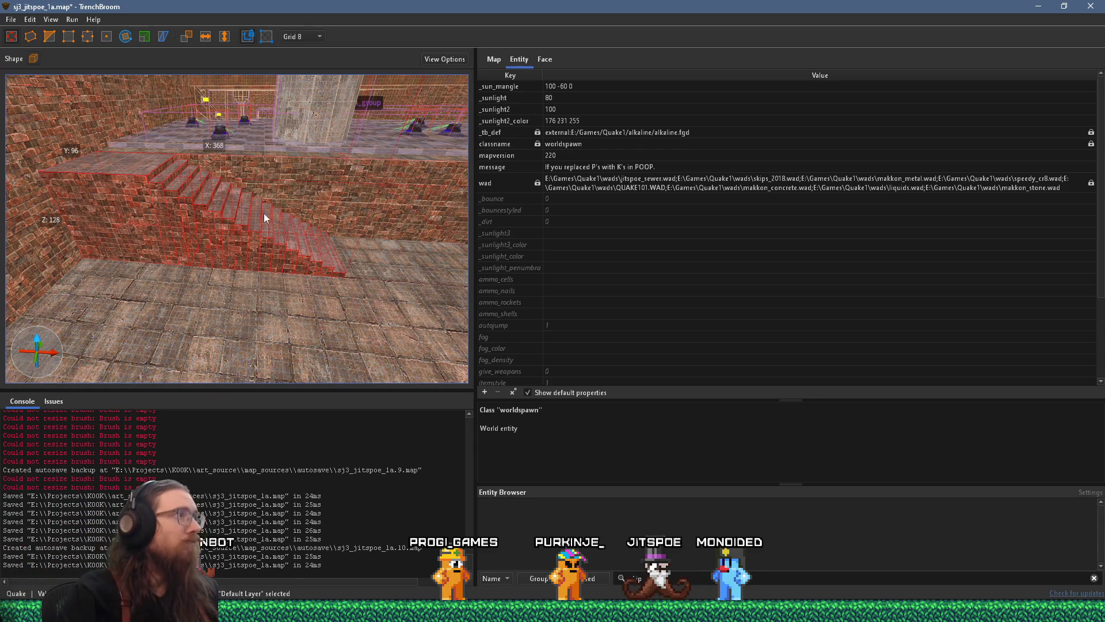
# Step: Flip the staircase horizontally with the toolbar button, then deselect it
pyautogui.moveTo(288, 144)
pyautogui.mouseDown()
pyautogui.moveTo(330, 184)
pyautogui.moveTo(175, 153)
pyautogui.moveTo(202, 184)
pyautogui.mouseUp()
pyautogui.moveTo(248, 245)
pyautogui.mouseDown()
pyautogui.moveTo(355, 227)
pyautogui.moveTo(175, 157)
pyautogui.mouseUp()
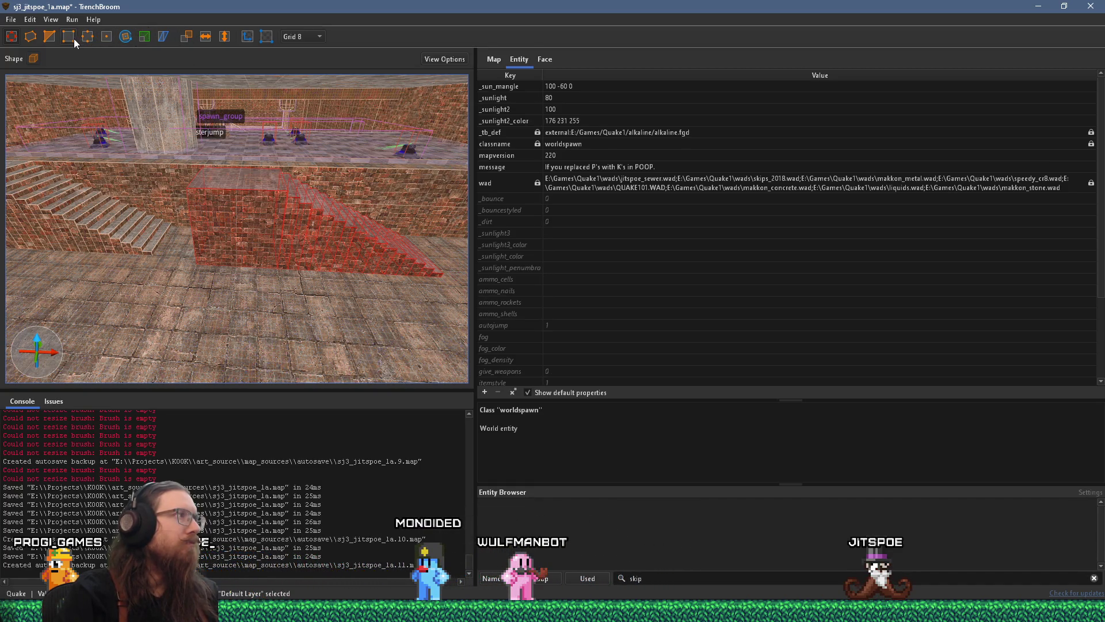
pyautogui.click(205, 36)
pyautogui.moveTo(230, 116)
pyautogui.mouseDown()
pyautogui.moveTo(314, 233)
pyautogui.moveTo(352, 236)
pyautogui.moveTo(31, 131)
pyautogui.moveTo(344, 128)
pyautogui.moveTo(356, 175)
pyautogui.mouseUp()
pyautogui.press('Escape')
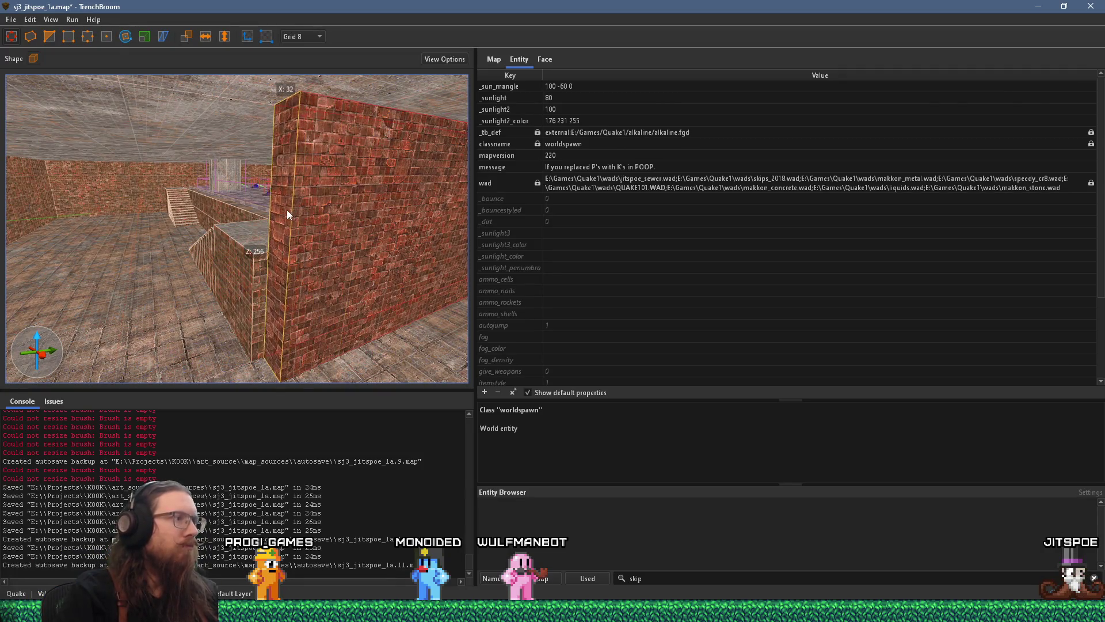
# Step: Select the brick wall beside the stairs and inspect the stepped brush up close
pyautogui.click(275, 207)
pyautogui.moveTo(274, 205)
pyautogui.mouseDown()
pyautogui.moveTo(186, 171)
pyautogui.moveTo(265, 173)
pyautogui.moveTo(336, 158)
pyautogui.mouseUp()
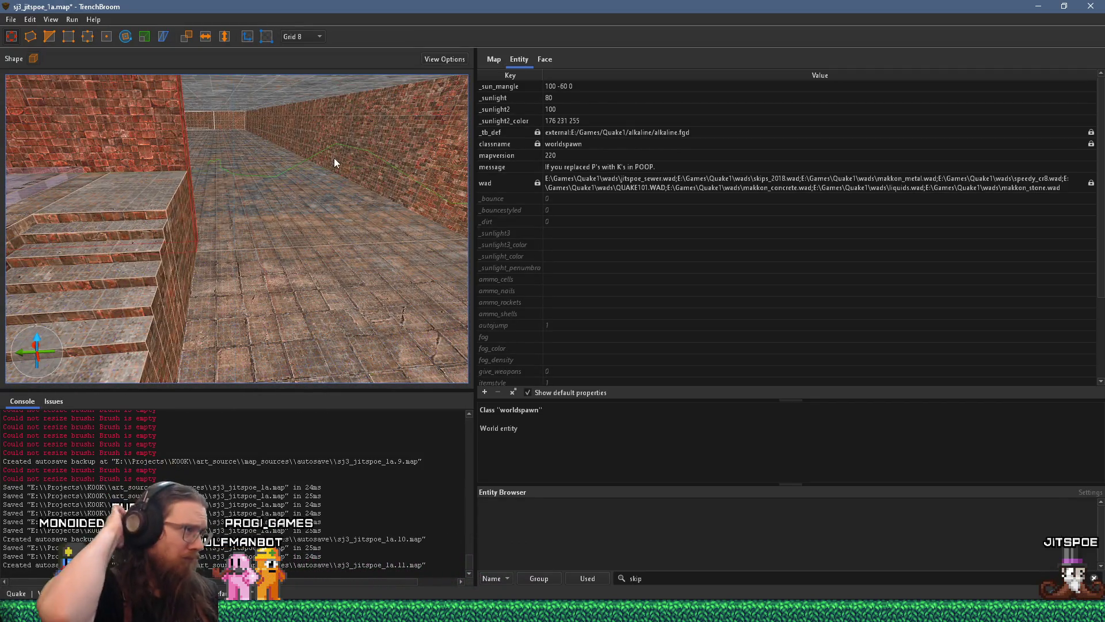
pyautogui.moveTo(285, 226)
pyautogui.mouseDown()
pyautogui.moveTo(224, 226)
pyautogui.moveTo(210, 239)
pyautogui.moveTo(320, 171)
pyautogui.moveTo(260, 121)
pyautogui.mouseUp()
pyautogui.moveTo(222, 168)
pyautogui.mouseDown()
pyautogui.moveTo(364, 184)
pyautogui.moveTo(349, 216)
pyautogui.moveTo(314, 226)
pyautogui.moveTo(181, 220)
pyautogui.moveTo(320, 197)
pyautogui.moveTo(340, 185)
pyautogui.moveTo(342, 161)
pyautogui.moveTo(273, 268)
pyautogui.moveTo(296, 285)
pyautogui.moveTo(319, 284)
pyautogui.moveTo(265, 282)
pyautogui.moveTo(275, 275)
pyautogui.moveTo(181, 377)
pyautogui.moveTo(240, 278)
pyautogui.moveTo(181, 298)
pyautogui.mouseUp()
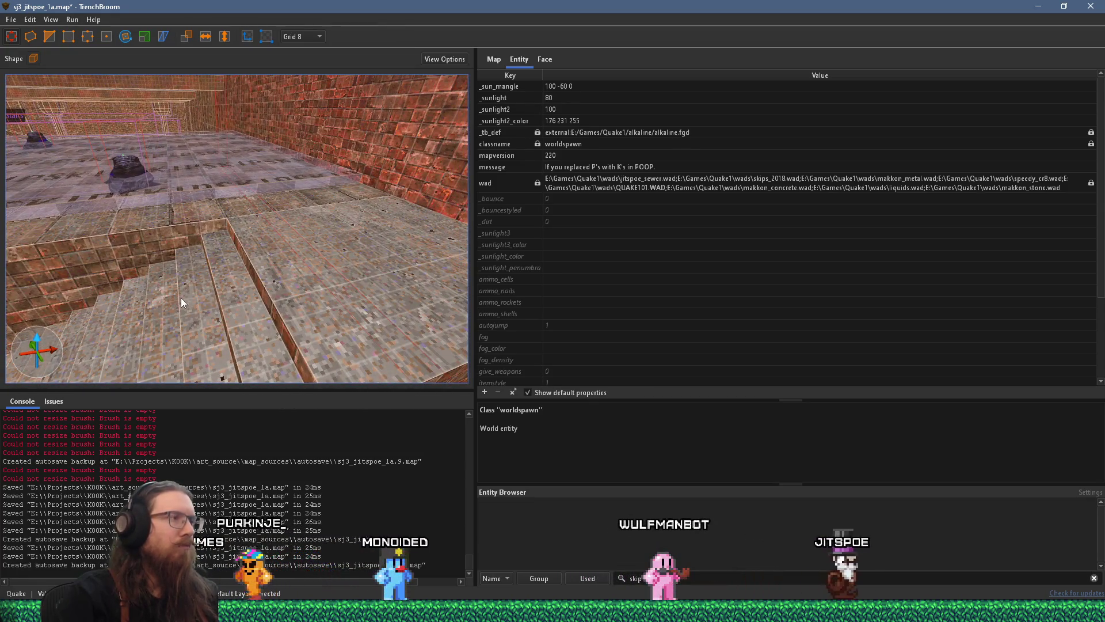
pyautogui.moveTo(215, 278)
pyautogui.mouseDown()
pyautogui.moveTo(205, 276)
pyautogui.moveTo(263, 219)
pyautogui.mouseUp()
pyautogui.scroll(-2, 264, 220)
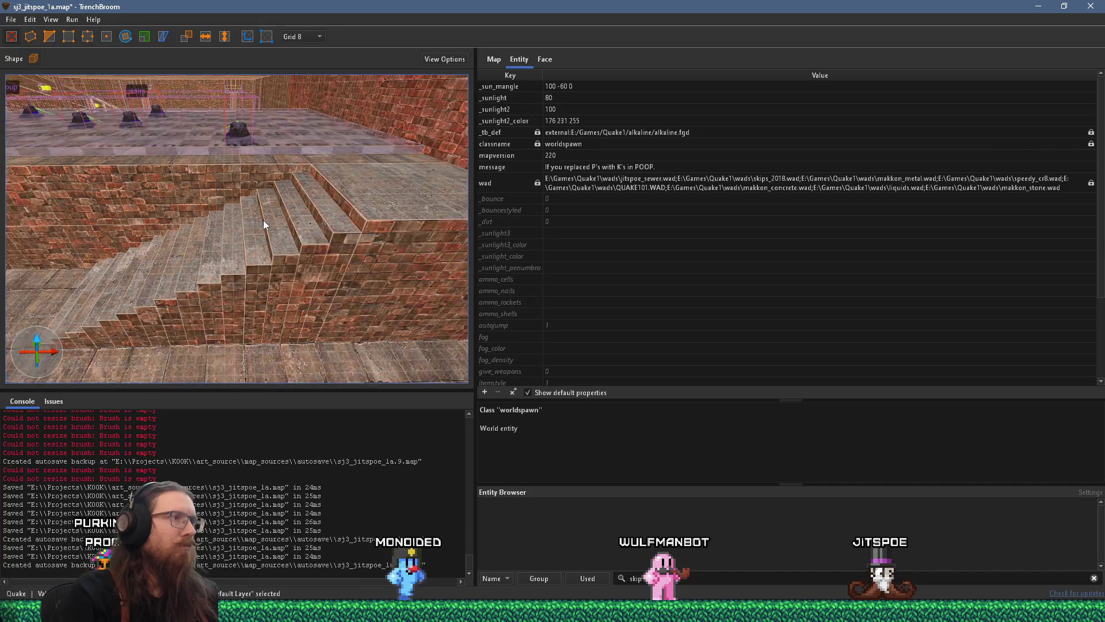
pyautogui.moveTo(255, 222); pyautogui.dragTo(334, 225)
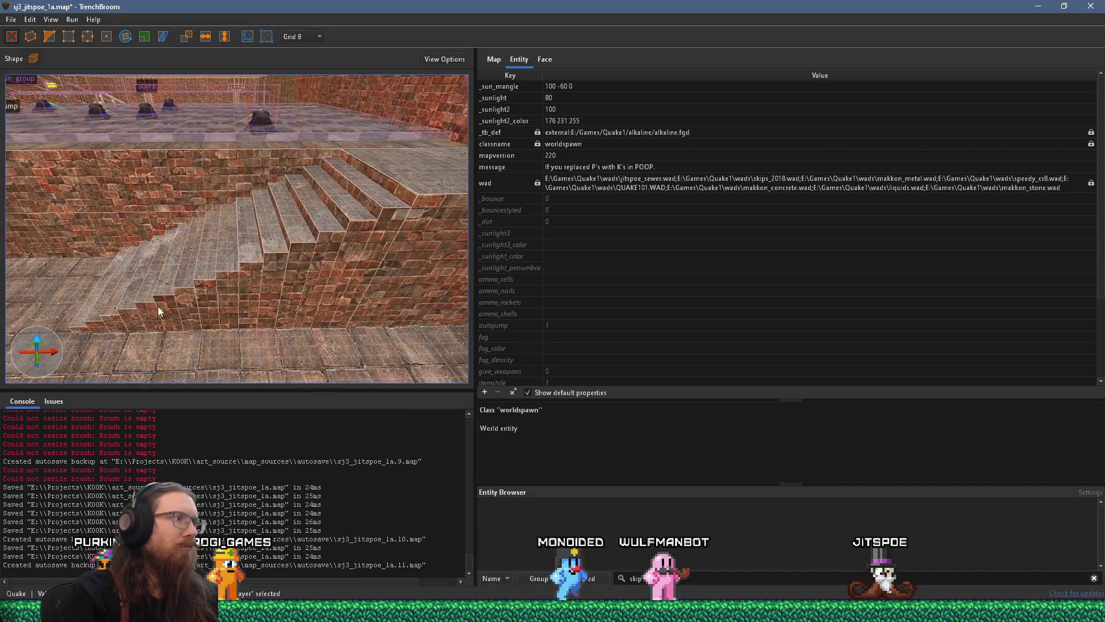
pyautogui.click(87, 330)
pyautogui.scroll(3, 376, 293)
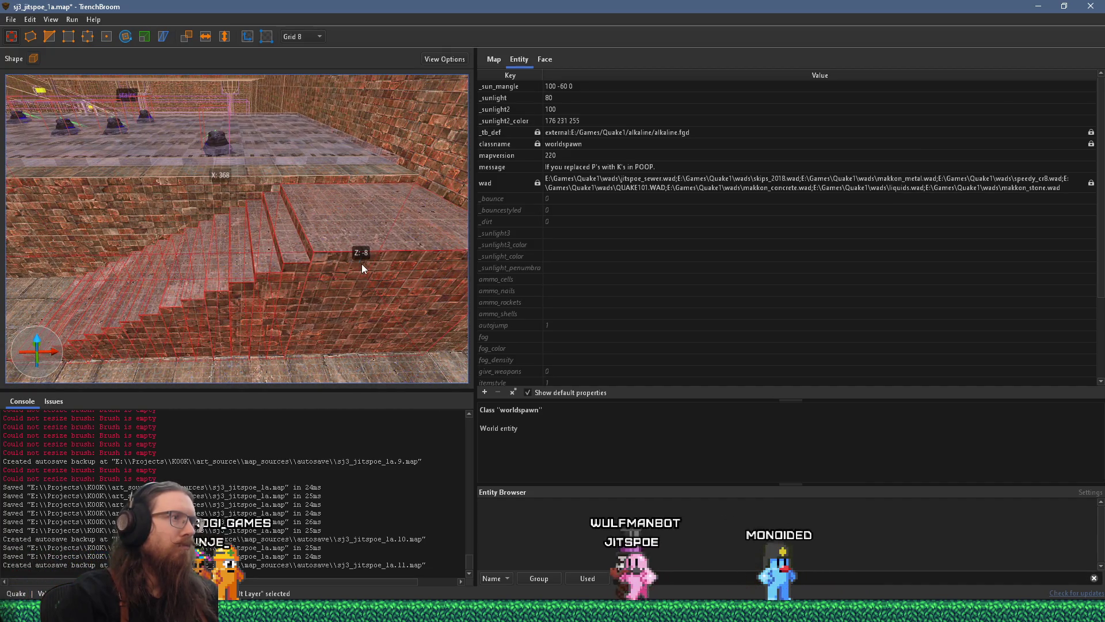
pyautogui.moveTo(362, 268)
pyautogui.mouseDown()
pyautogui.moveTo(216, 298)
pyautogui.moveTo(227, 253)
pyautogui.moveTo(240, 279)
pyautogui.moveTo(244, 171)
pyautogui.moveTo(203, 224)
pyautogui.moveTo(296, 343)
pyautogui.moveTo(308, 325)
pyautogui.mouseUp()
pyautogui.moveTo(236, 298)
pyautogui.mouseDown()
pyautogui.moveTo(254, 250)
pyautogui.moveTo(199, 318)
pyautogui.moveTo(89, 71)
pyautogui.mouseUp()
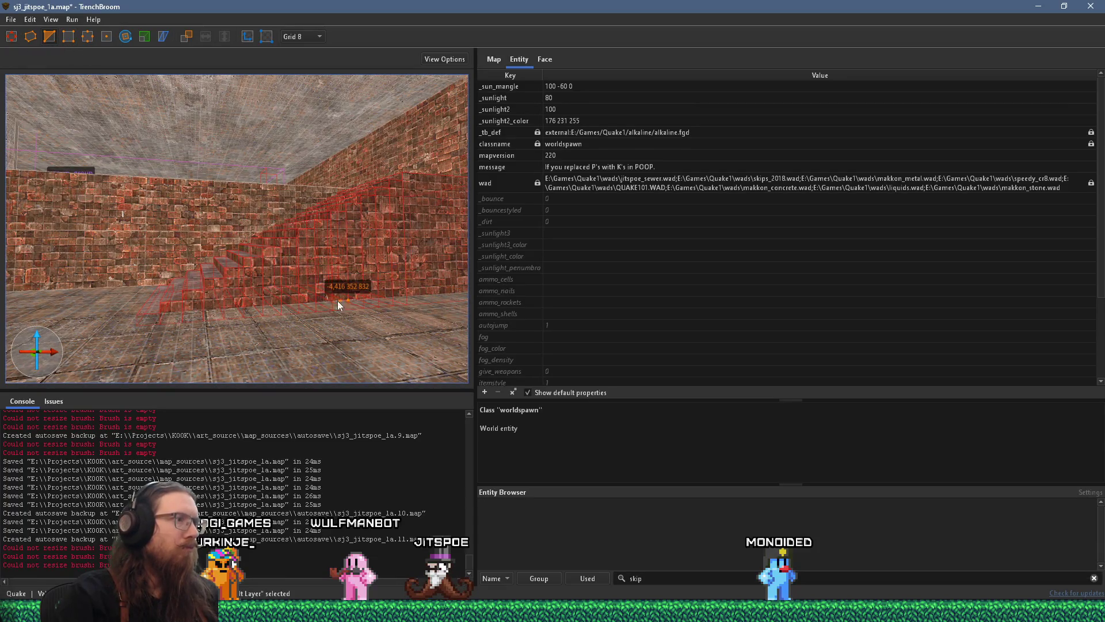
pyautogui.click(316, 301)
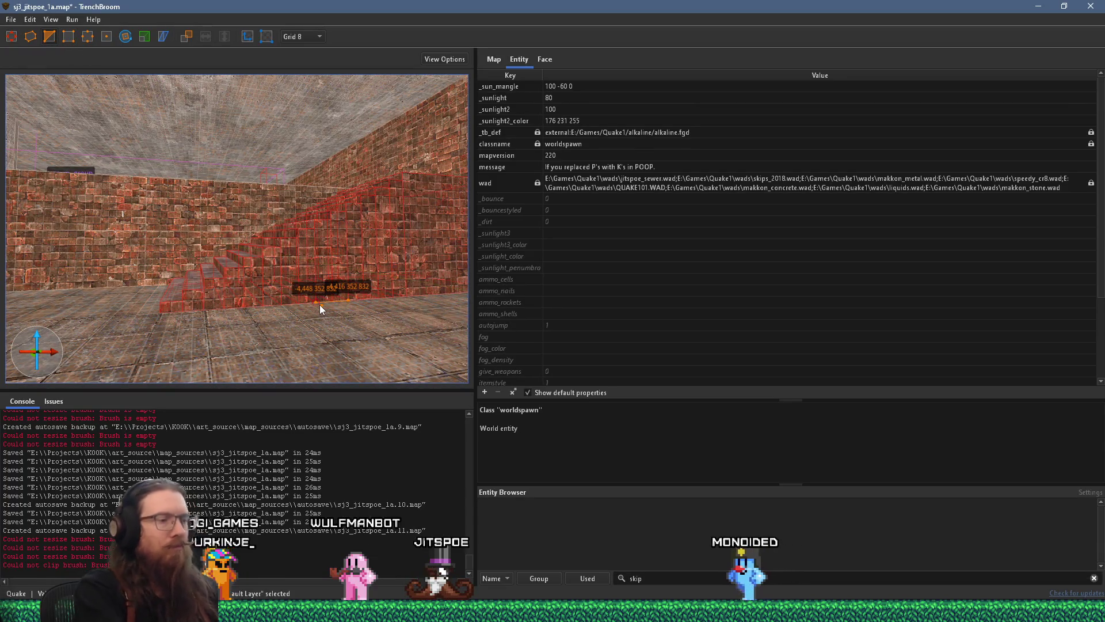
pyautogui.press('Escape')
pyautogui.moveTo(336, 261)
pyautogui.mouseDown()
pyautogui.moveTo(318, 308)
pyautogui.moveTo(343, 312)
pyautogui.moveTo(232, 336)
pyautogui.mouseUp()
pyautogui.press('Escape')
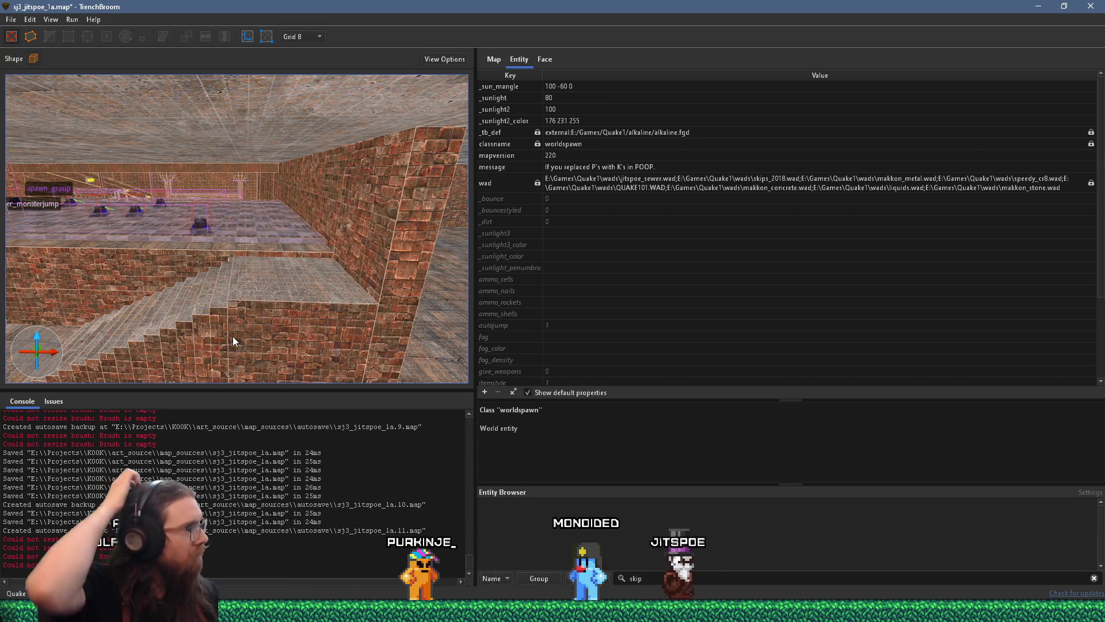
pyautogui.moveTo(228, 328)
pyautogui.mouseDown()
pyautogui.moveTo(238, 310)
pyautogui.moveTo(122, 311)
pyautogui.moveTo(99, 330)
pyautogui.mouseUp()
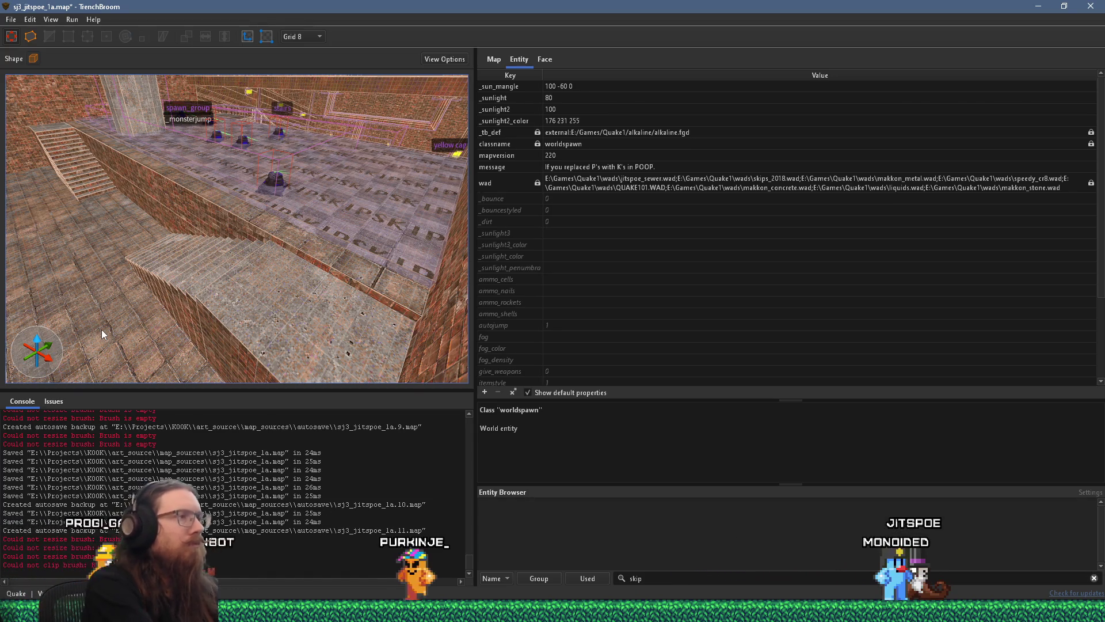
pyautogui.hotkey('ctrl', 'z')
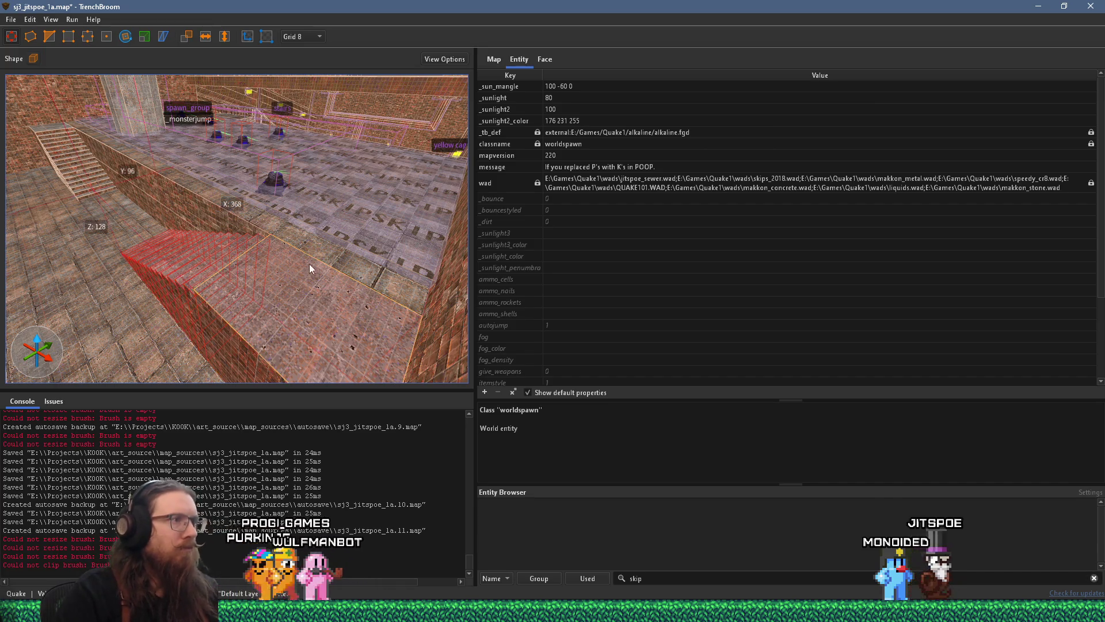
pyautogui.press('Escape')
pyautogui.moveTo(278, 306)
pyautogui.mouseDown()
pyautogui.moveTo(329, 349)
pyautogui.moveTo(329, 301)
pyautogui.moveTo(226, 288)
pyautogui.moveTo(246, 262)
pyautogui.mouseUp()
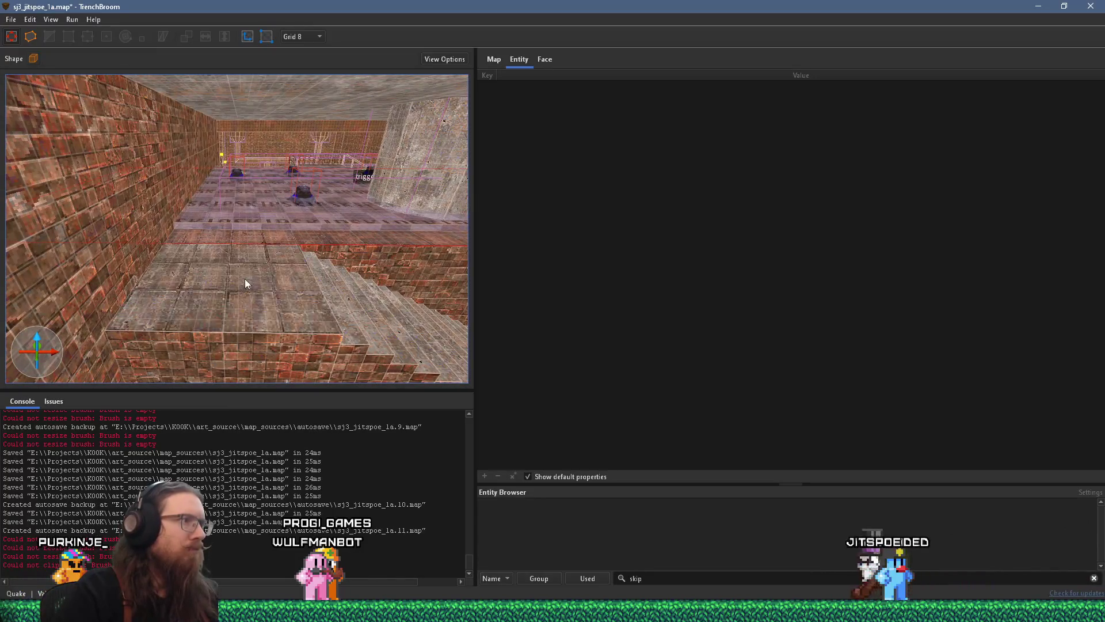
pyautogui.moveTo(329, 316)
pyautogui.mouseDown()
pyautogui.moveTo(202, 254)
pyautogui.moveTo(338, 301)
pyautogui.mouseUp()
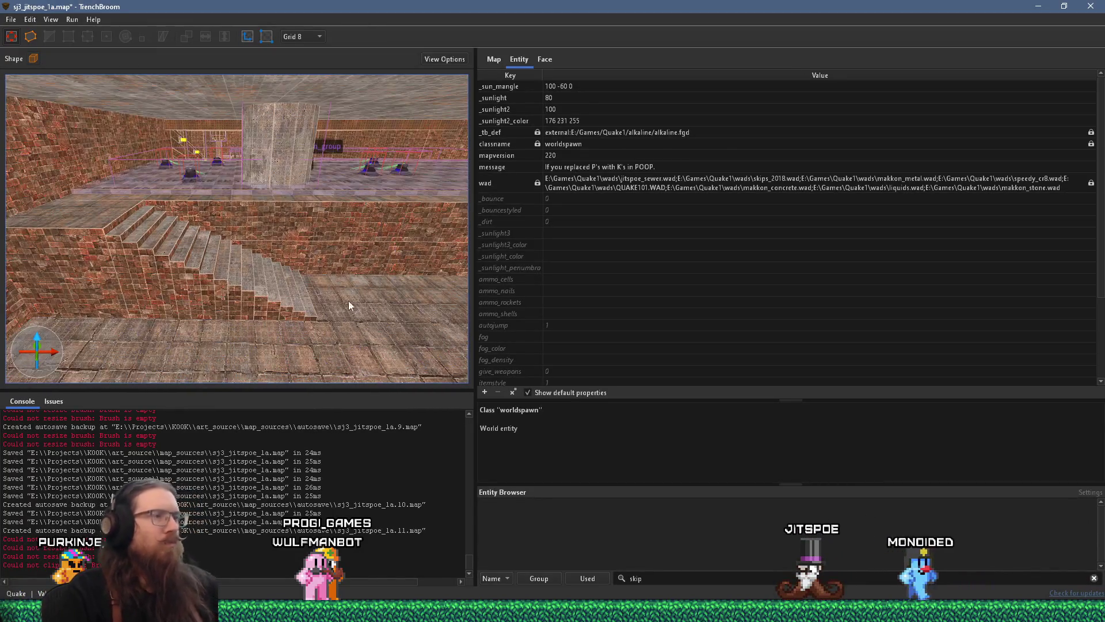
# Step: Fly down the brick corridor and look over the staircase from the wall corner
pyautogui.moveTo(288, 271)
pyautogui.mouseDown()
pyautogui.moveTo(108, 241)
pyautogui.moveTo(103, 262)
pyautogui.moveTo(303, 288)
pyautogui.moveTo(202, 281)
pyautogui.moveTo(249, 283)
pyautogui.moveTo(256, 304)
pyautogui.moveTo(323, 306)
pyautogui.moveTo(325, 349)
pyautogui.moveTo(445, 295)
pyautogui.moveTo(256, 309)
pyautogui.moveTo(201, 293)
pyautogui.mouseUp()
pyautogui.press('w')
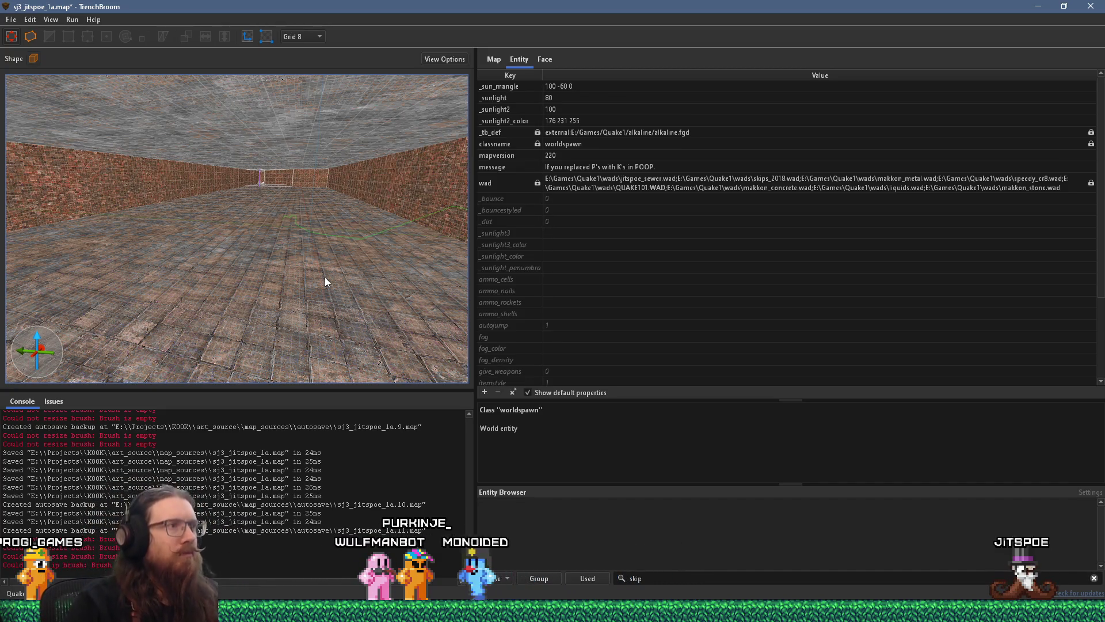
pyautogui.moveTo(341, 255); pyautogui.dragTo(210, 256)
pyautogui.moveTo(149, 225)
pyautogui.mouseDown()
pyautogui.moveTo(240, 218)
pyautogui.moveTo(206, 182)
pyautogui.moveTo(270, 237)
pyautogui.moveTo(212, 232)
pyautogui.moveTo(296, 239)
pyautogui.moveTo(240, 316)
pyautogui.moveTo(388, 330)
pyautogui.moveTo(382, 303)
pyautogui.mouseUp()
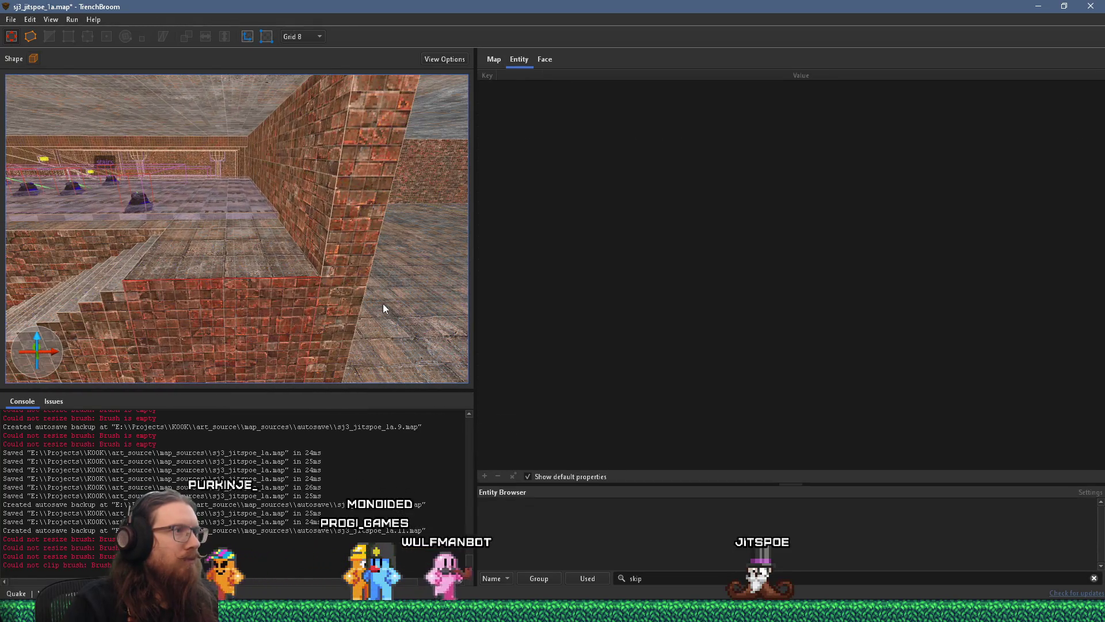
pyautogui.click(382, 303)
pyautogui.moveTo(303, 287); pyautogui.dragTo(251, 236)
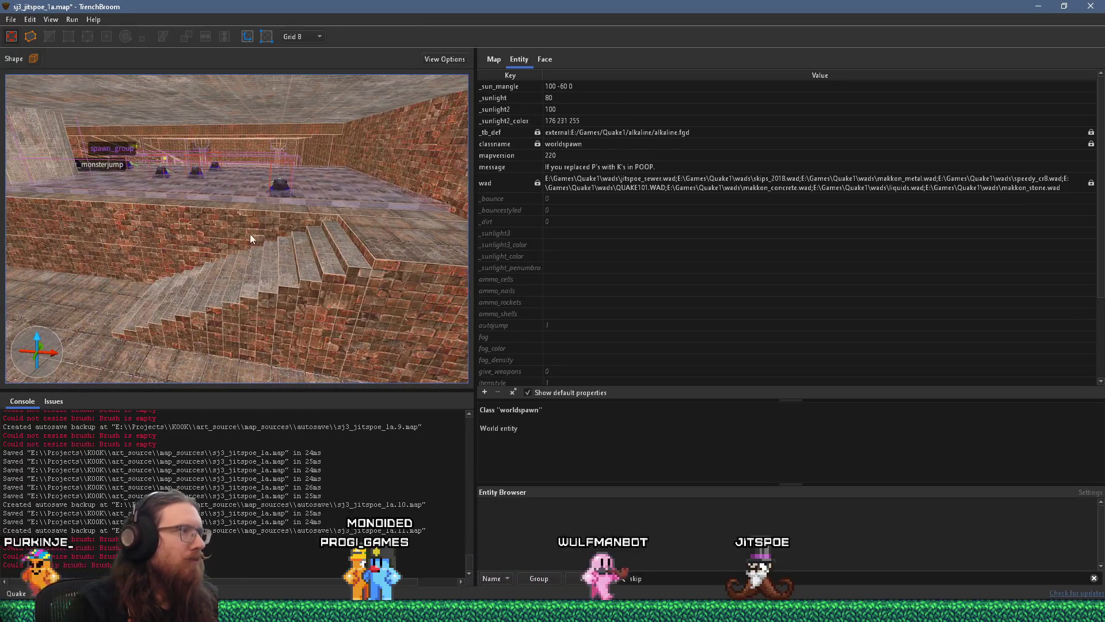
pyautogui.moveTo(146, 179); pyautogui.dragTo(181, 155)
# Step: Select and deselect the wall and floor brushes, then save the map with Ctrl+S
pyautogui.click(347, 229)
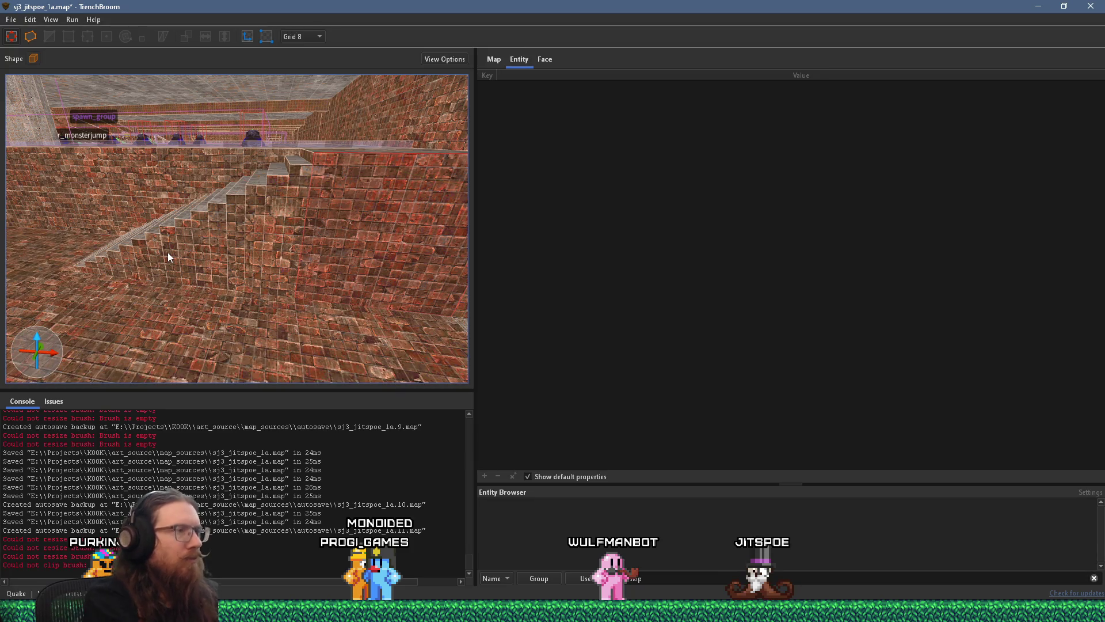
pyautogui.press('Escape')
pyautogui.hotkey('ctrl', 's')
pyautogui.moveTo(168, 252)
pyautogui.mouseDown()
pyautogui.moveTo(173, 218)
pyautogui.moveTo(209, 291)
pyautogui.moveTo(57, 316)
pyautogui.moveTo(278, 254)
pyautogui.moveTo(126, 258)
pyautogui.moveTo(212, 258)
pyautogui.moveTo(49, 171)
pyautogui.moveTo(142, 226)
pyautogui.moveTo(180, 233)
pyautogui.moveTo(274, 195)
pyautogui.mouseUp()
# Step: Select the single pipe spotlight entity and set its angle to 40
pyautogui.moveTo(358, 175)
pyautogui.mouseDown()
pyautogui.moveTo(221, 202)
pyautogui.moveTo(101, 196)
pyautogui.moveTo(232, 192)
pyautogui.moveTo(289, 172)
pyautogui.moveTo(350, 184)
pyautogui.moveTo(267, 178)
pyautogui.moveTo(250, 226)
pyautogui.moveTo(272, 184)
pyautogui.moveTo(276, 301)
pyautogui.moveTo(367, 212)
pyautogui.mouseUp()
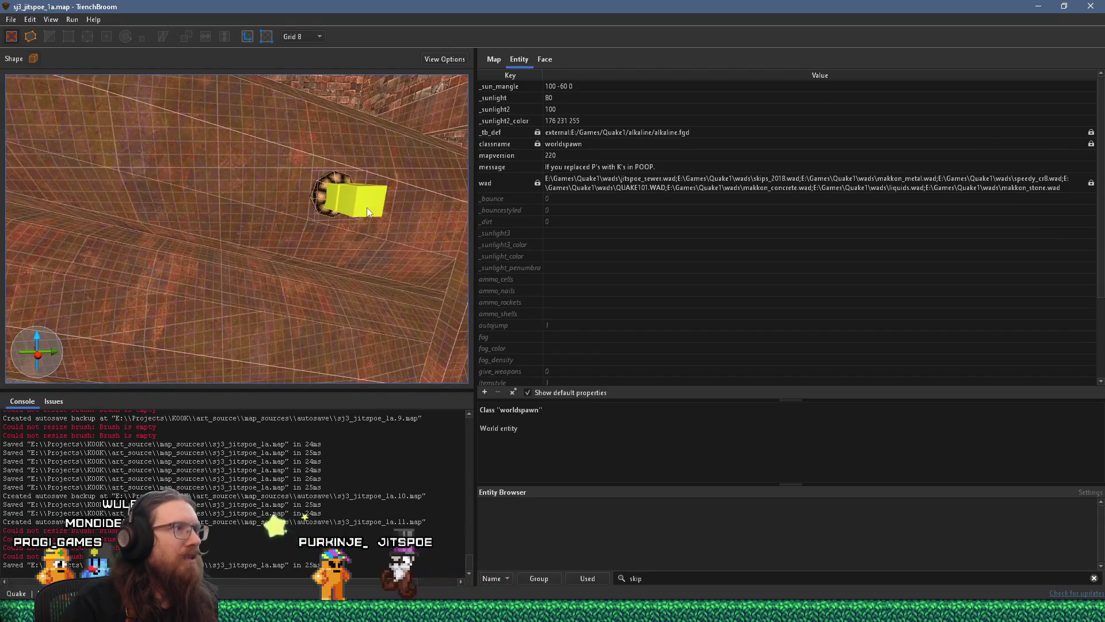
pyautogui.click(367, 209)
pyautogui.press('Escape')
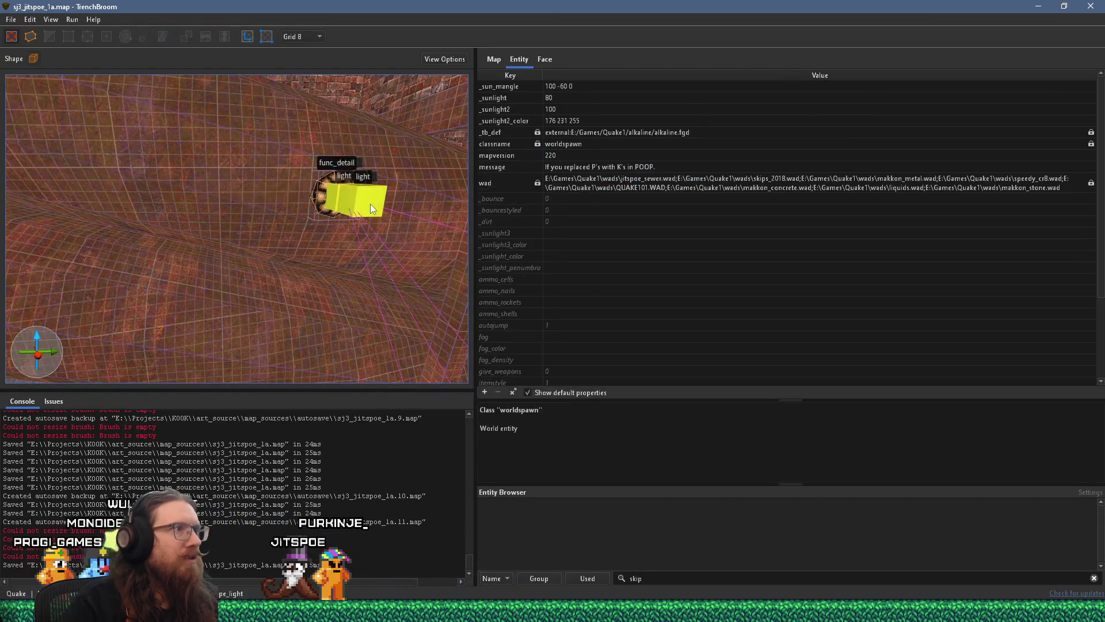
pyautogui.click(371, 205)
pyautogui.doubleClick(561, 109)
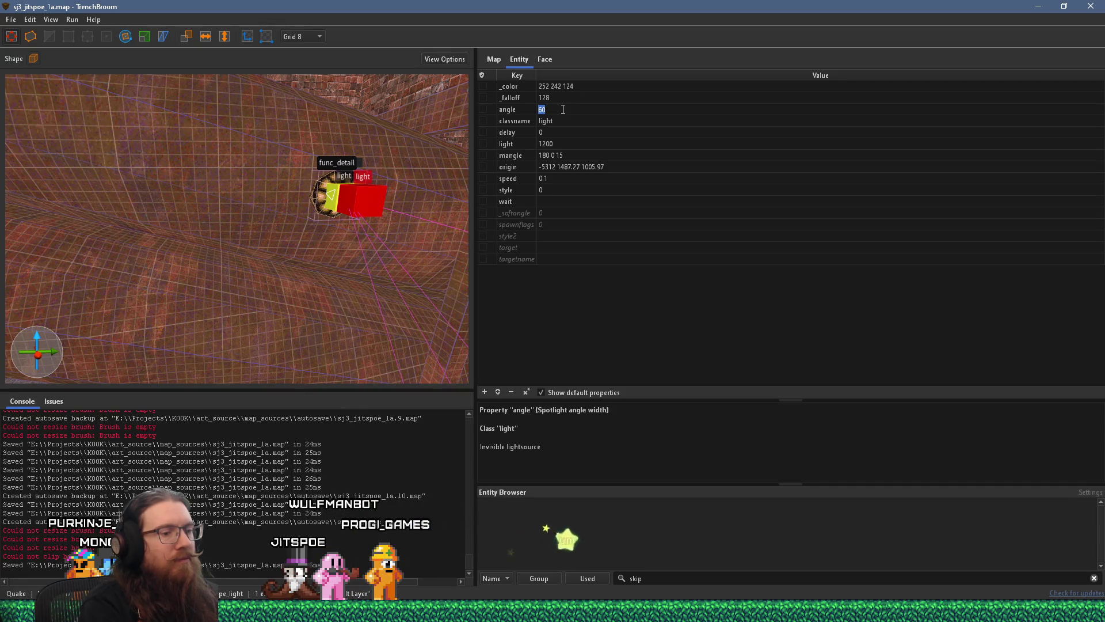
pyautogui.write('40')
pyautogui.press('Return')
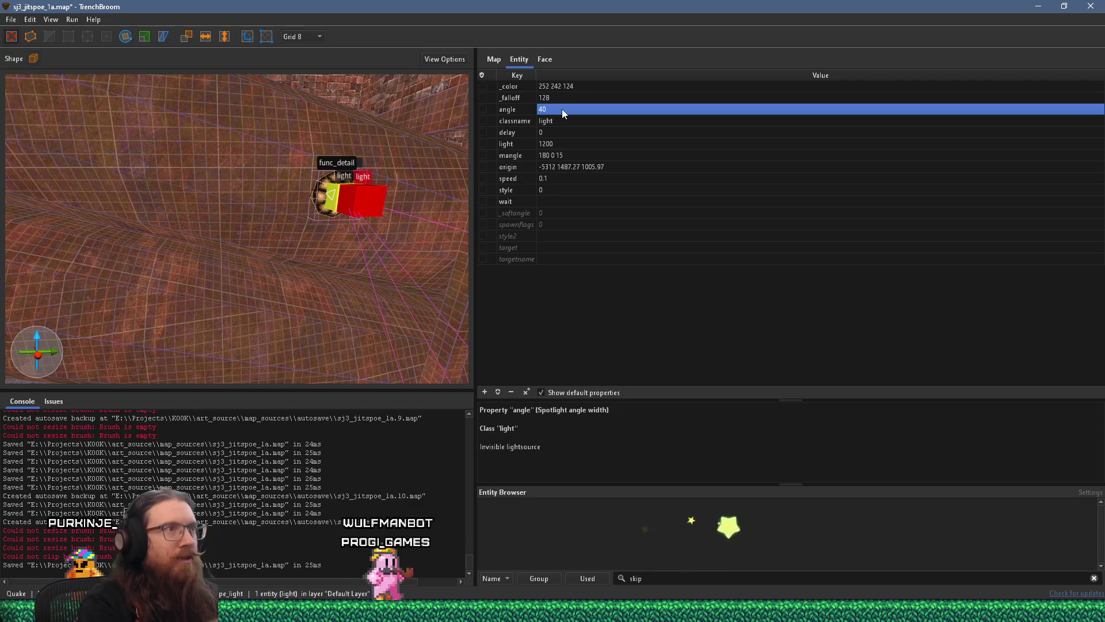
# Step: Save the map and open the Compile dialog from the Run menu
pyautogui.click(11, 19)
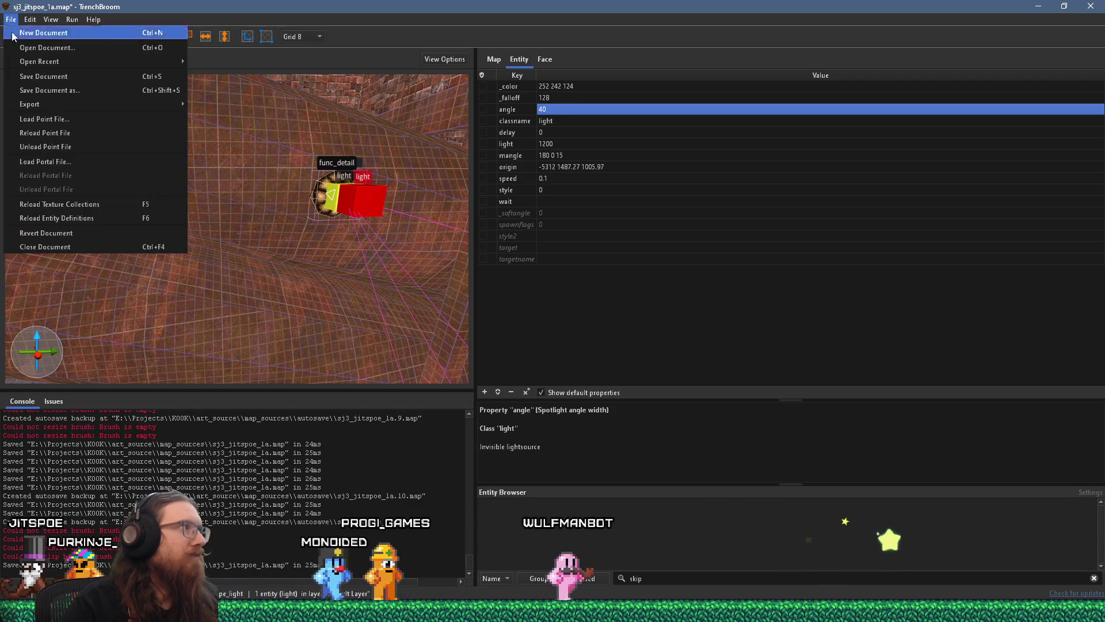
pyautogui.click(29, 75)
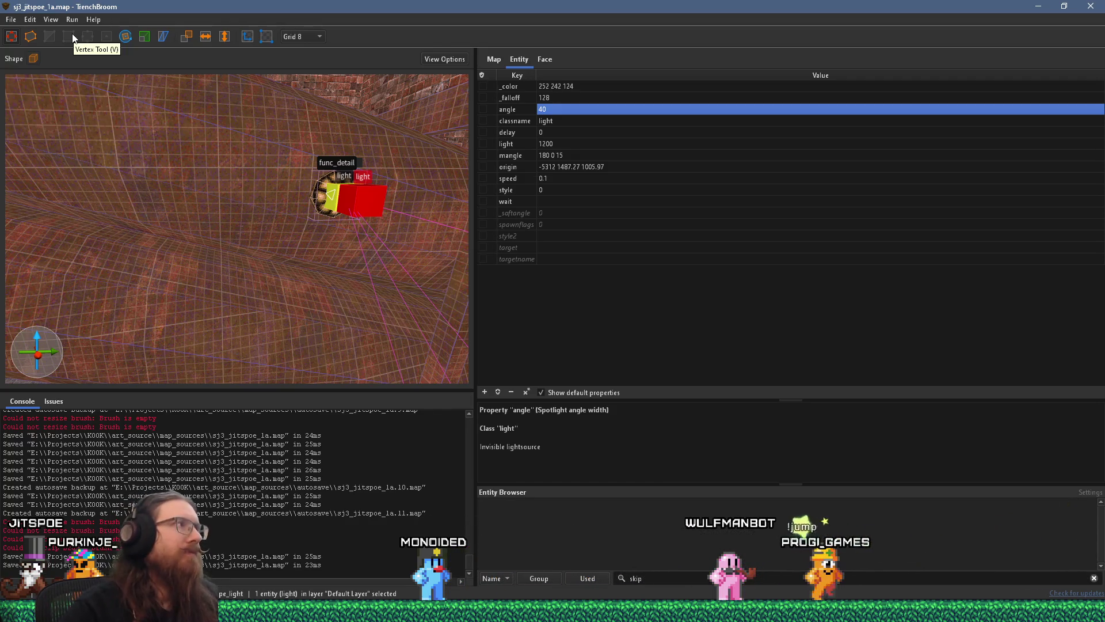
pyautogui.click(72, 19)
pyautogui.click(95, 27)
# Step: Start the alkaline dev compile, move the compile window aside, and look over the railing meanwhile
pyautogui.click(894, 553)
pyautogui.moveTo(447, 25); pyautogui.dragTo(854, 80)
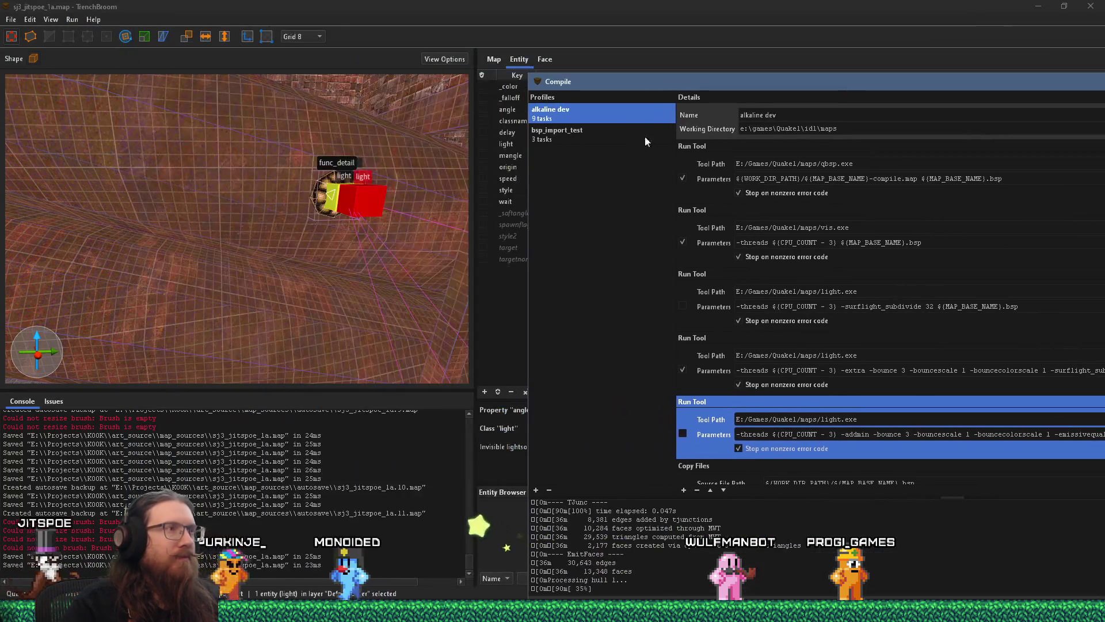
pyautogui.click(205, 205)
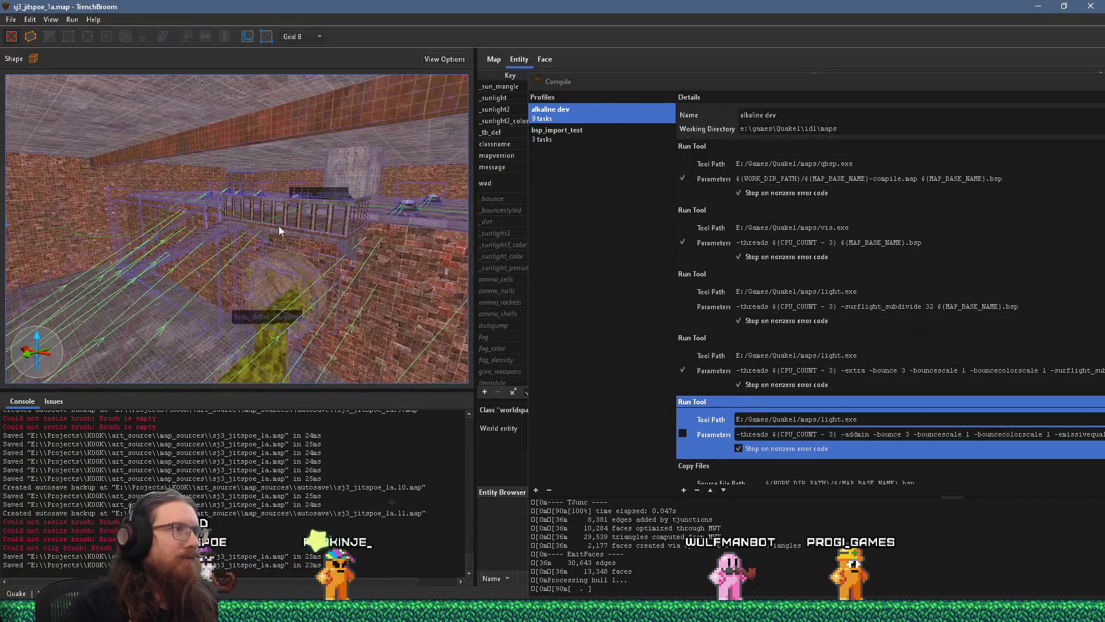
pyautogui.scroll(5, 126, 233)
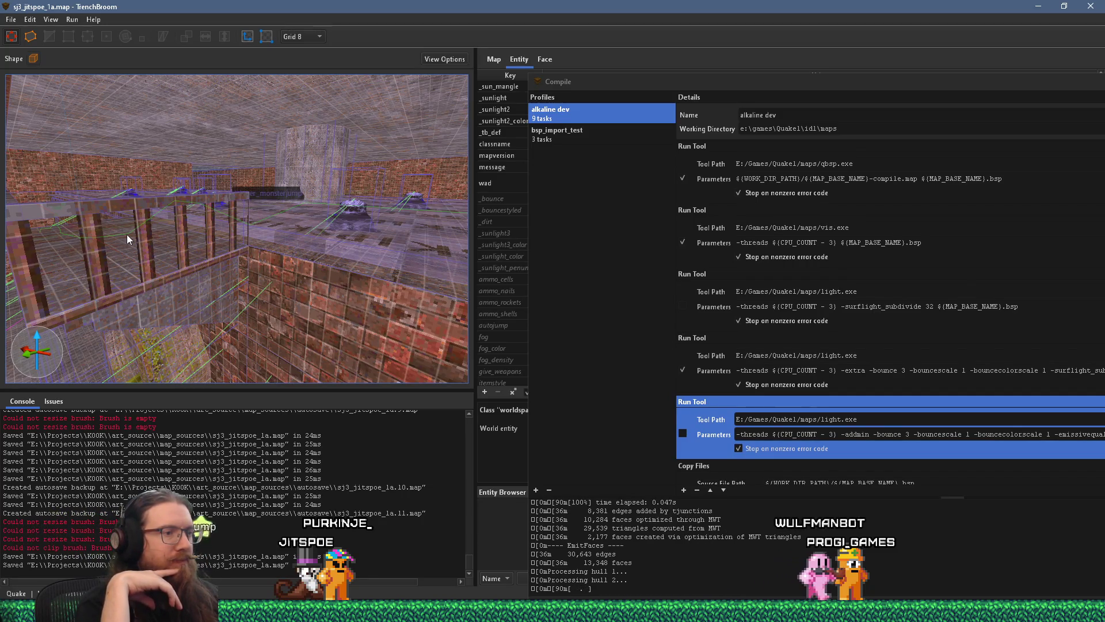
pyautogui.moveTo(208, 231)
pyautogui.mouseDown()
pyautogui.moveTo(237, 225)
pyautogui.moveTo(216, 239)
pyautogui.moveTo(279, 251)
pyautogui.moveTo(399, 257)
pyautogui.moveTo(127, 289)
pyautogui.moveTo(228, 262)
pyautogui.mouseUp()
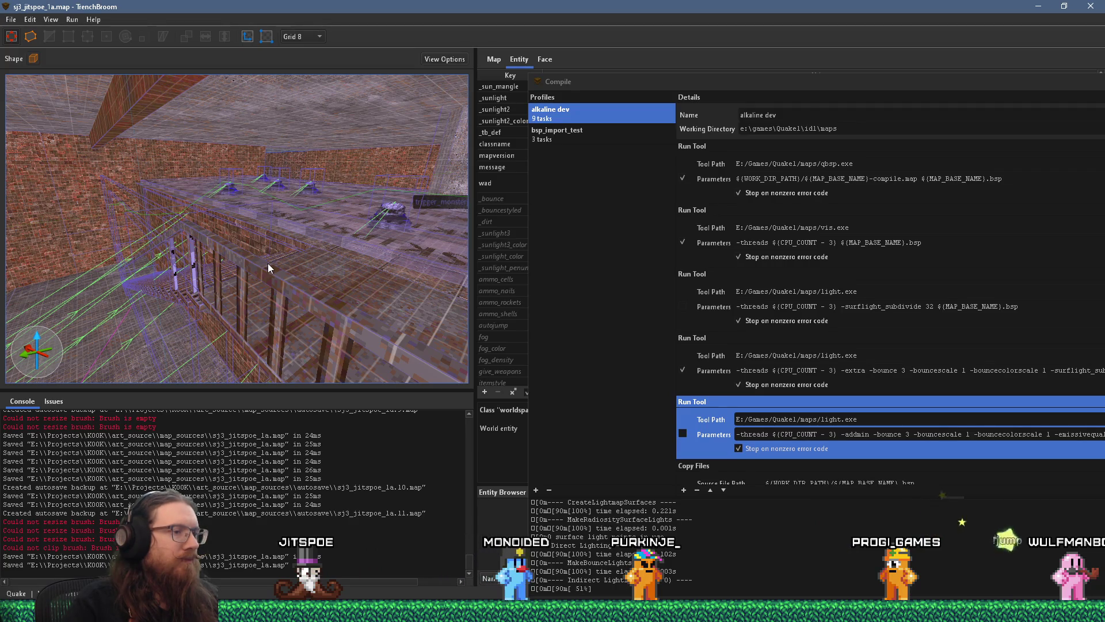
pyautogui.scroll(3, 270, 264)
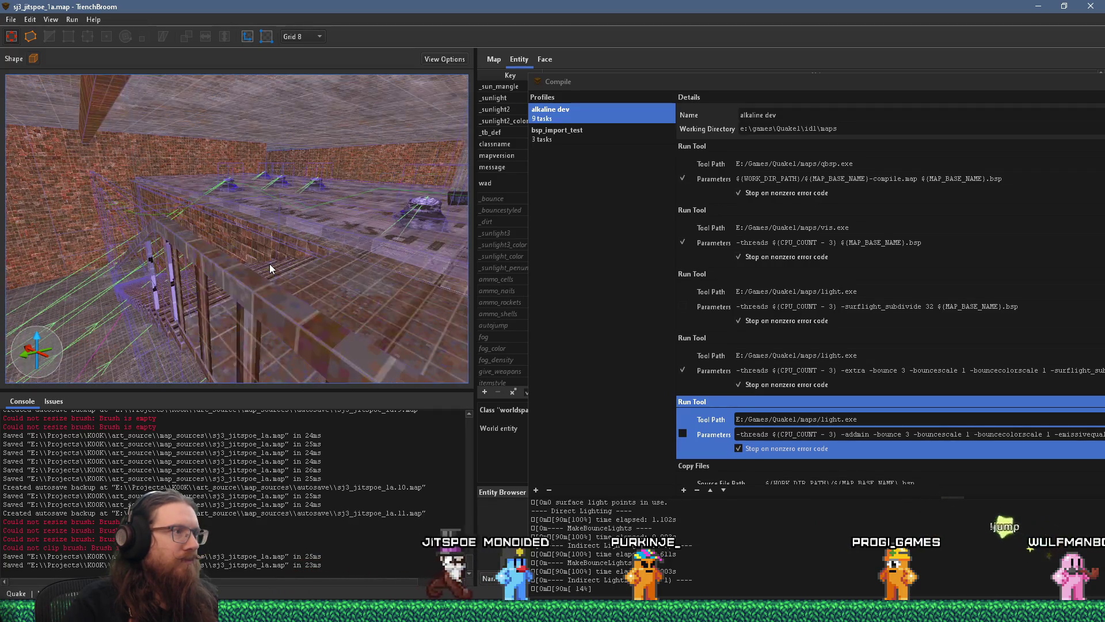
pyautogui.moveTo(265, 263)
pyautogui.mouseDown()
pyautogui.moveTo(249, 309)
pyautogui.moveTo(253, 296)
pyautogui.moveTo(166, 302)
pyautogui.moveTo(254, 305)
pyautogui.moveTo(230, 294)
pyautogui.moveTo(202, 302)
pyautogui.moveTo(302, 288)
pyautogui.mouseUp()
pyautogui.scroll(3, 250, 308)
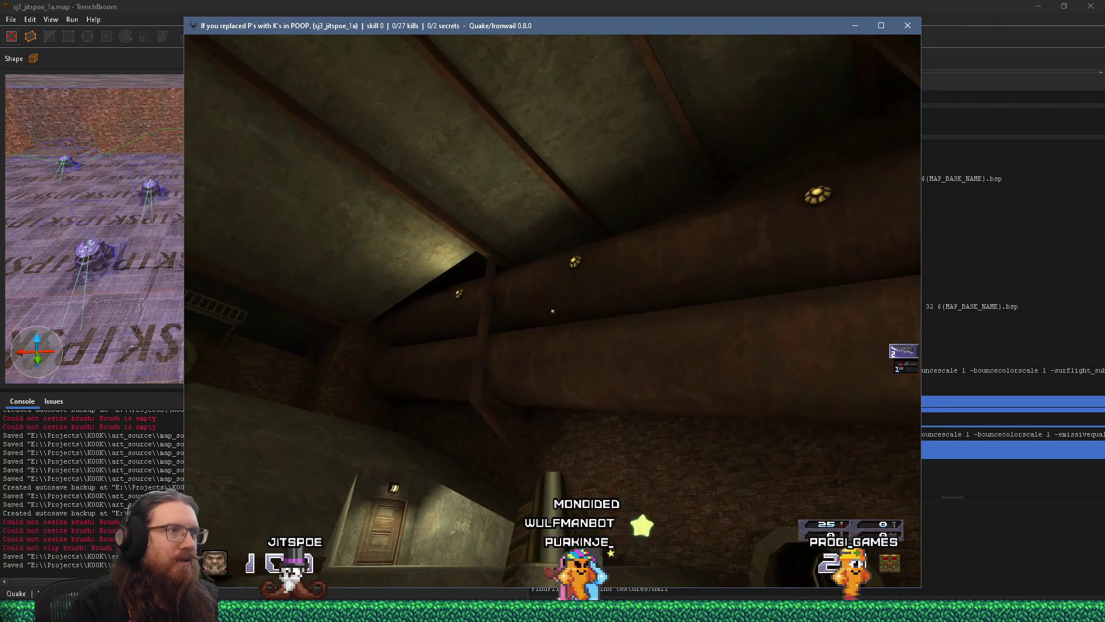
# Step: Grab the grenade launcher, lob three grenades, then fire the shotgun four times
pyautogui.press('w')
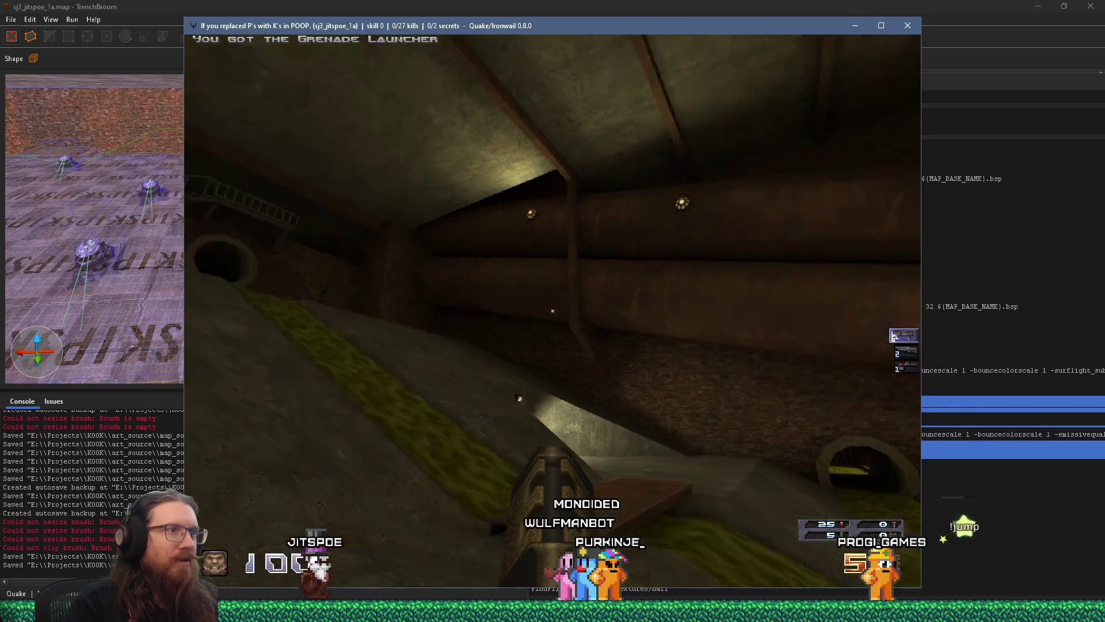
pyautogui.click(552, 311)
pyautogui.click(552, 311)
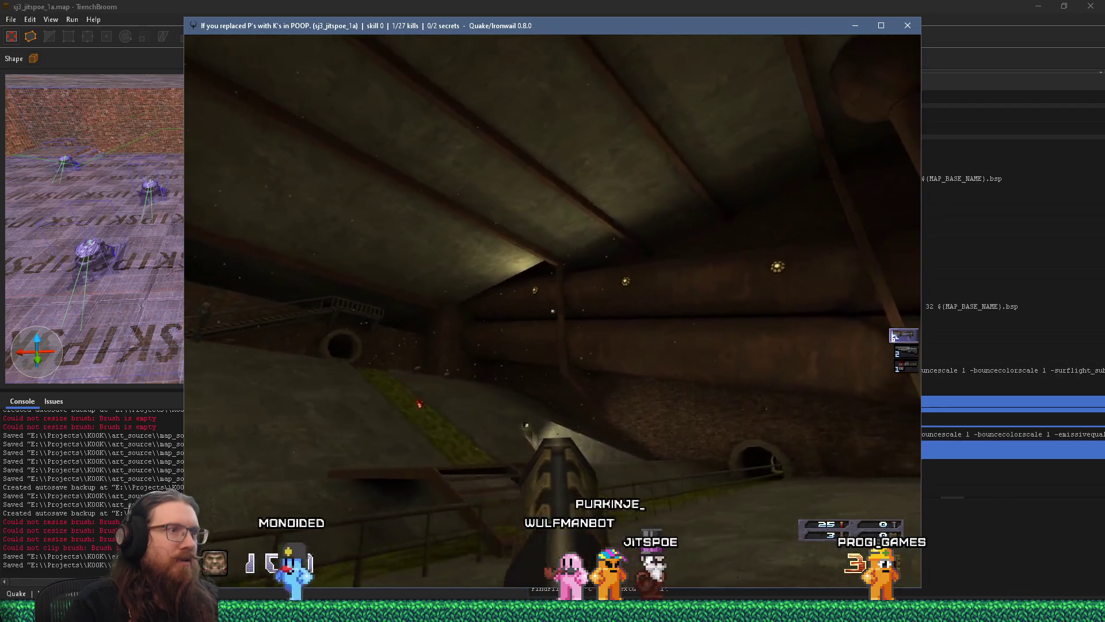
pyautogui.click(553, 311)
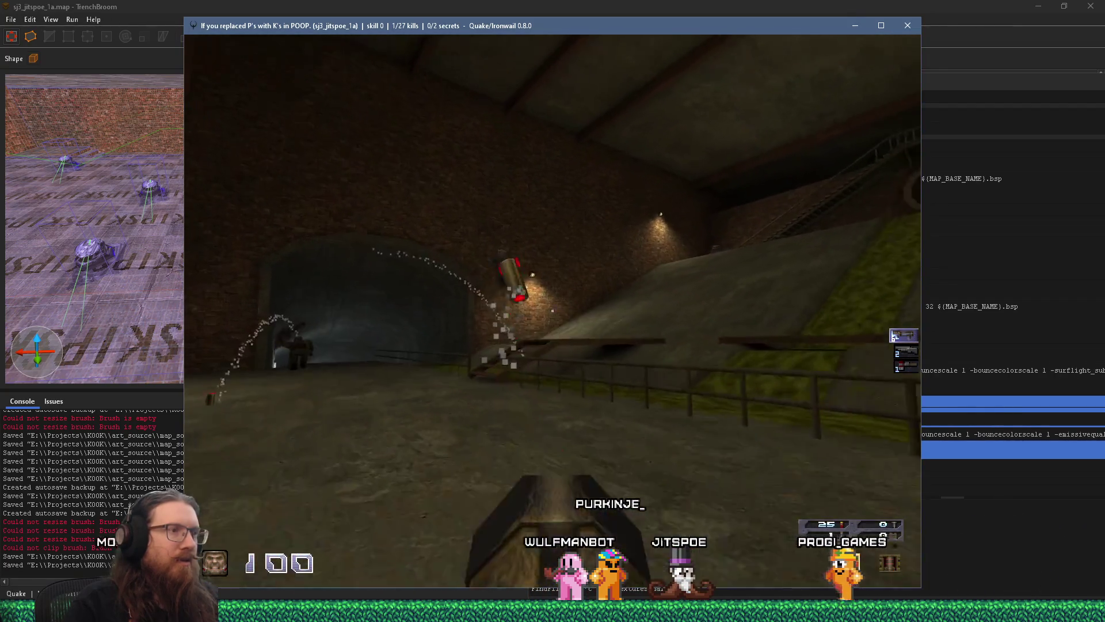
pyautogui.press('2')
pyautogui.click(553, 311)
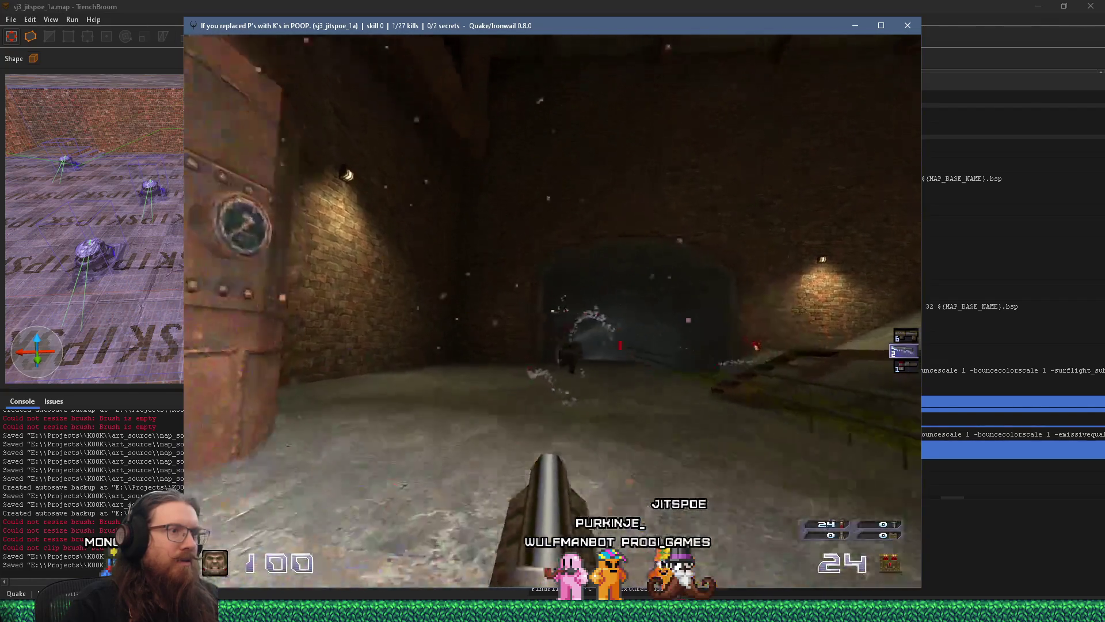
pyautogui.click(552, 311)
pyautogui.click(553, 311)
pyautogui.click(553, 310)
pyautogui.click(553, 311)
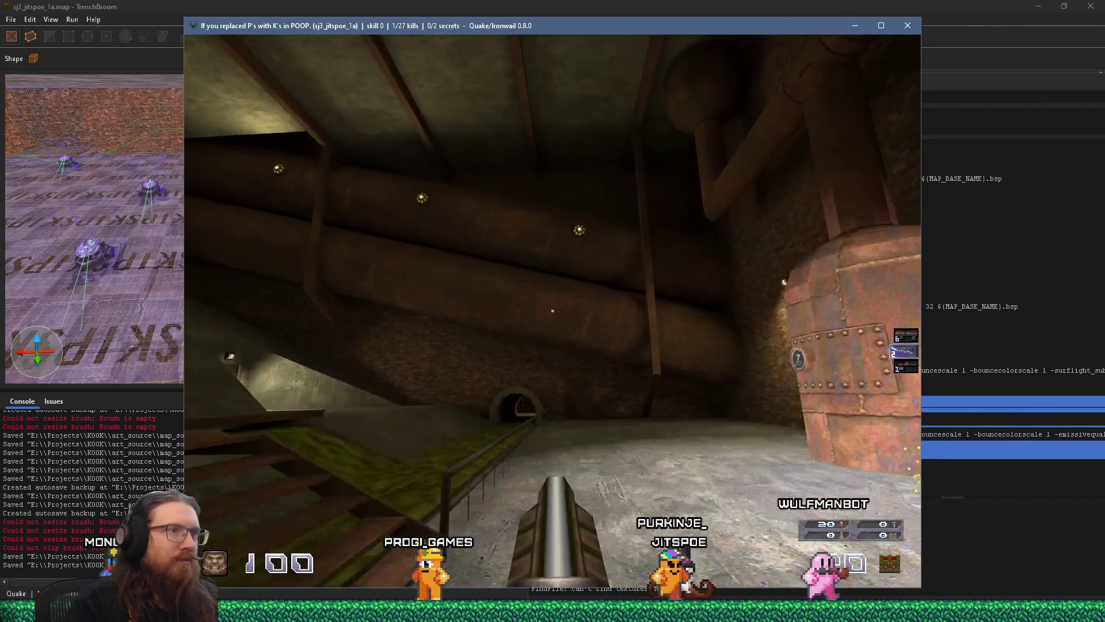
# Step: Open the console and enter 'quit' to exit Ironwail
pyautogui.press('`')
pyautogui.write('quit')
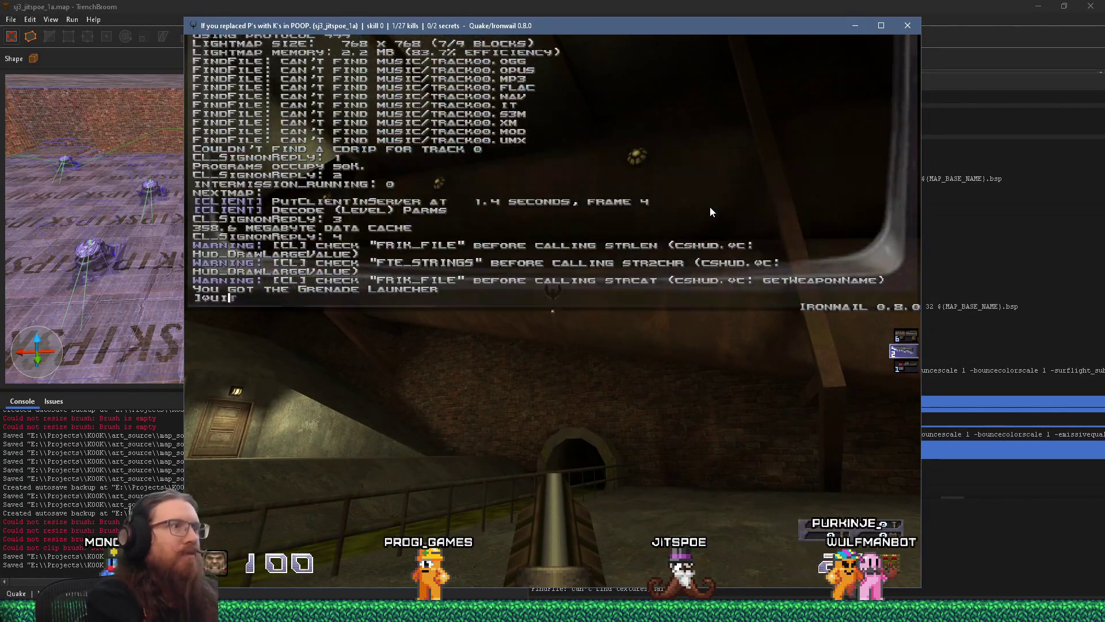
pyautogui.press('Return')
# Step: Select the pipe light and raise its light value from 1200 to 2000
pyautogui.press('w')
pyautogui.press('w')
pyautogui.press('w')
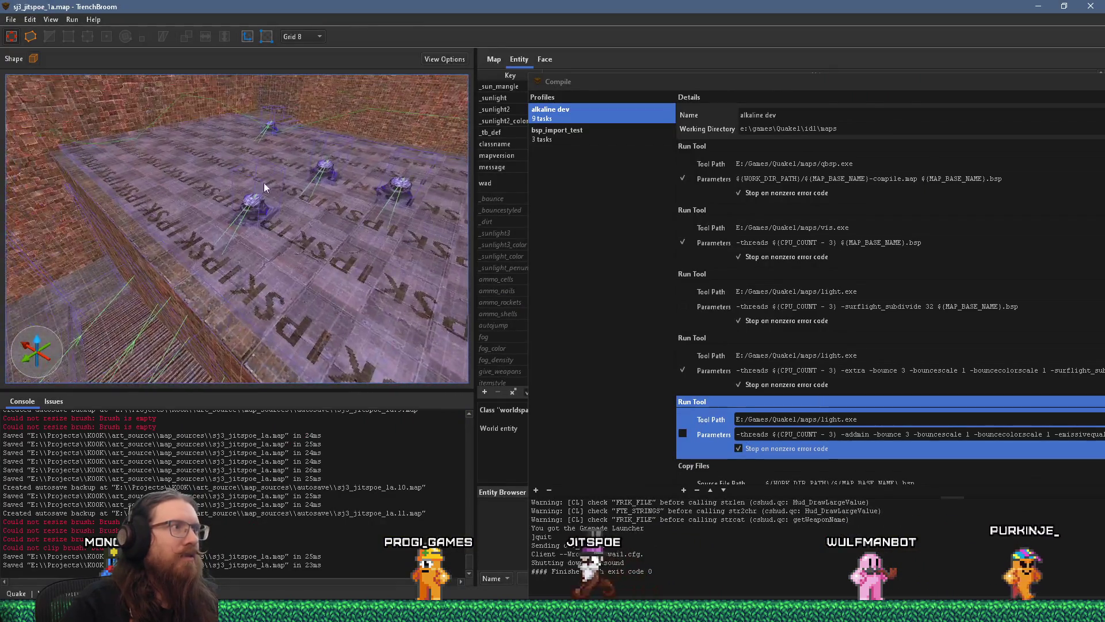
pyautogui.moveTo(258, 226)
pyautogui.mouseDown()
pyautogui.moveTo(185, 219)
pyautogui.moveTo(319, 236)
pyautogui.moveTo(215, 224)
pyautogui.moveTo(325, 213)
pyautogui.moveTo(285, 186)
pyautogui.mouseUp()
pyautogui.click(284, 187)
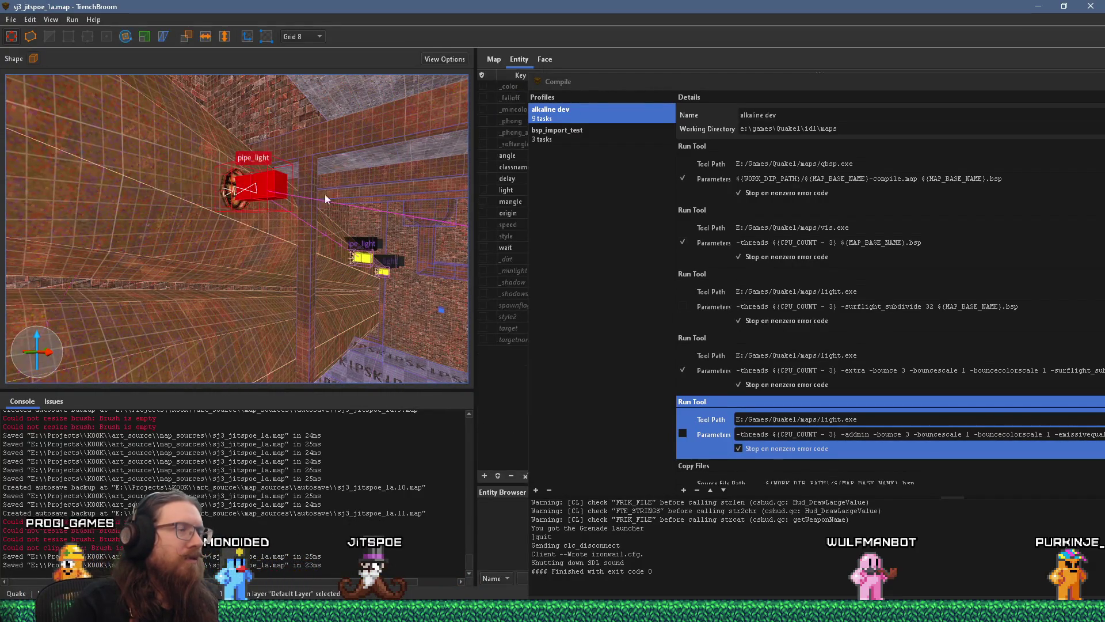
pyautogui.press('Escape')
pyautogui.click(281, 191)
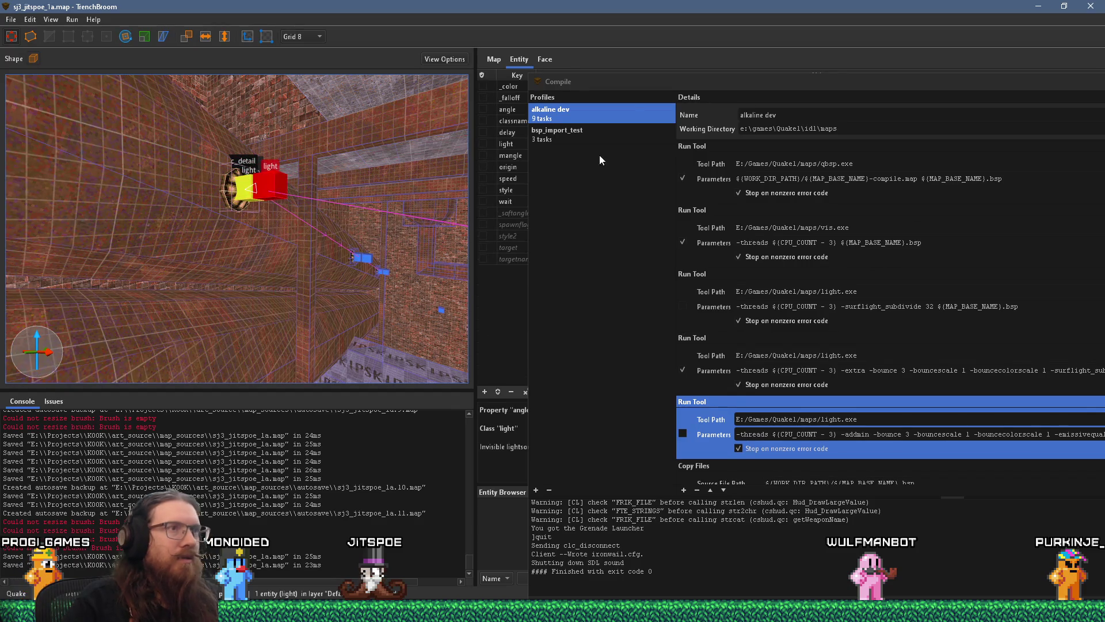
pyautogui.click(558, 107)
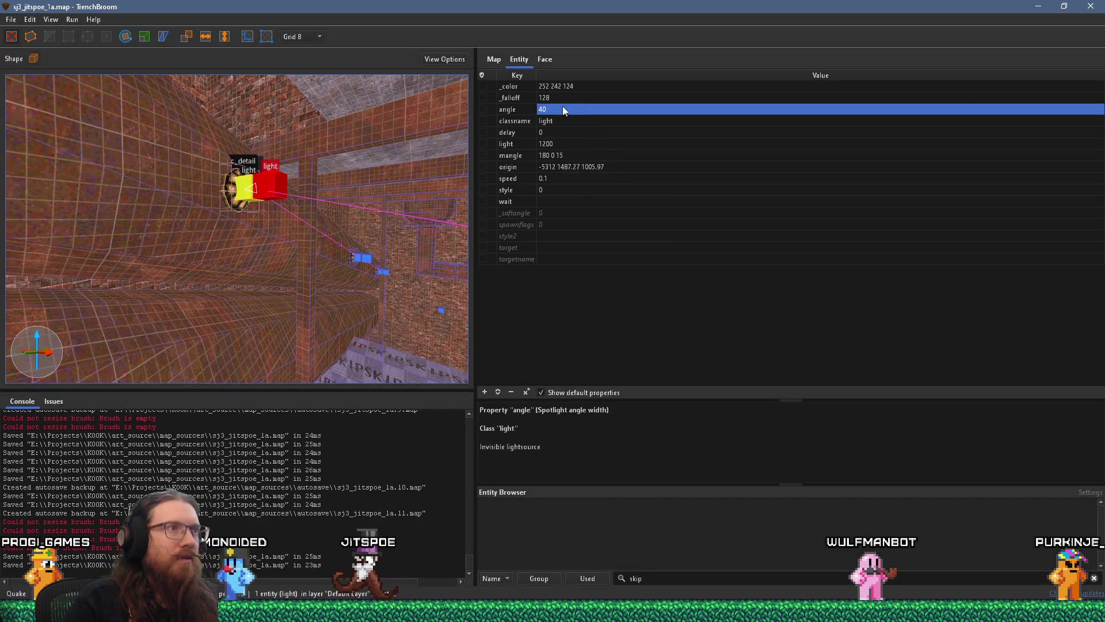
pyautogui.click(557, 143)
pyautogui.click(542, 145)
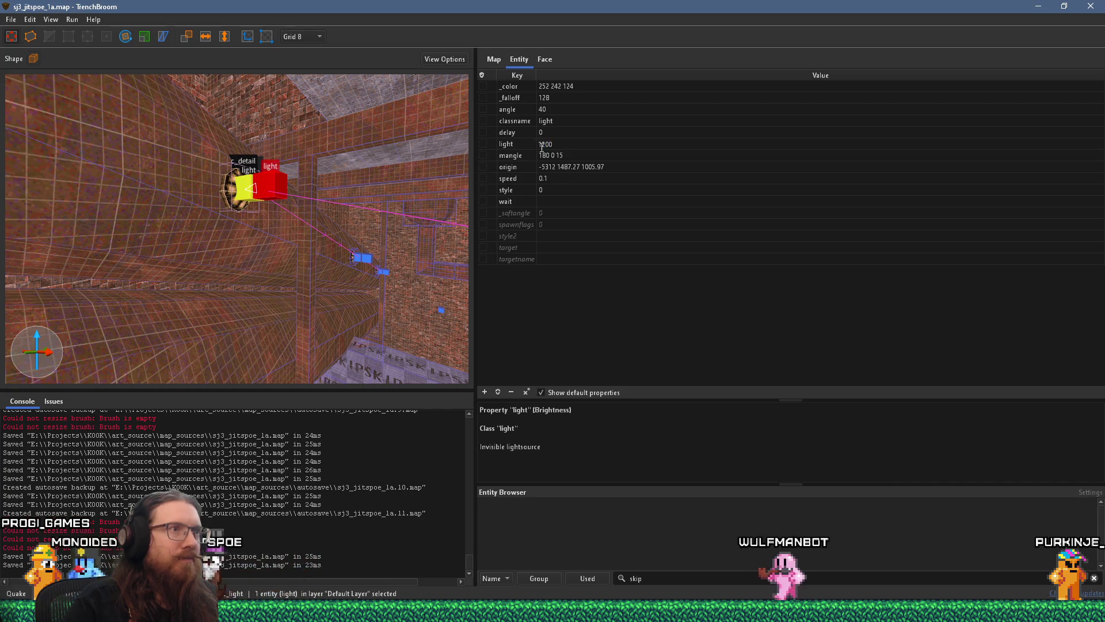
pyautogui.moveTo(542, 146); pyautogui.dragTo(546, 145)
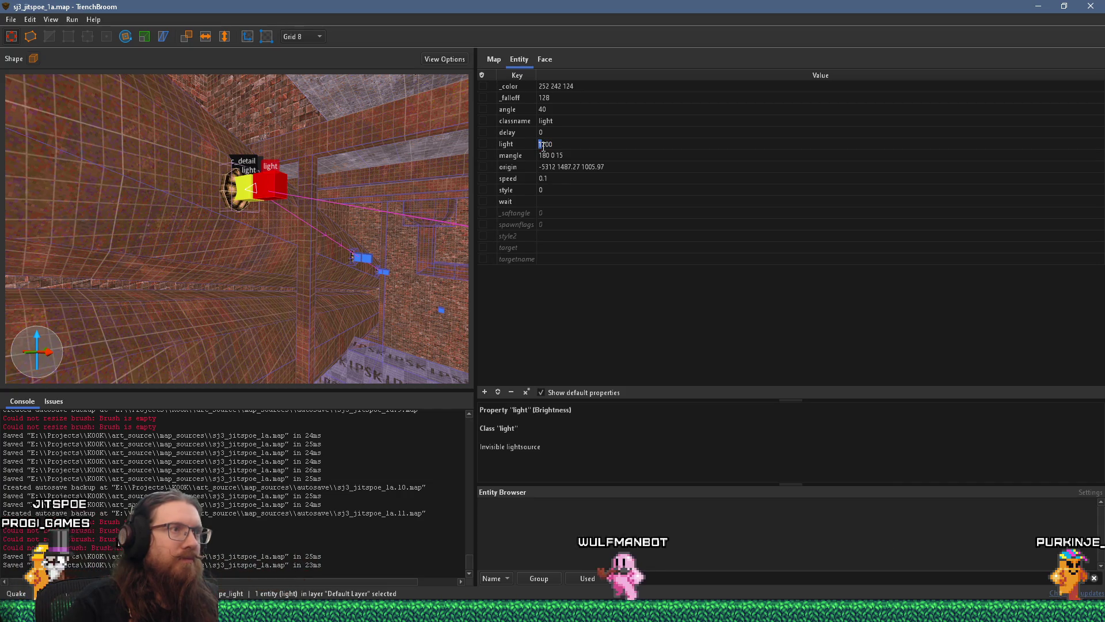
pyautogui.write('20')
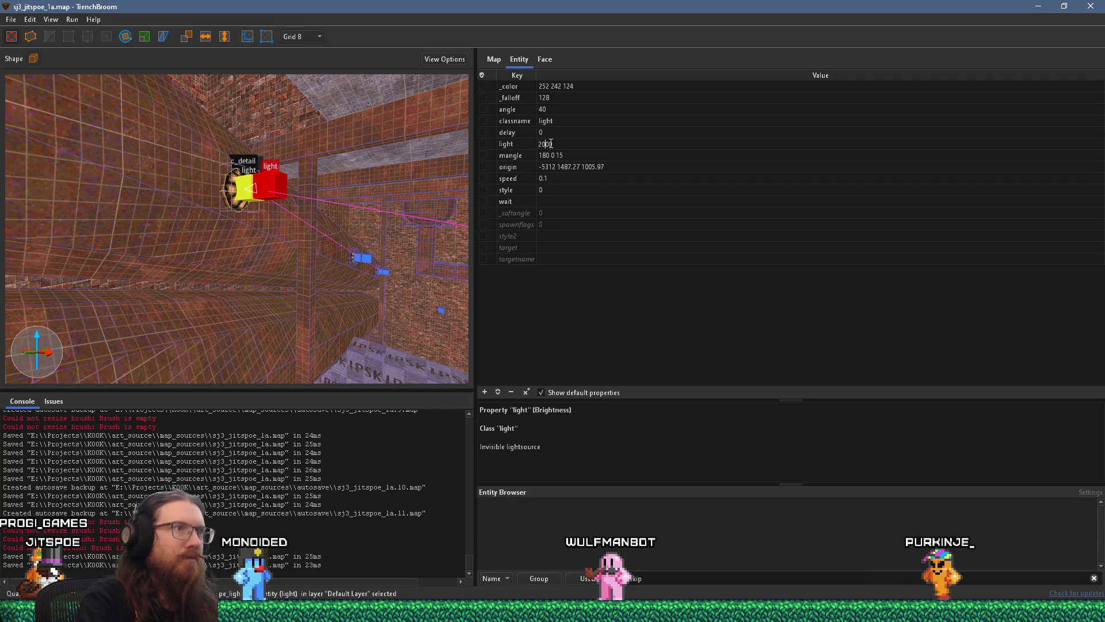
pyautogui.press('Return')
# Step: Select the single spotlight entity and set its _softangle to 60
pyautogui.scroll(3, 308, 236)
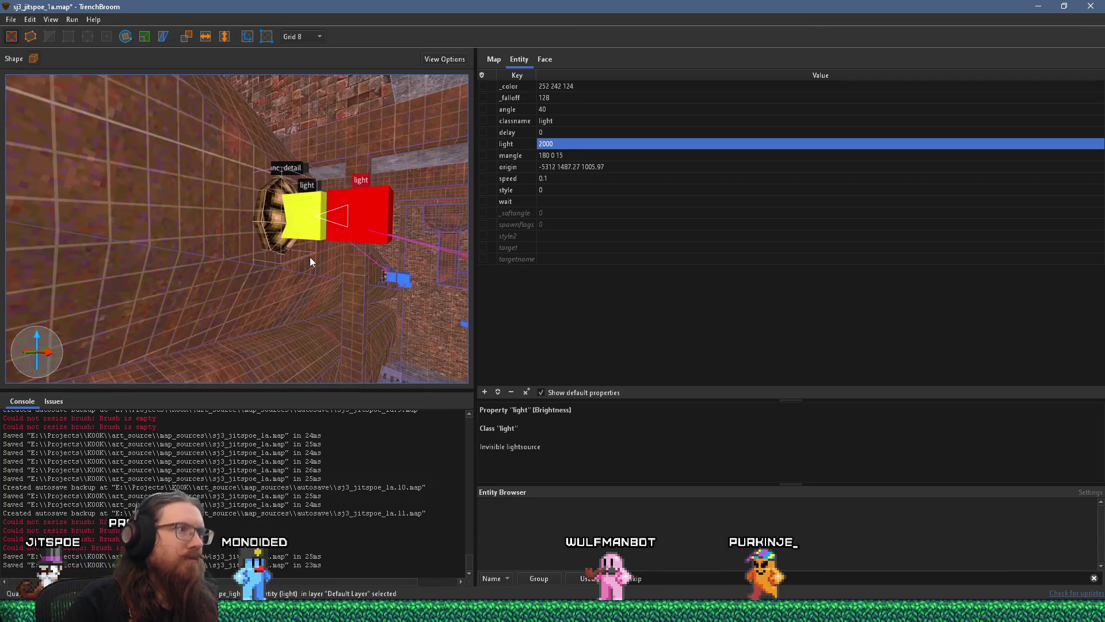
pyautogui.click(310, 256)
pyautogui.keyDown('ctrl'); pyautogui.click(313, 212); pyautogui.keyUp('ctrl')
pyautogui.click(312, 202)
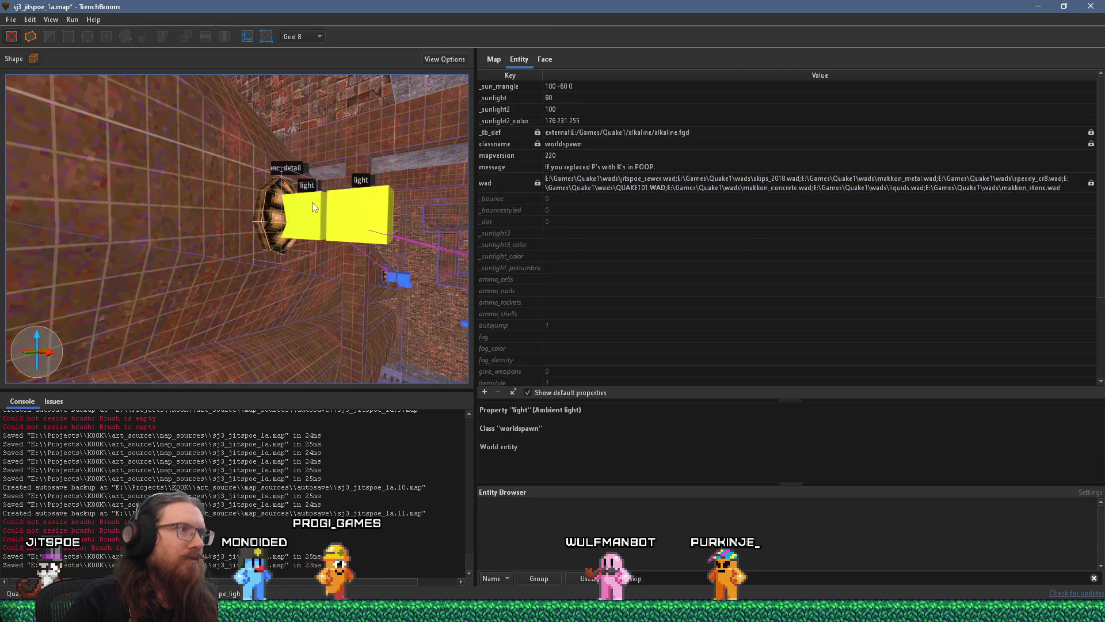
pyautogui.click(312, 202)
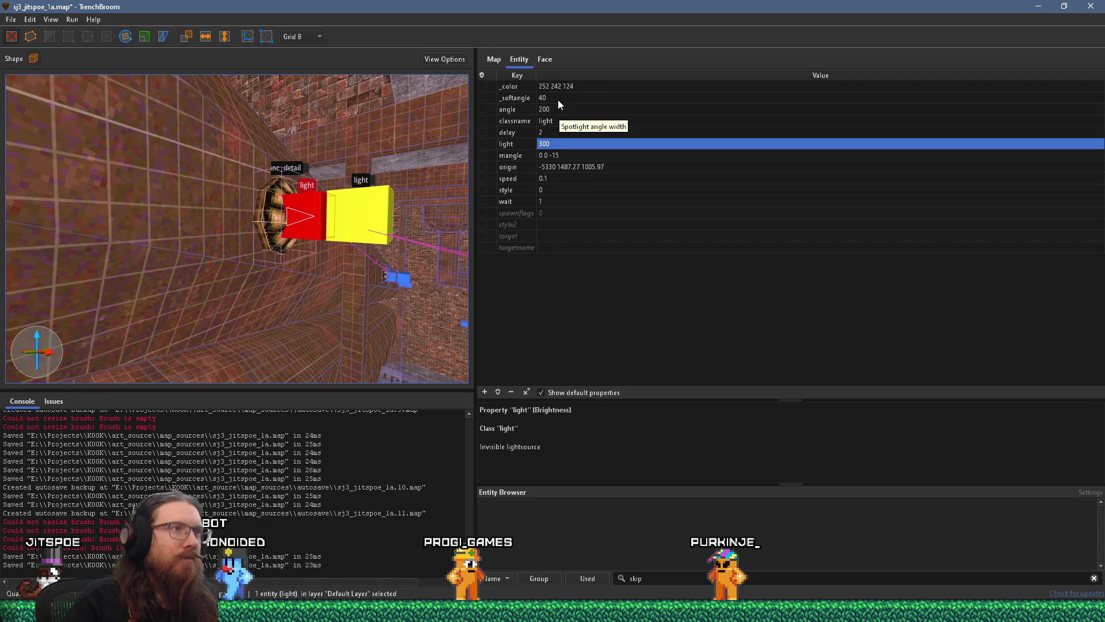
pyautogui.doubleClick(558, 99)
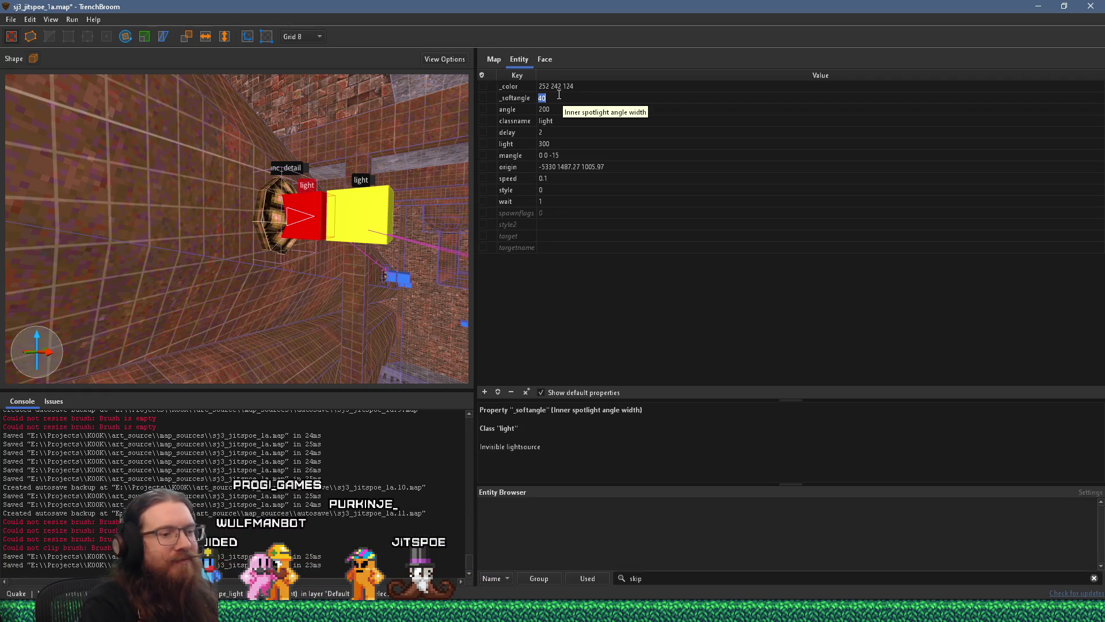
pyautogui.write('60')
pyautogui.press('Return')
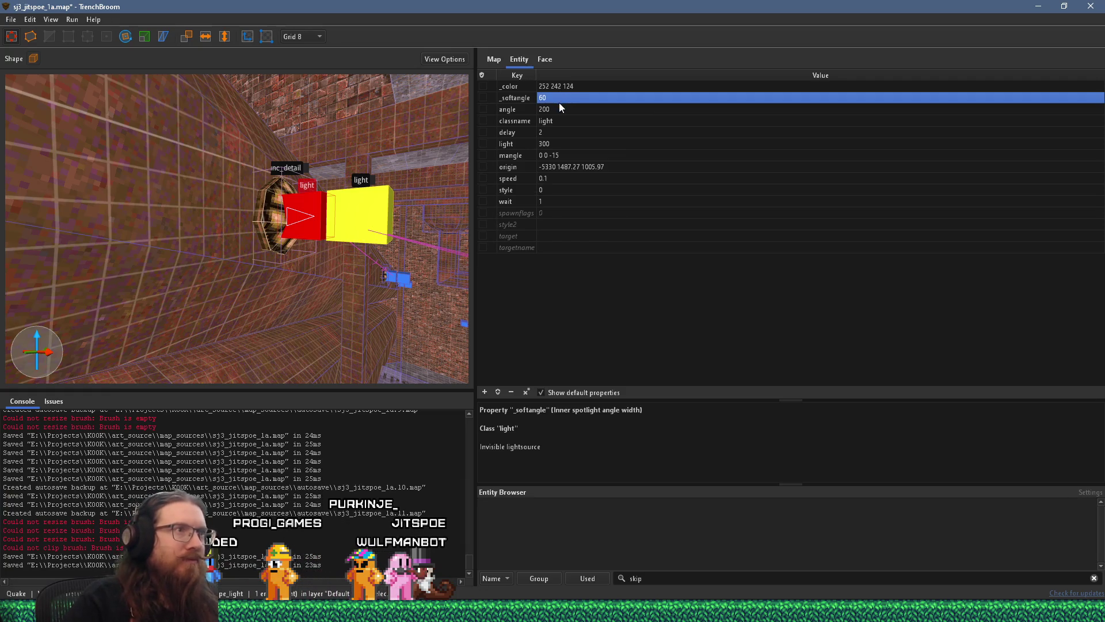
# Step: Change the spotlight's angle to 240 and its _softangle to 80
pyautogui.doubleClick(545, 108)
pyautogui.click(545, 110)
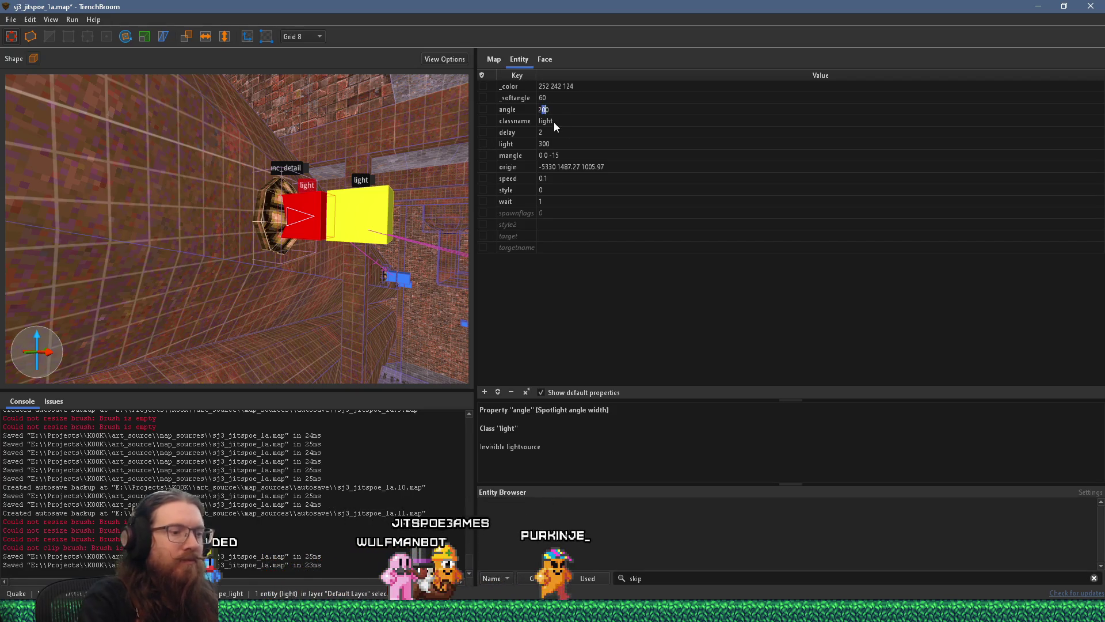
pyautogui.write('4')
pyautogui.press('Return')
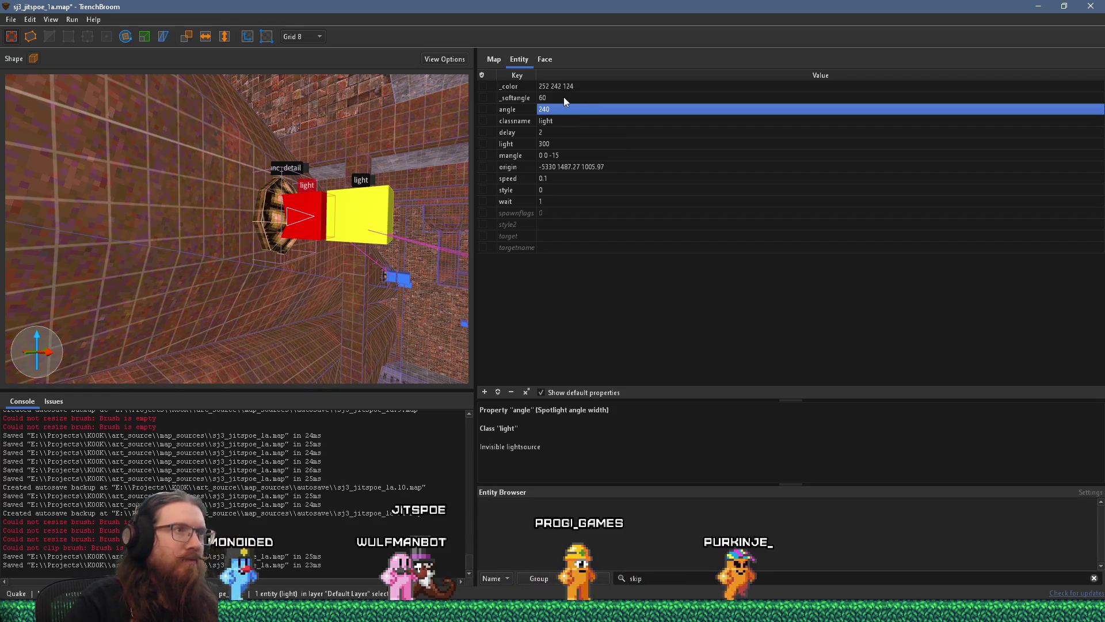
pyautogui.click(564, 97)
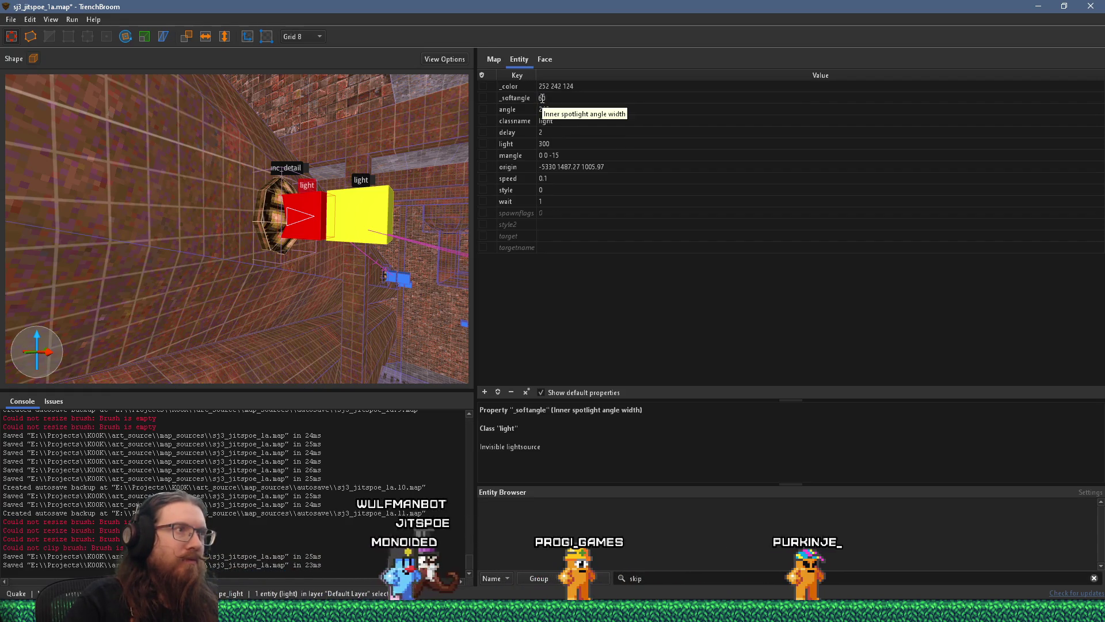
pyautogui.doubleClick(541, 98)
pyautogui.write('8')
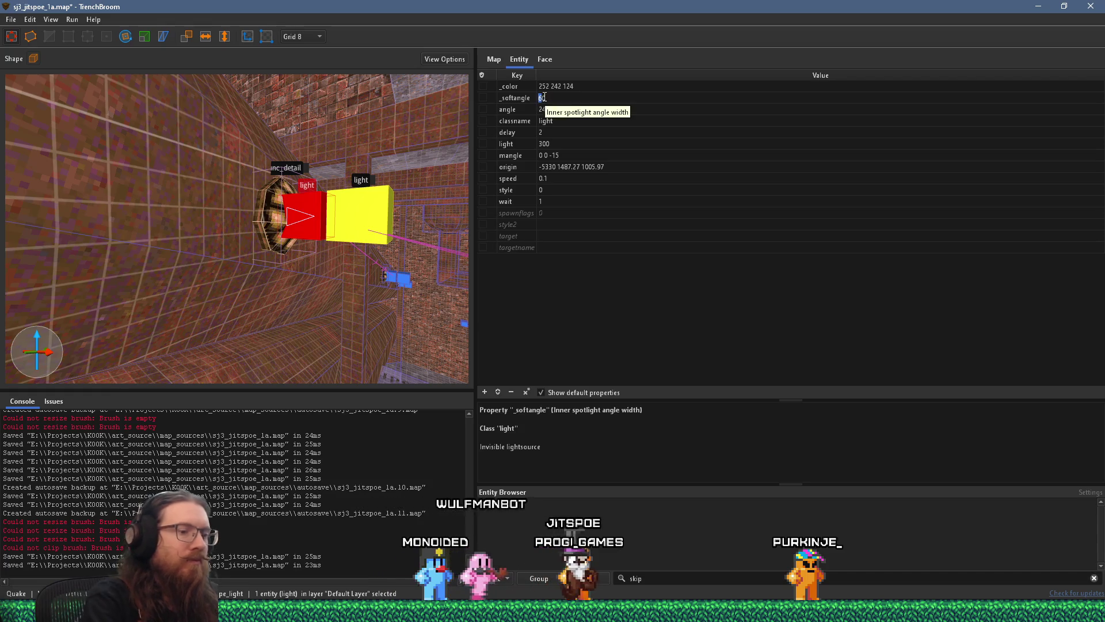
pyautogui.press('Return')
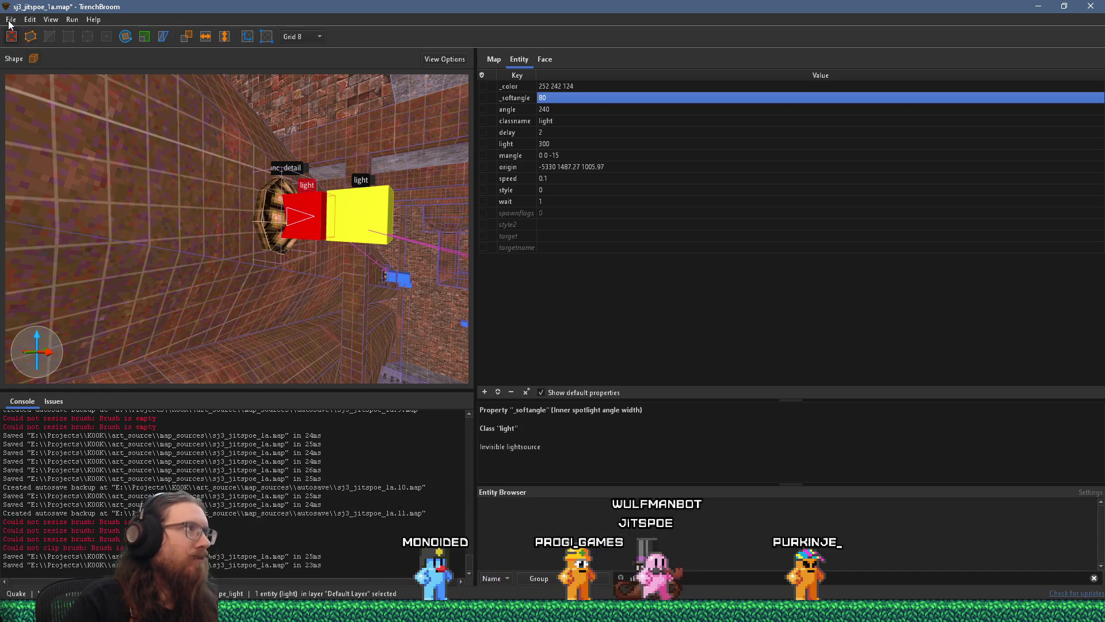
# Step: Save the map, start the compile, and switch to Discord to read the chat
pyautogui.click(10, 21)
pyautogui.click(52, 76)
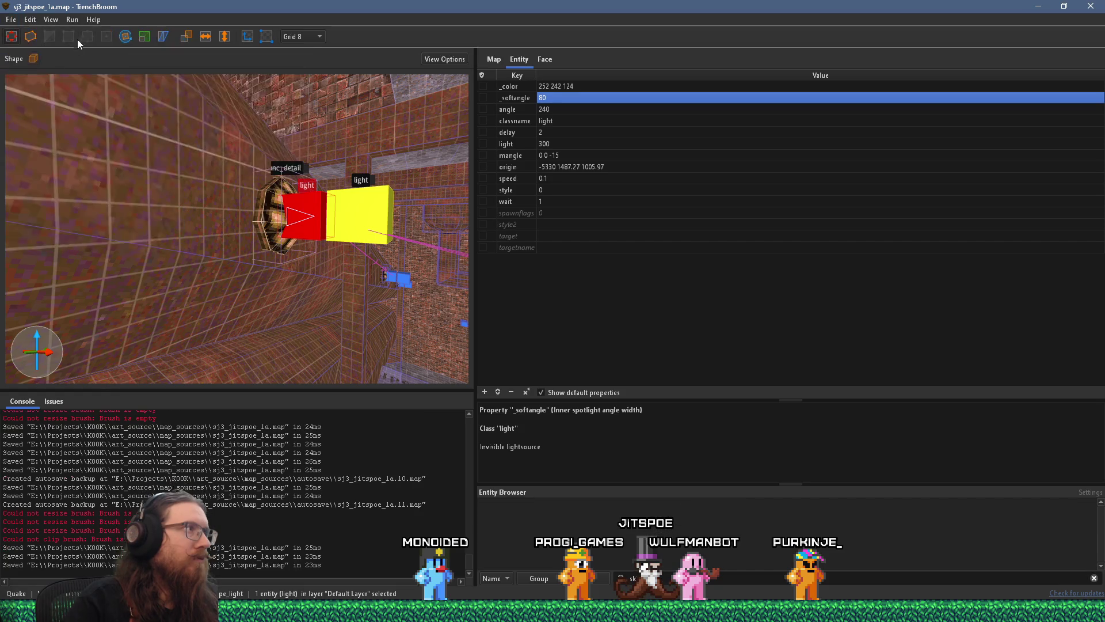
pyautogui.click(82, 37)
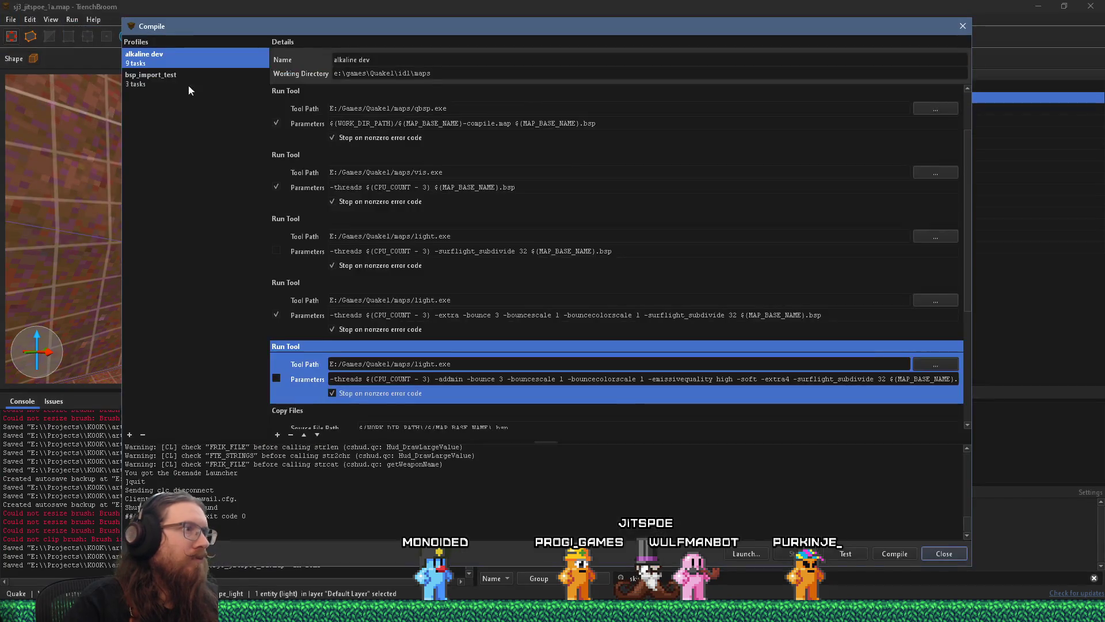
pyautogui.click(895, 554)
pyautogui.hotkey('alt', 'Tab')
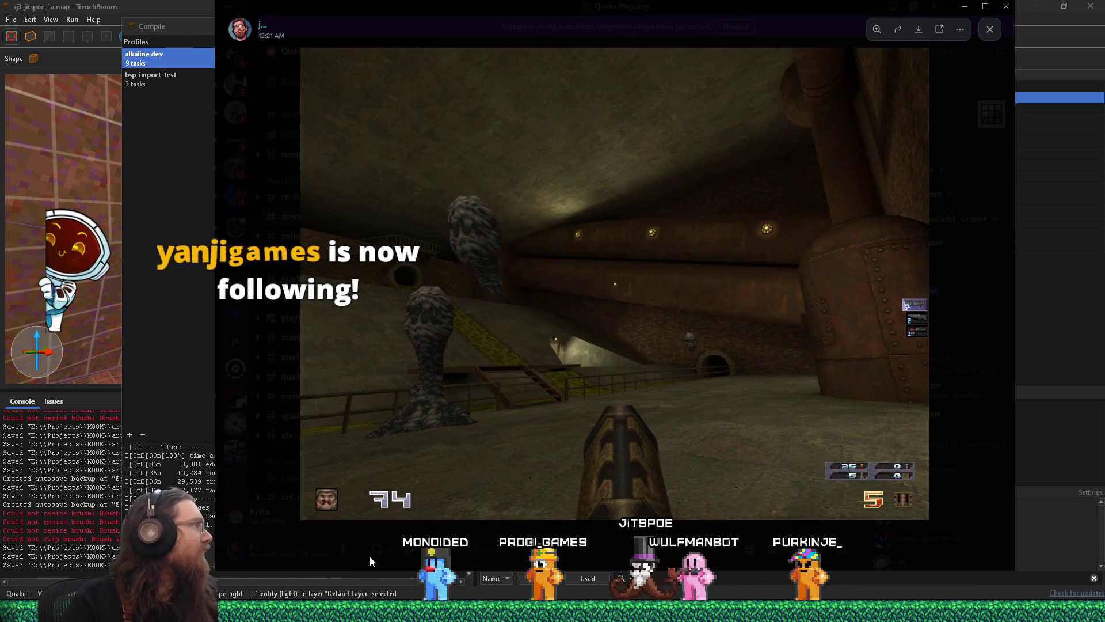
pyautogui.click(492, 562)
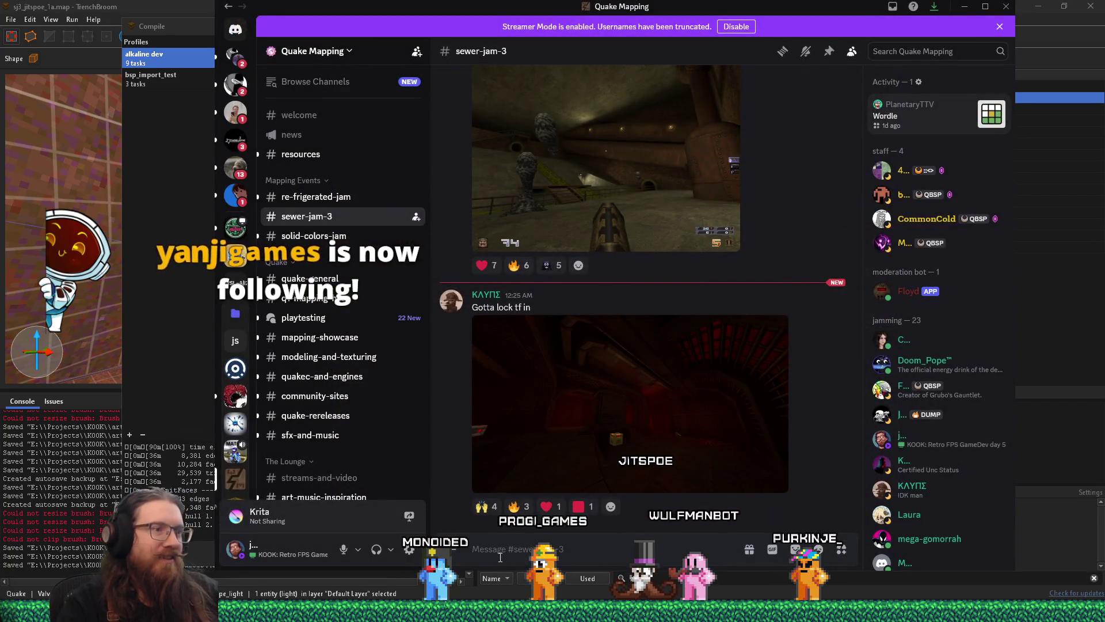
# Step: Enlarge the dark sewer-jam-3 screenshot, then drag Discord aside to reveal the running compile
pyautogui.click(654, 428)
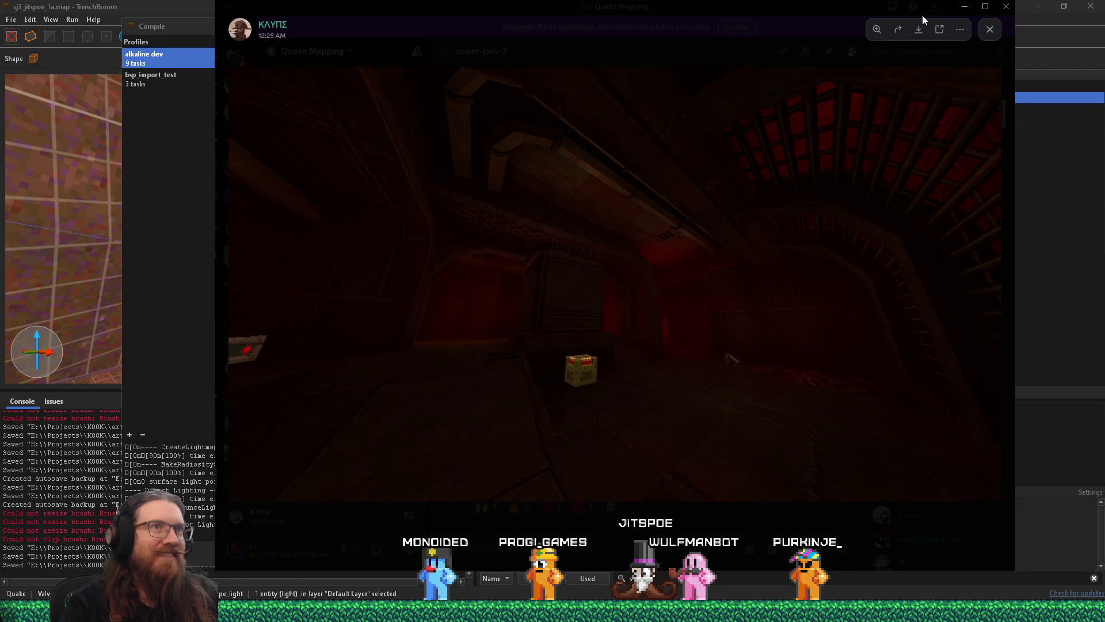
pyautogui.moveTo(856, 16)
pyautogui.mouseDown()
pyautogui.moveTo(835, 27)
pyautogui.moveTo(0, 34)
pyautogui.mouseUp()
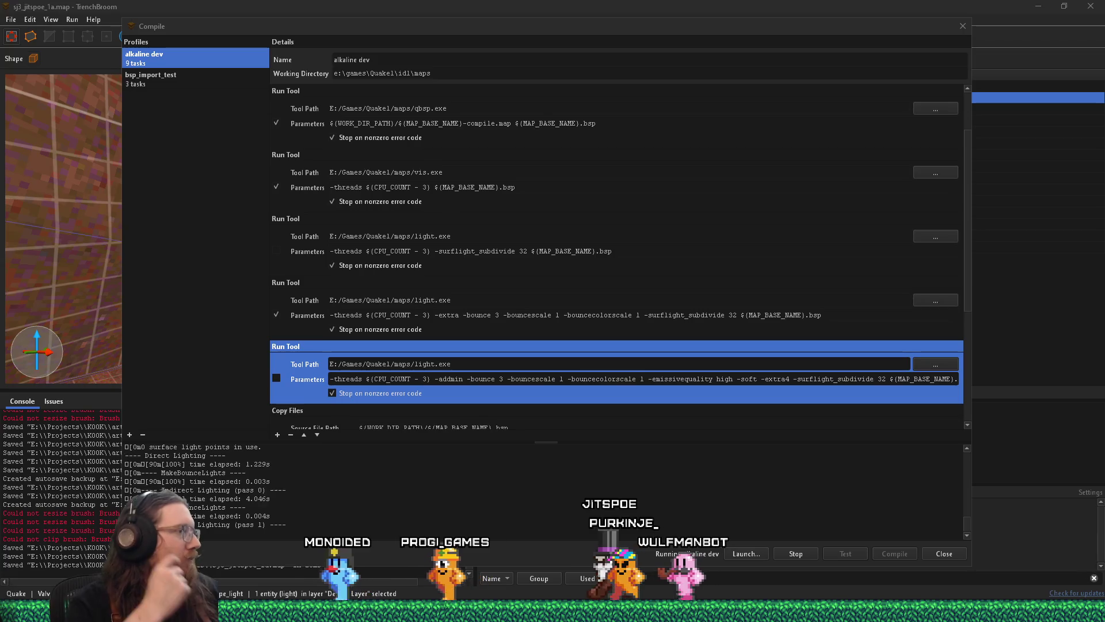
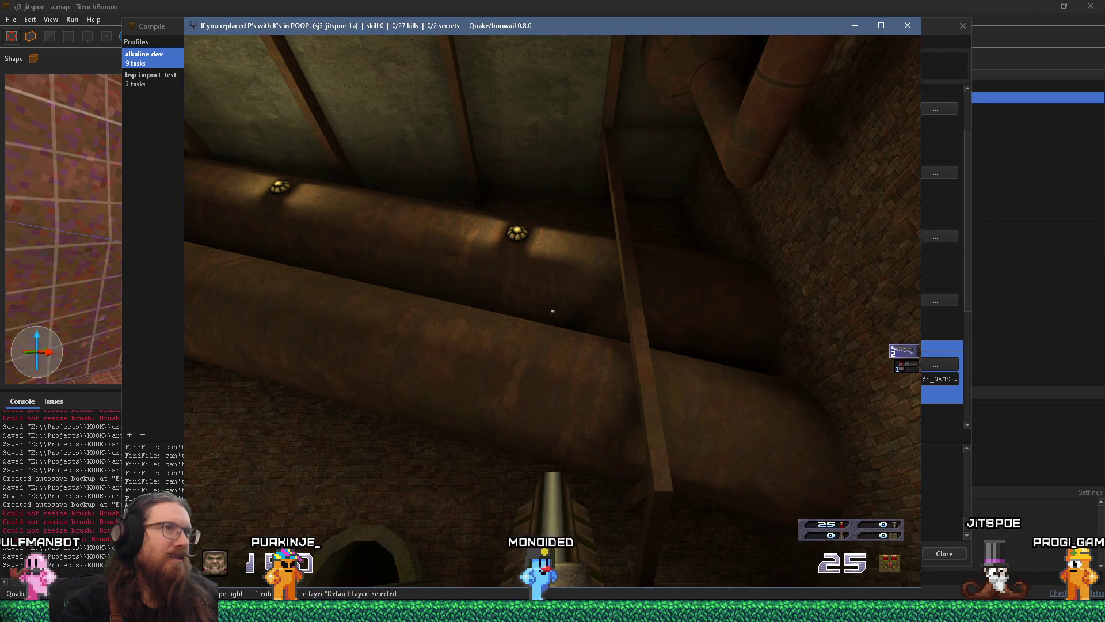
# Step: Walk through the sewer in Ironwail to inspect the lamp fixtures along the big pipes
pyautogui.press('s')
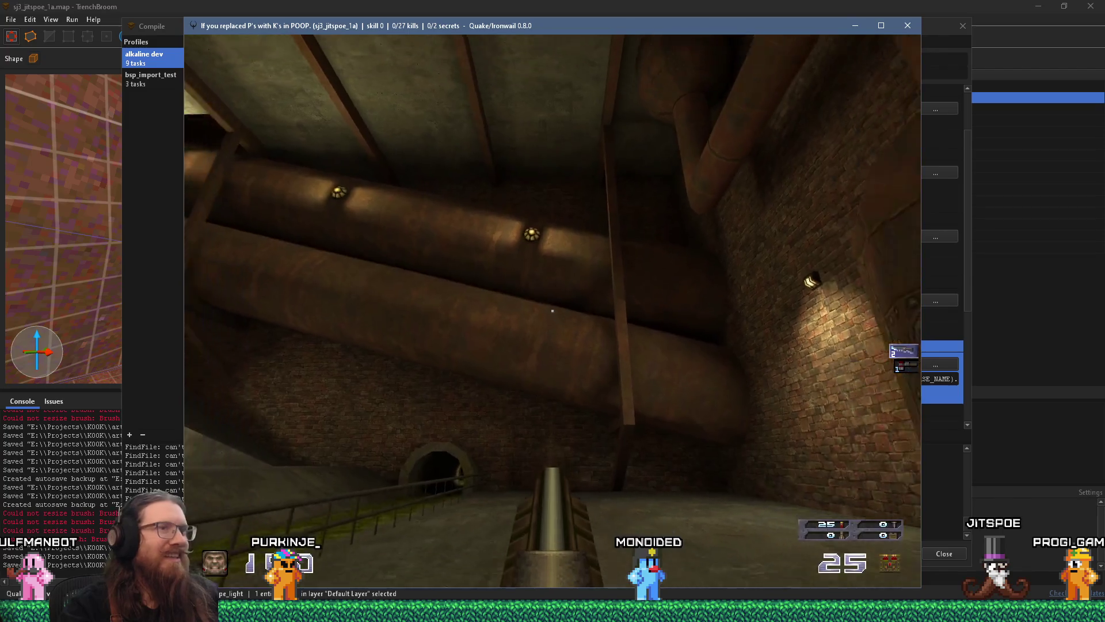
pyautogui.press('d')
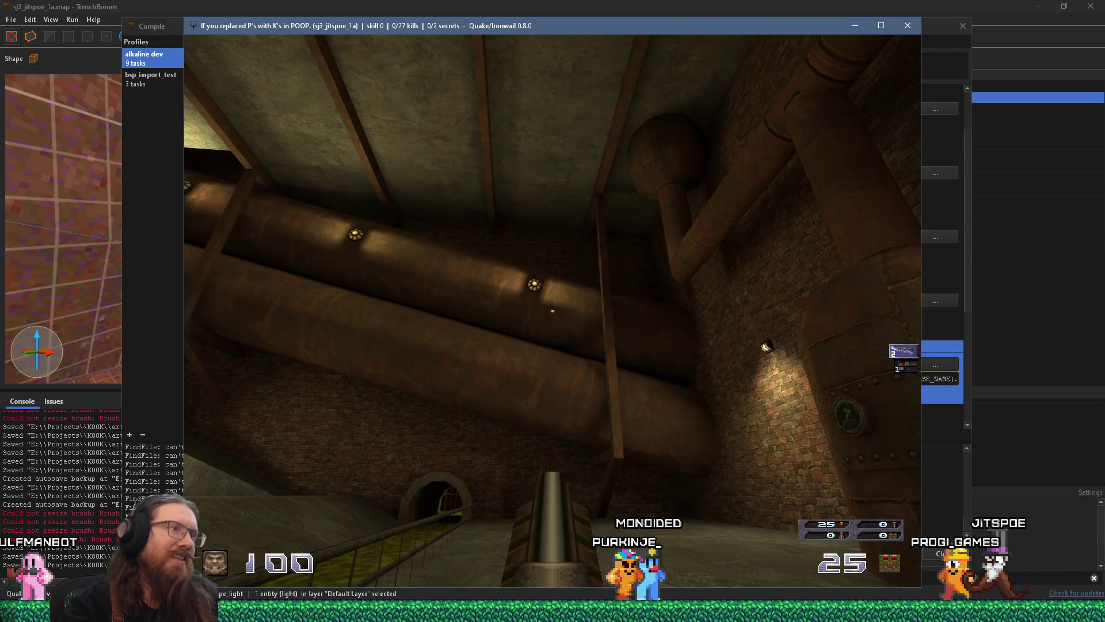
pyautogui.press('a')
pyautogui.press('w')
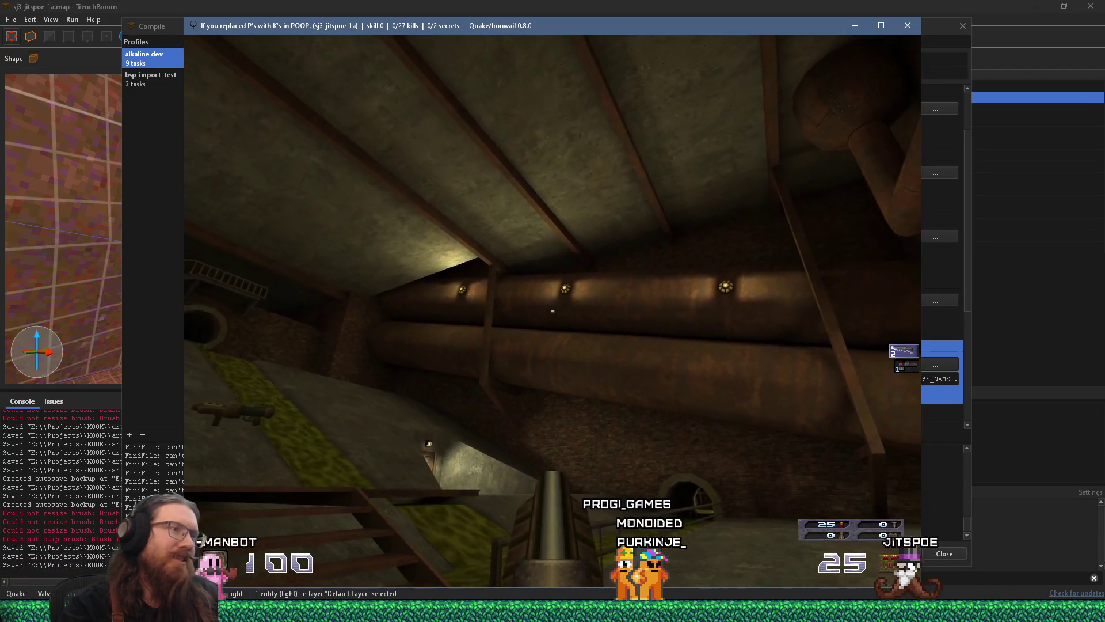
pyautogui.press('d')
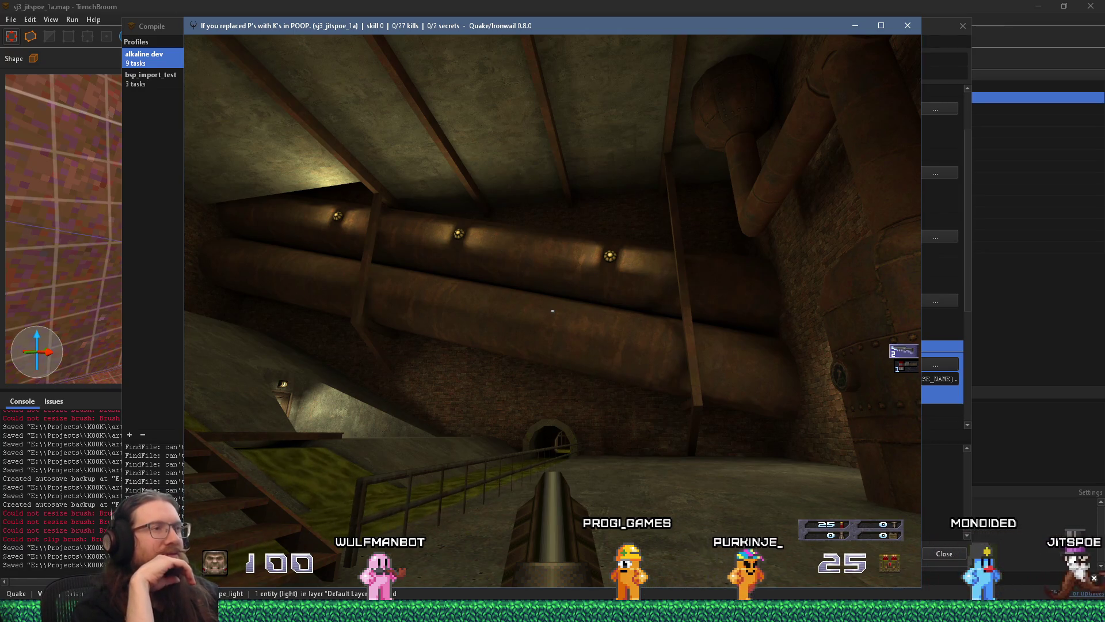
pyautogui.press('w')
pyautogui.press('w')
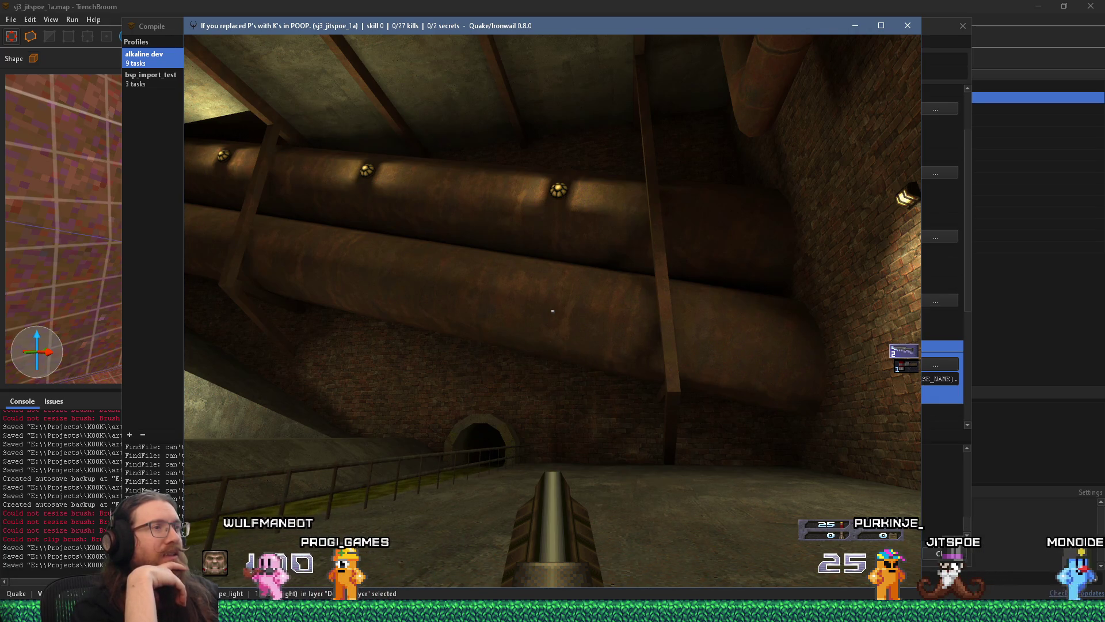
pyautogui.press('w')
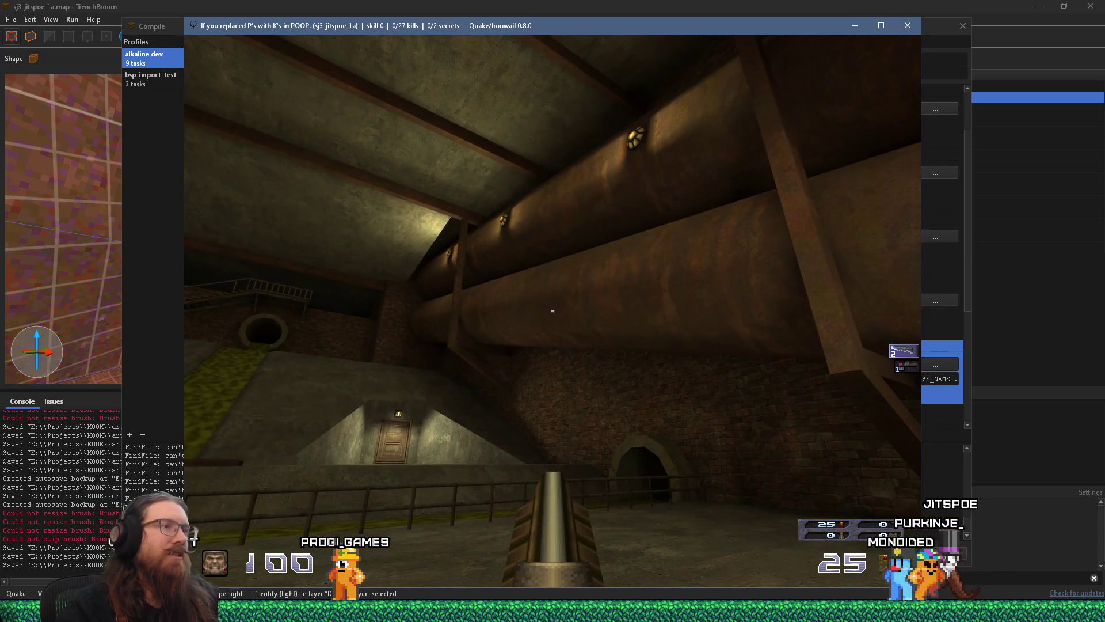
pyautogui.press('Left')
pyautogui.press('Right')
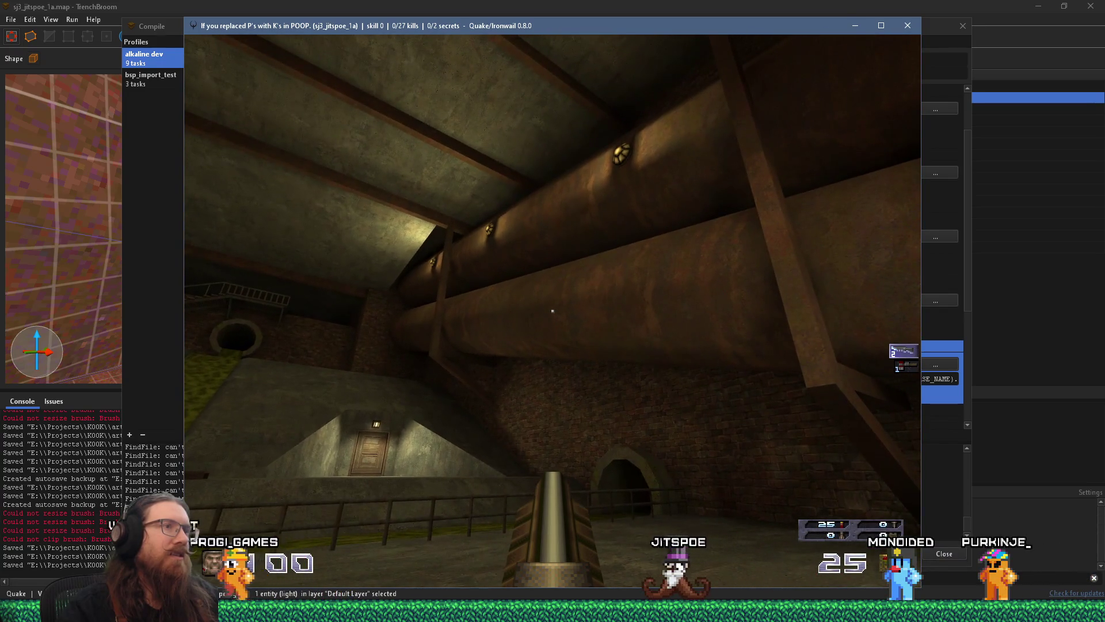
pyautogui.press('pageup')
pyautogui.press('pageup')
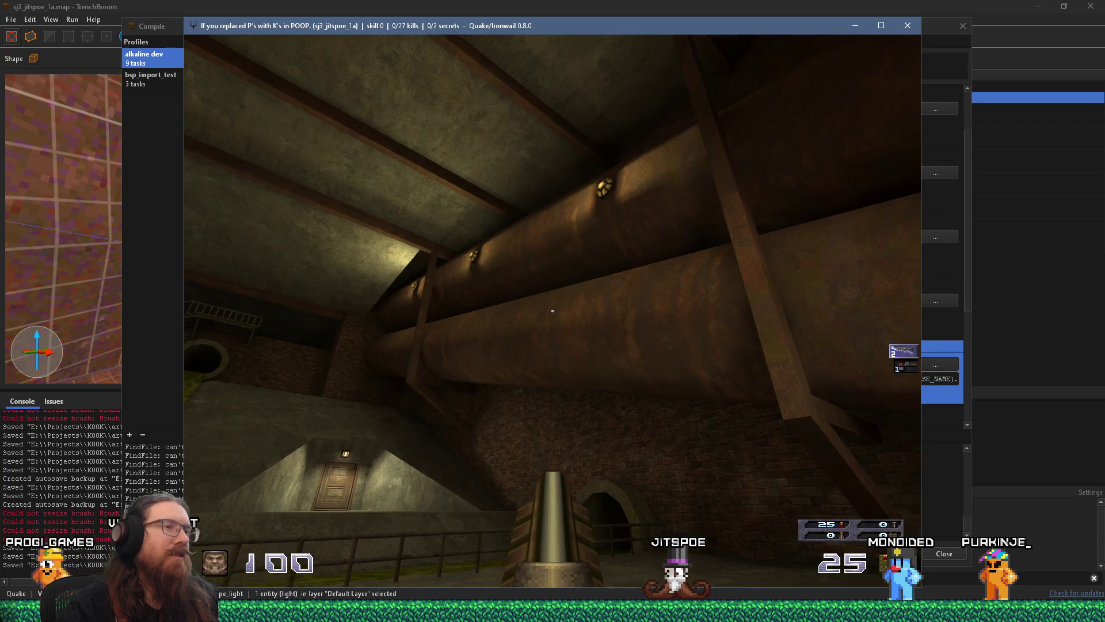
pyautogui.press('Right')
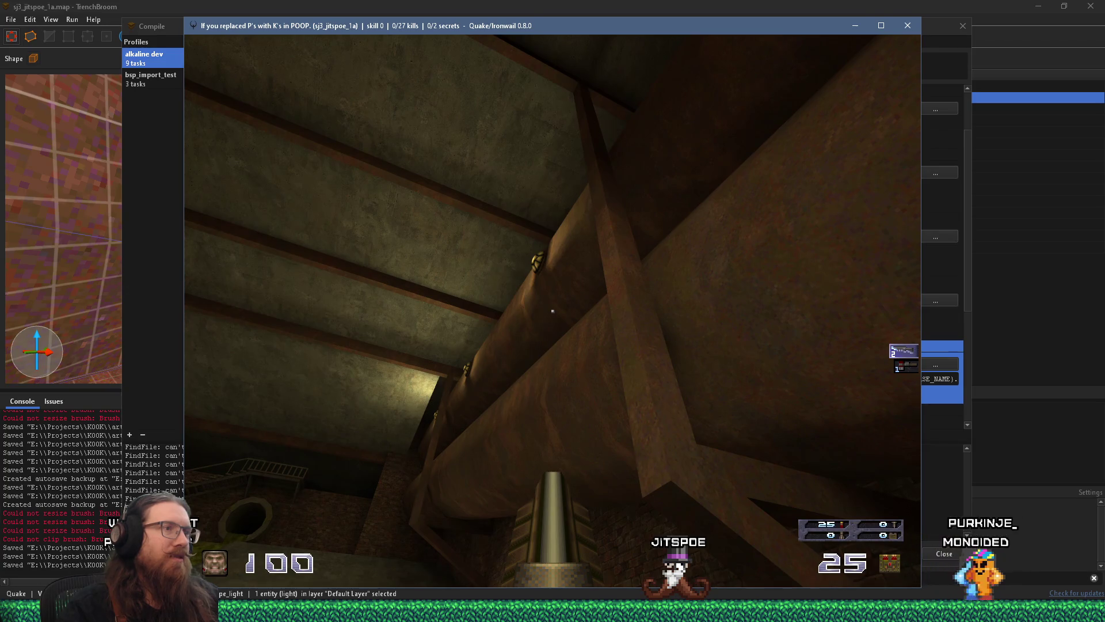
pyautogui.press('pagedown')
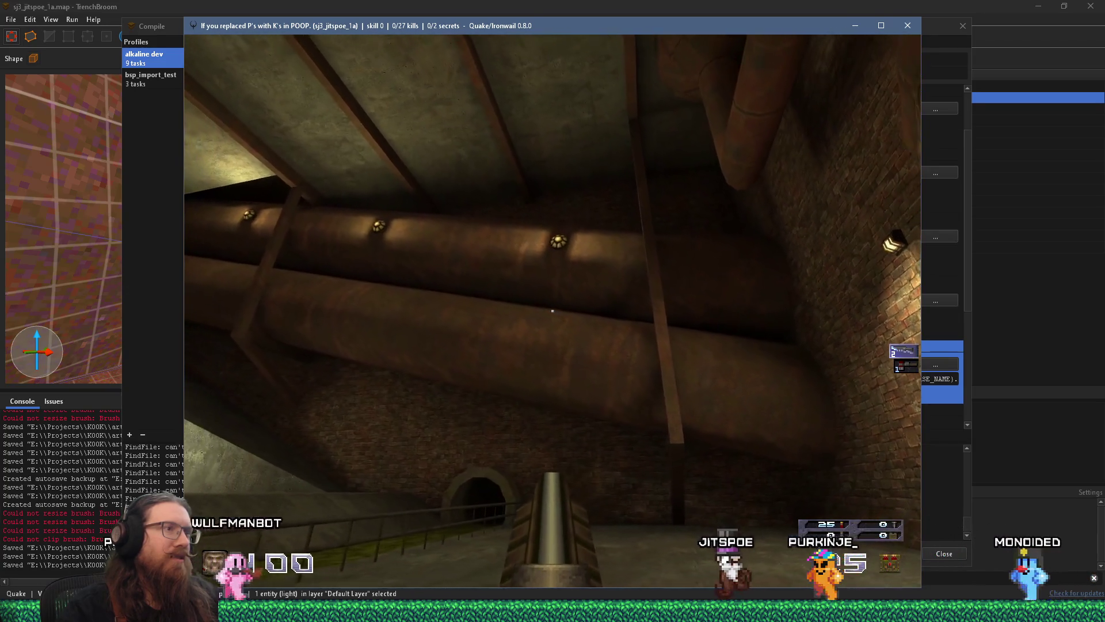
# Step: Quit Ironwail with the console command quit
pyautogui.press('`')
pyautogui.write('quit')
pyautogui.press('Return')
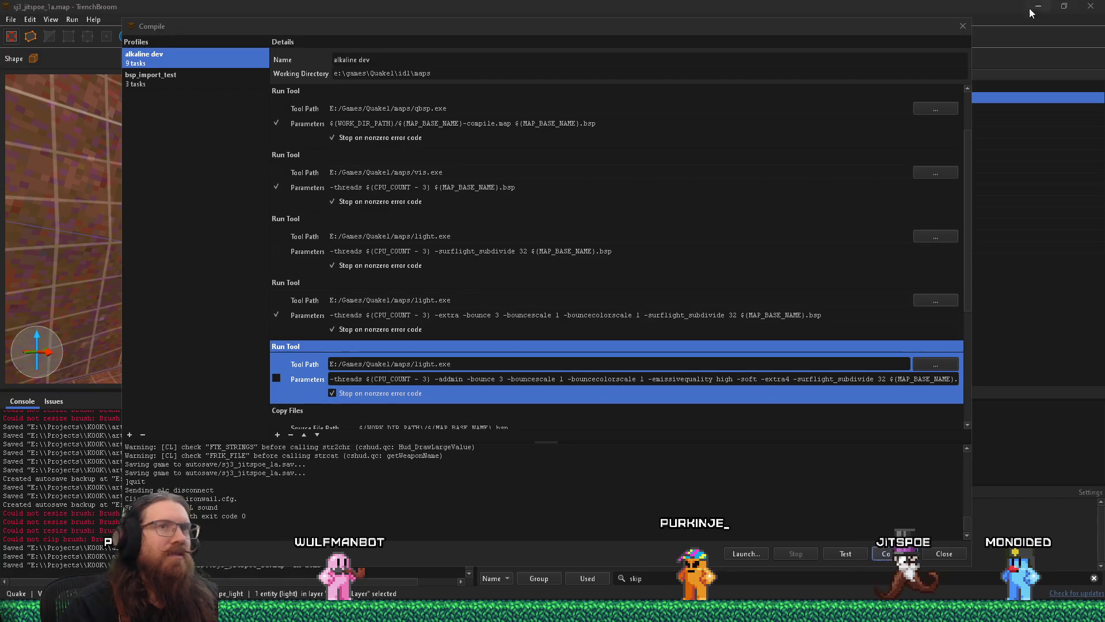
# Step: Close the Compile dialog and change the pipe brush's classname to func_detail_wall
pyautogui.click(963, 26)
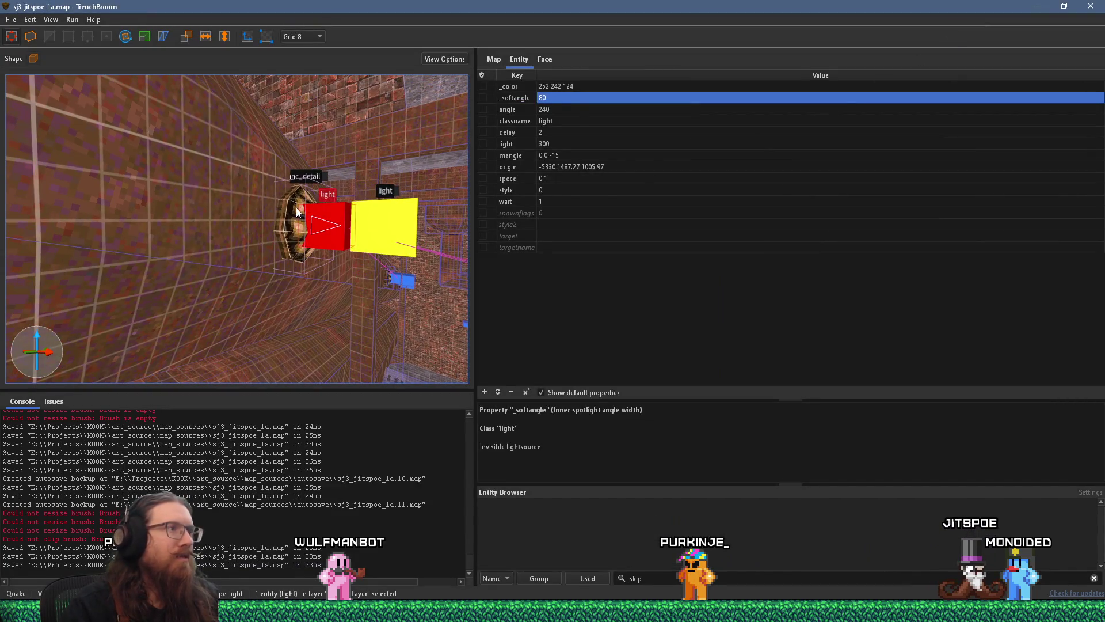
pyautogui.click(291, 214)
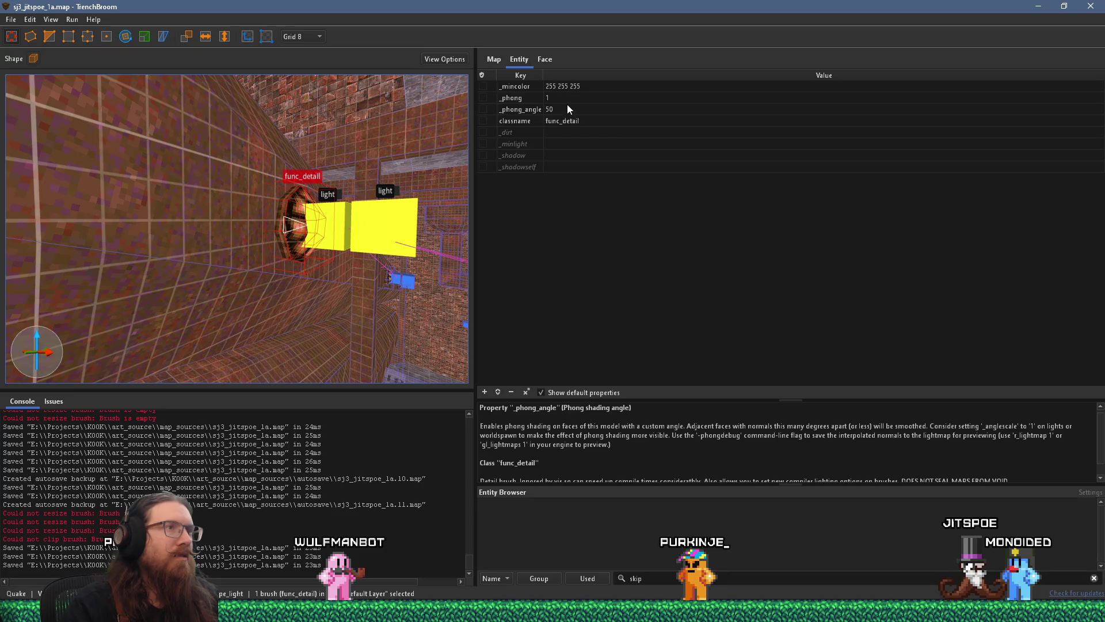
pyautogui.doubleClick(602, 121)
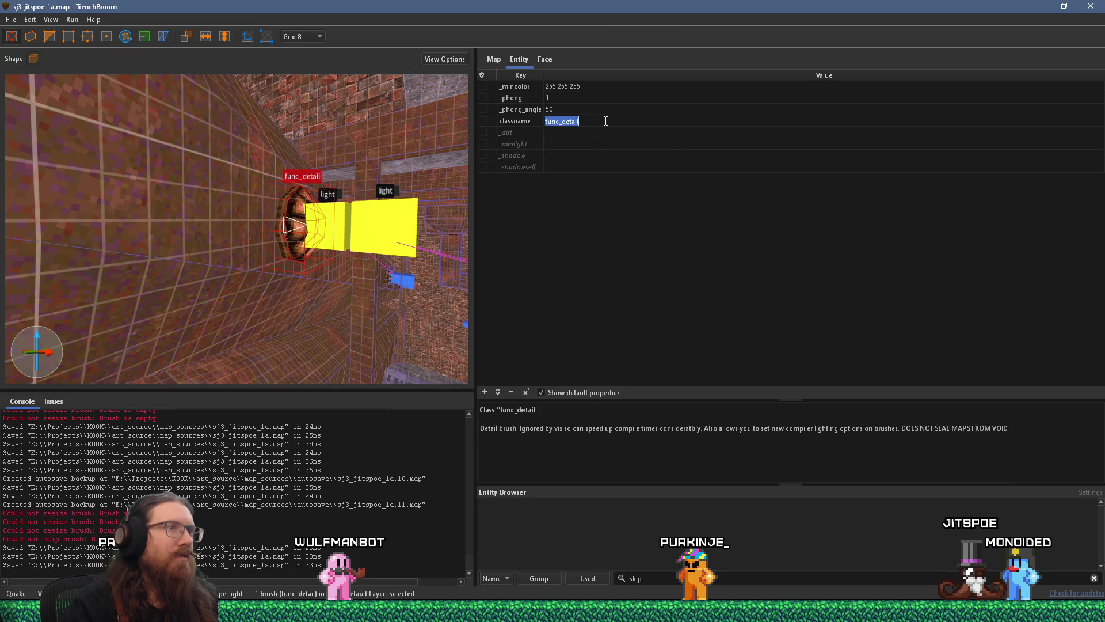
pyautogui.write('_wall')
pyautogui.press('Tab')
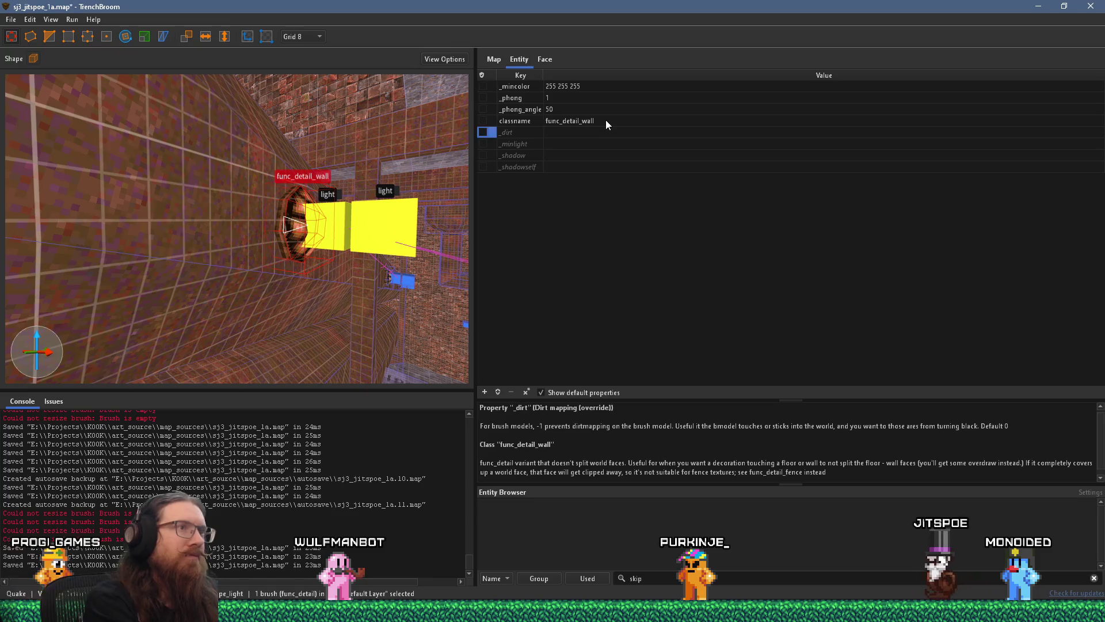
# Step: Change the pipe_light group's light angle from 240 to 210
pyautogui.click(350, 236)
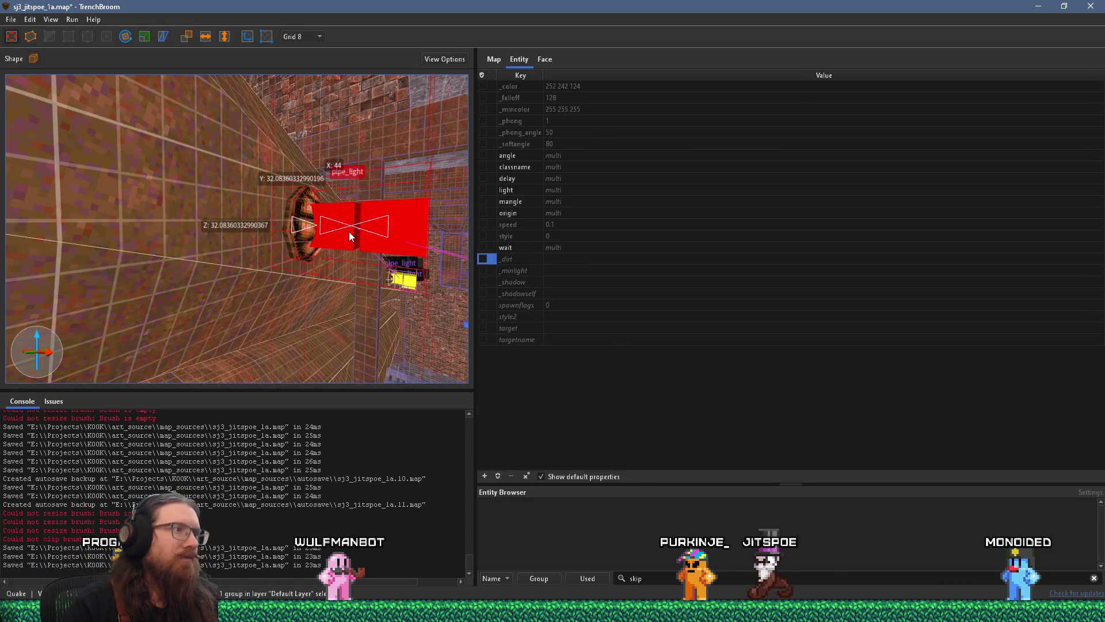
pyautogui.doubleClick(348, 214)
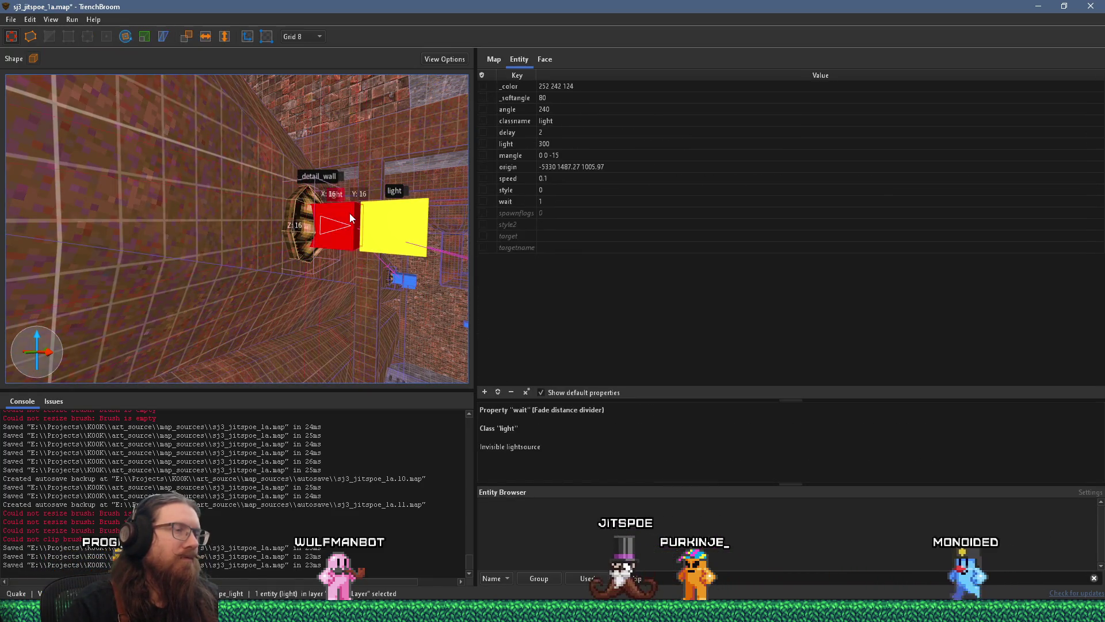
pyautogui.click(565, 108)
pyautogui.click(566, 109)
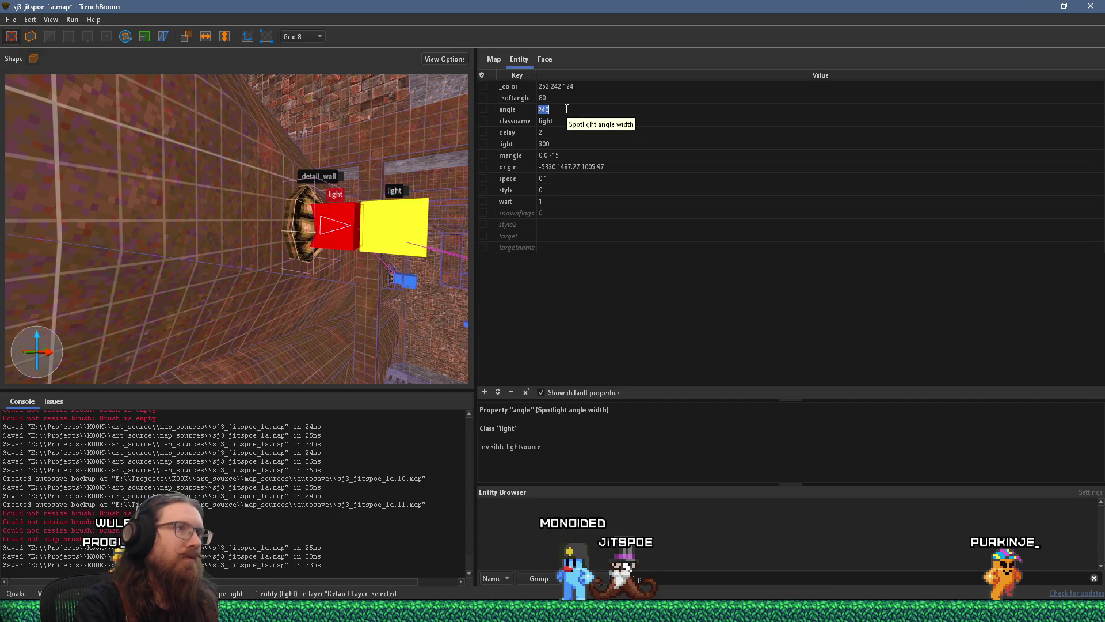
pyautogui.write('210')
pyautogui.press('Return')
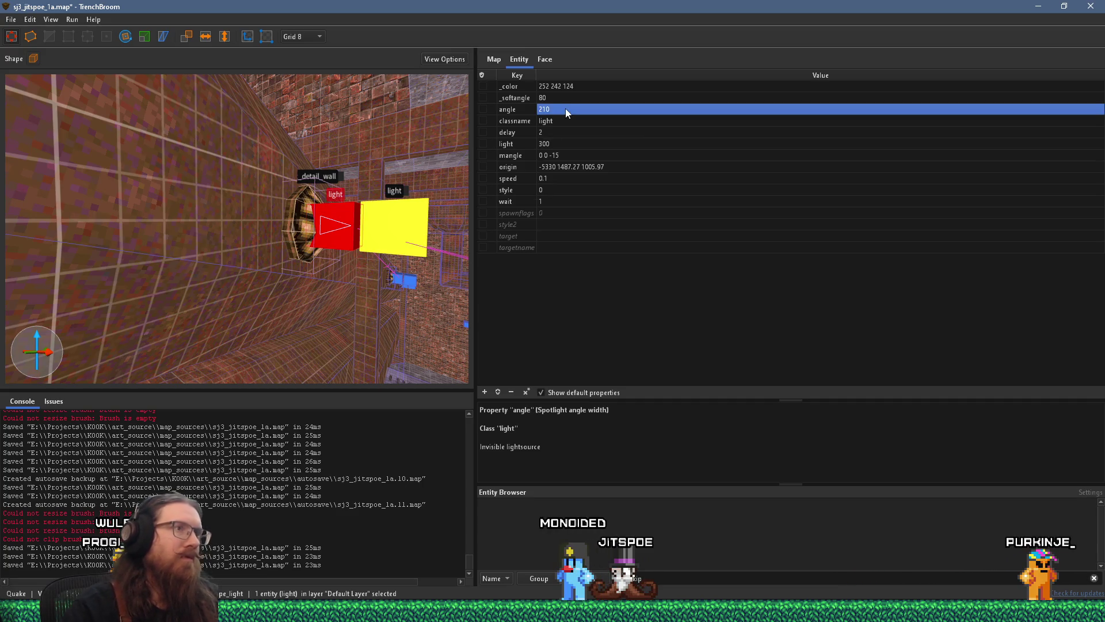
pyautogui.moveTo(303, 165)
pyautogui.mouseDown()
pyautogui.moveTo(315, 171)
pyautogui.moveTo(285, 184)
pyautogui.moveTo(316, 99)
pyautogui.moveTo(250, 91)
pyautogui.moveTo(274, 129)
pyautogui.moveTo(223, 119)
pyautogui.mouseUp()
# Step: Select the 'pipe with lights' group and compute 360/12 = 30 in Calculator
pyautogui.press('Escape')
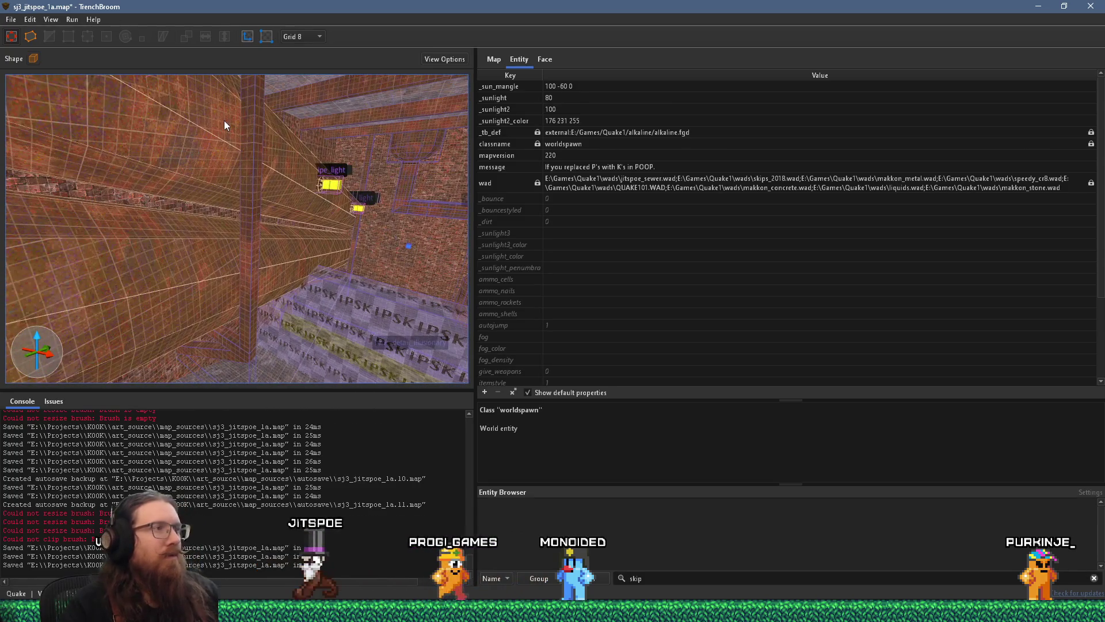
pyautogui.moveTo(268, 168)
pyautogui.mouseDown()
pyautogui.moveTo(286, 178)
pyautogui.moveTo(464, 160)
pyautogui.moveTo(336, 186)
pyautogui.moveTo(383, 167)
pyautogui.moveTo(363, 149)
pyautogui.moveTo(257, 168)
pyautogui.moveTo(257, 187)
pyautogui.moveTo(264, 165)
pyautogui.moveTo(243, 169)
pyautogui.moveTo(364, 170)
pyautogui.moveTo(369, 109)
pyautogui.moveTo(358, 97)
pyautogui.moveTo(386, 186)
pyautogui.mouseUp()
pyautogui.click(251, 195)
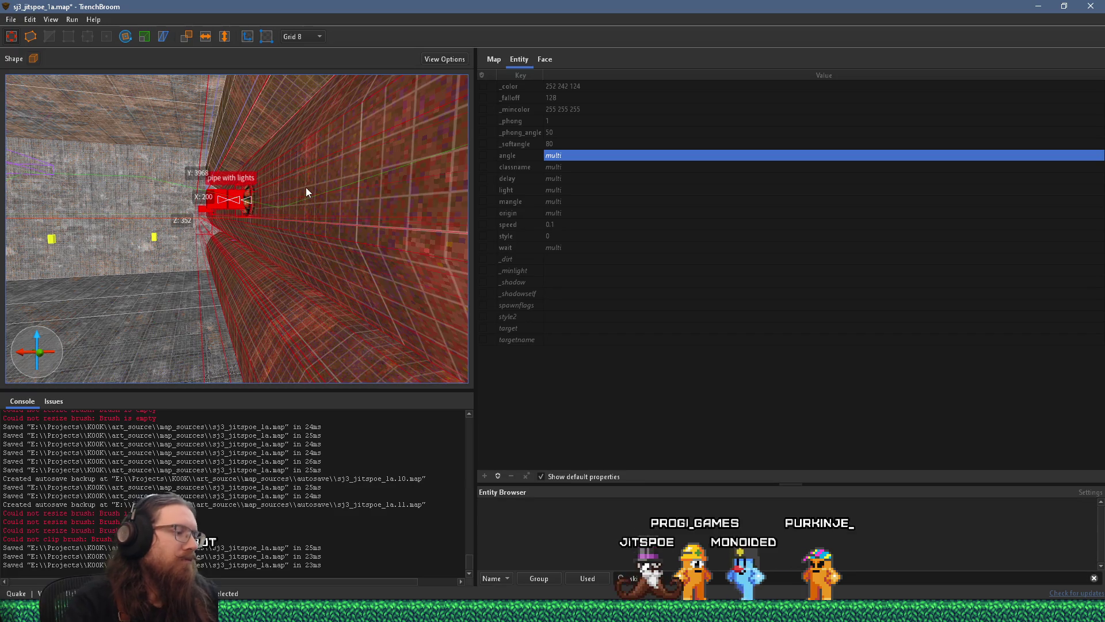
pyautogui.press('super+r')
pyautogui.write('ca')
pyautogui.press('Return')
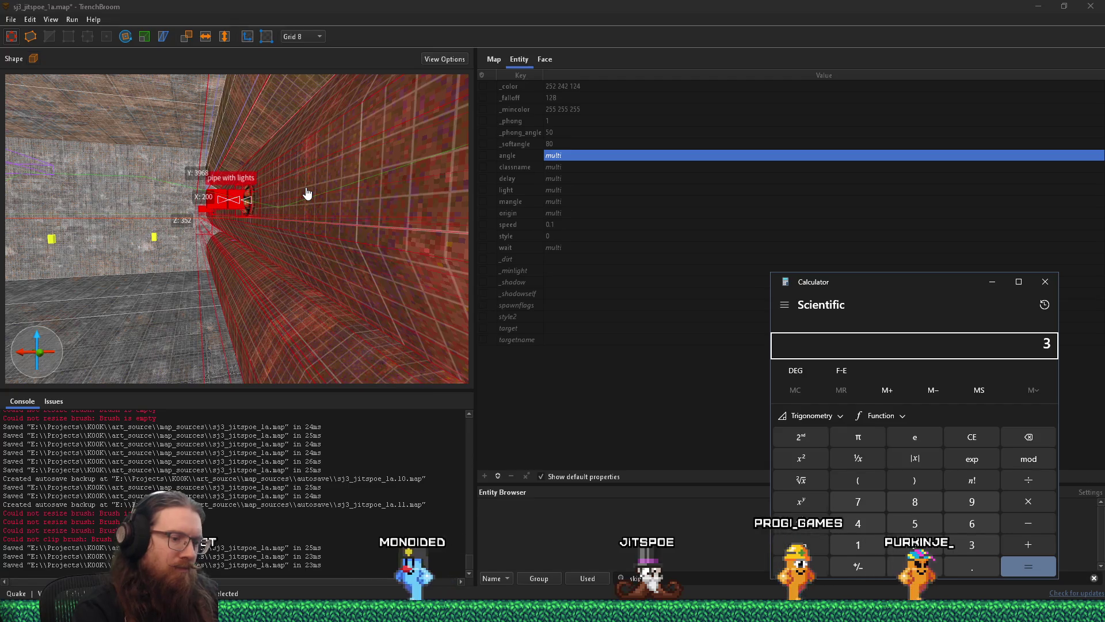
pyautogui.write('360/12')
pyautogui.press('Return')
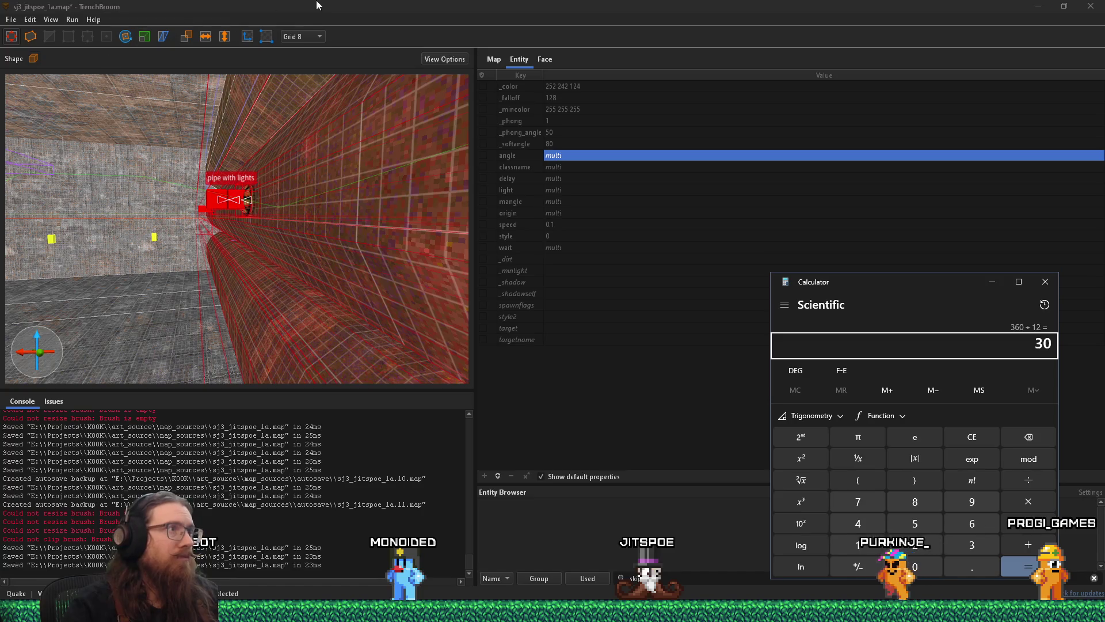
# Step: Back in TrenchBroom, frame the pipe group and select the pipe_light group
pyautogui.moveTo(253, 123)
pyautogui.mouseDown()
pyautogui.moveTo(215, 134)
pyautogui.moveTo(202, 61)
pyautogui.moveTo(230, 20)
pyautogui.moveTo(180, 12)
pyautogui.moveTo(169, 19)
pyautogui.moveTo(207, 87)
pyautogui.mouseUp()
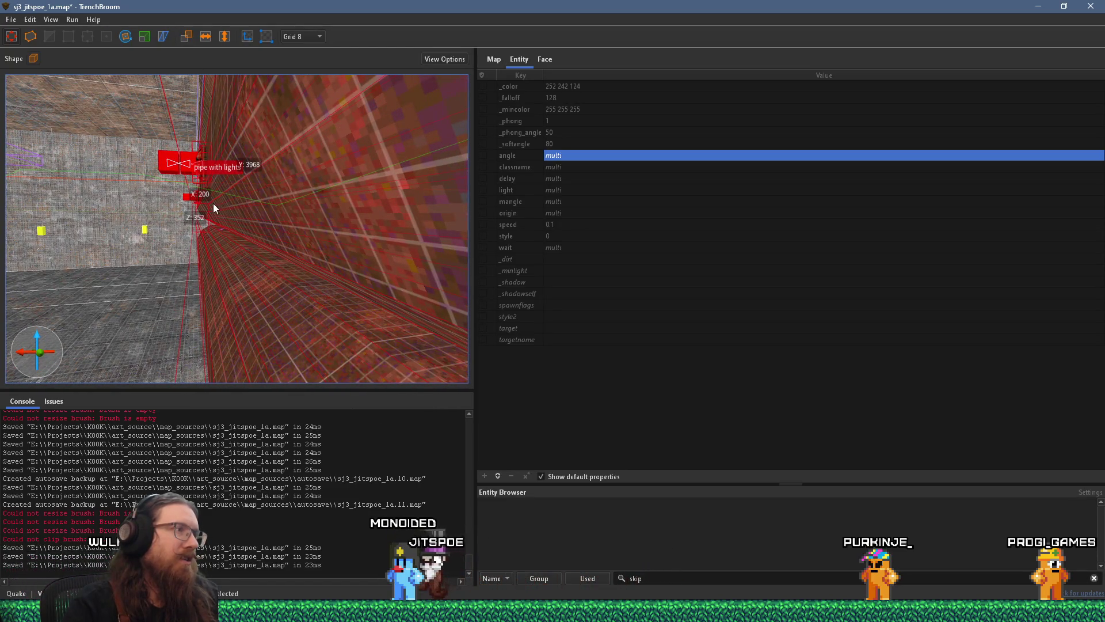
pyautogui.moveTo(213, 228)
pyautogui.mouseDown()
pyautogui.moveTo(237, 207)
pyautogui.moveTo(249, 169)
pyautogui.moveTo(210, 175)
pyautogui.moveTo(243, 170)
pyautogui.moveTo(275, 237)
pyautogui.moveTo(259, 281)
pyautogui.mouseUp()
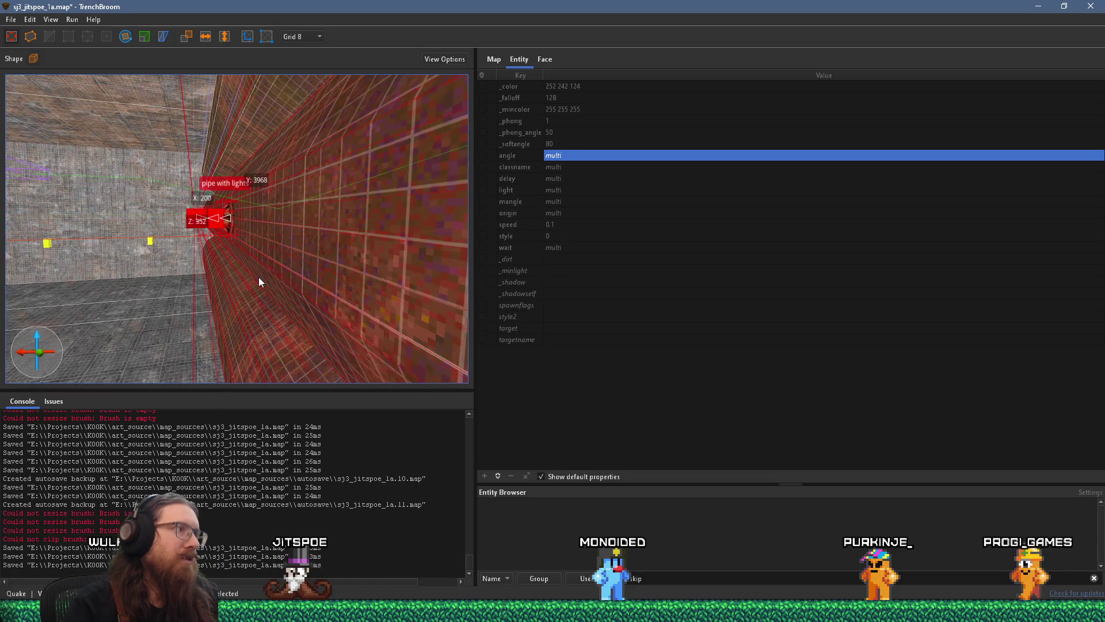
pyautogui.scroll(2, 230, 216)
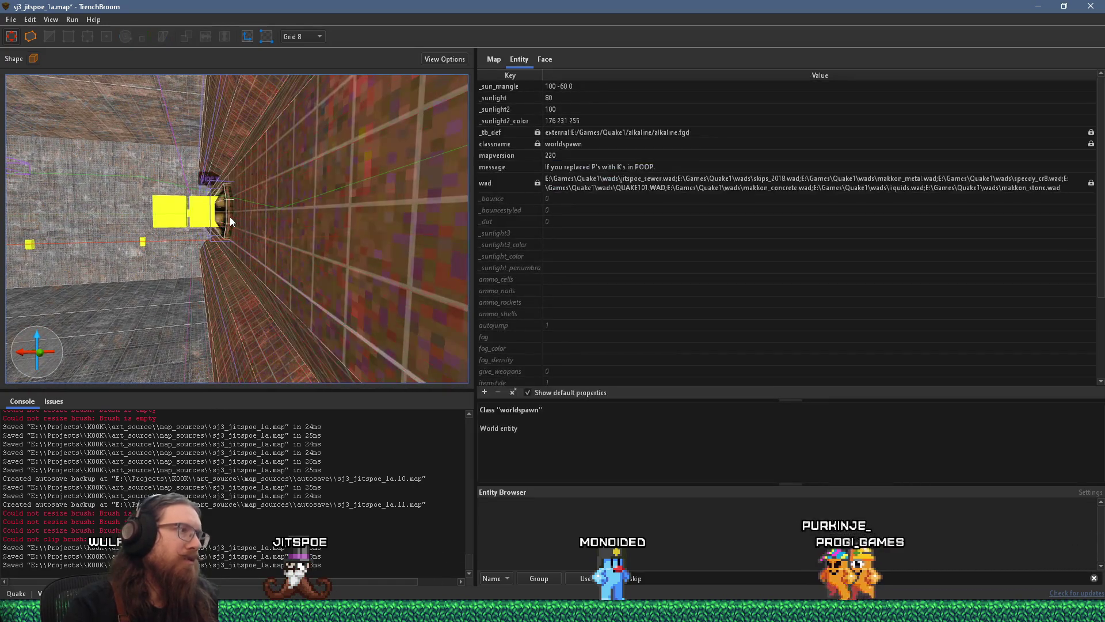
pyautogui.moveTo(227, 207)
pyautogui.mouseDown()
pyautogui.moveTo(292, 251)
pyautogui.moveTo(198, 238)
pyautogui.moveTo(262, 243)
pyautogui.moveTo(264, 263)
pyautogui.moveTo(268, 250)
pyautogui.mouseUp()
pyautogui.click(311, 250)
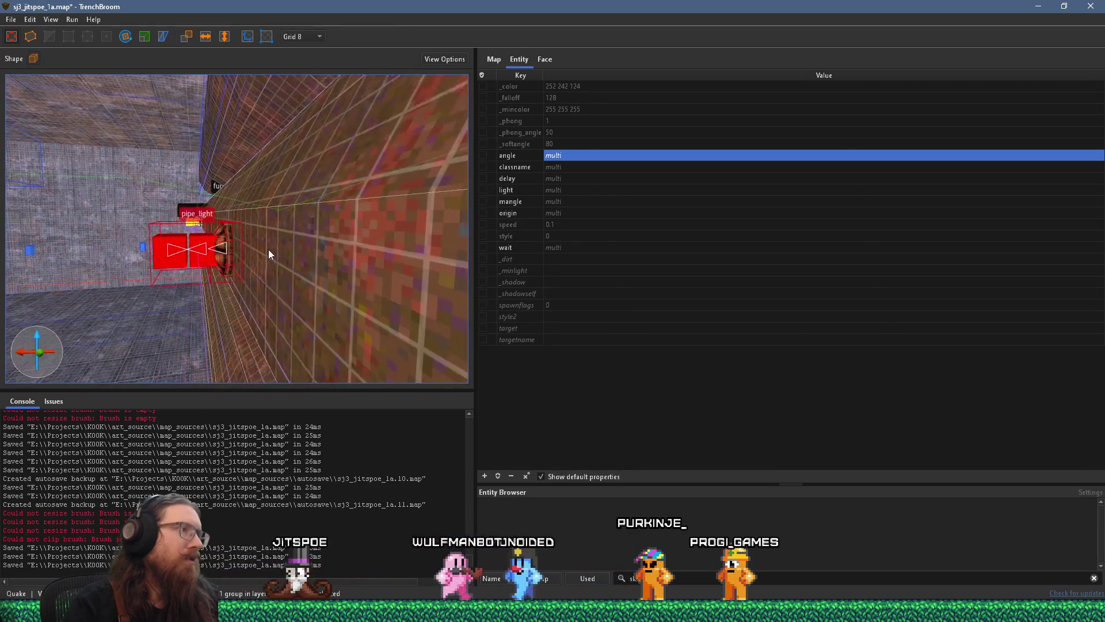
# Step: Step the grid size from 128 to 32 to 16 while orbiting around the pipe_light group
pyautogui.click(305, 37)
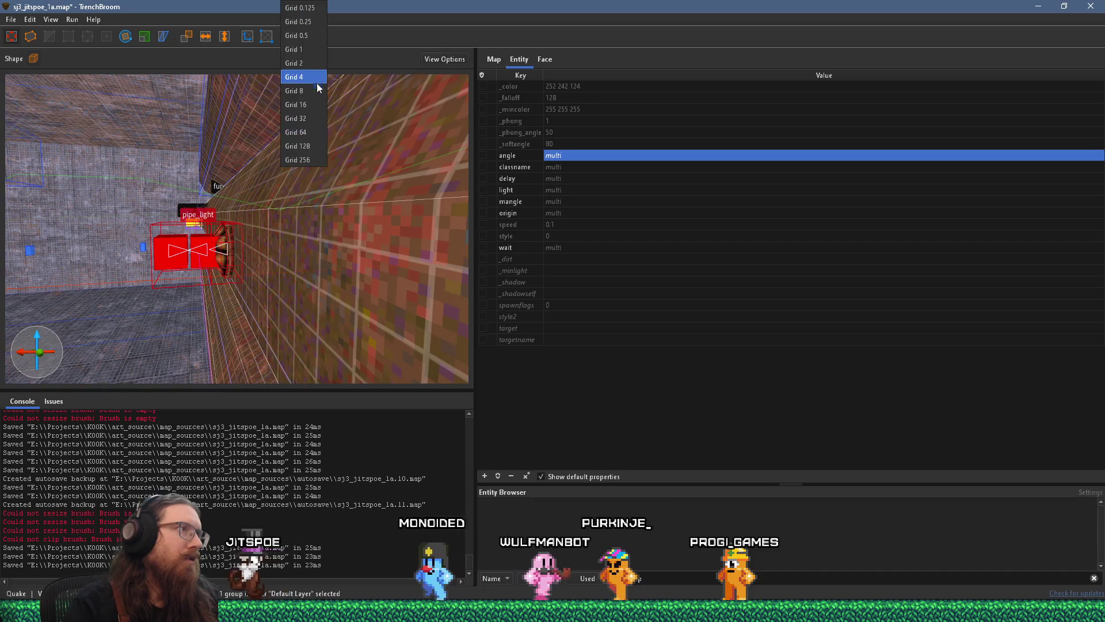
pyautogui.click(318, 146)
pyautogui.moveTo(308, 178)
pyautogui.mouseDown()
pyautogui.moveTo(279, 255)
pyautogui.moveTo(181, 271)
pyautogui.mouseUp()
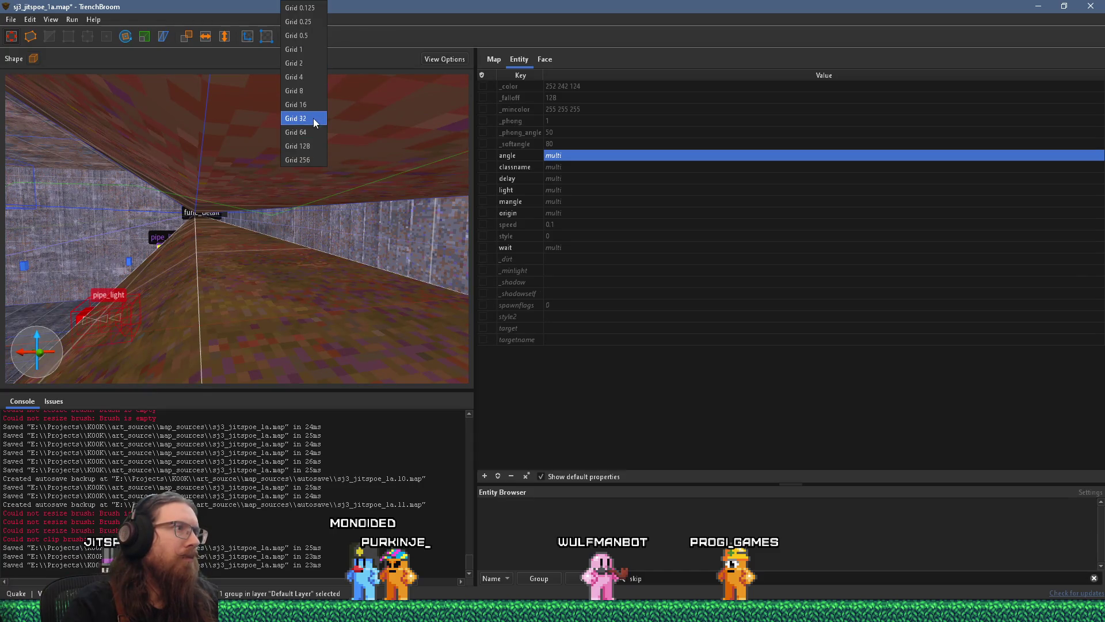
pyautogui.click(312, 124)
pyautogui.moveTo(297, 173)
pyautogui.mouseDown()
pyautogui.moveTo(282, 194)
pyautogui.moveTo(209, 198)
pyautogui.moveTo(251, 185)
pyautogui.moveTo(320, 188)
pyautogui.moveTo(348, 128)
pyautogui.moveTo(323, 106)
pyautogui.moveTo(305, 155)
pyautogui.moveTo(389, 215)
pyautogui.mouseUp()
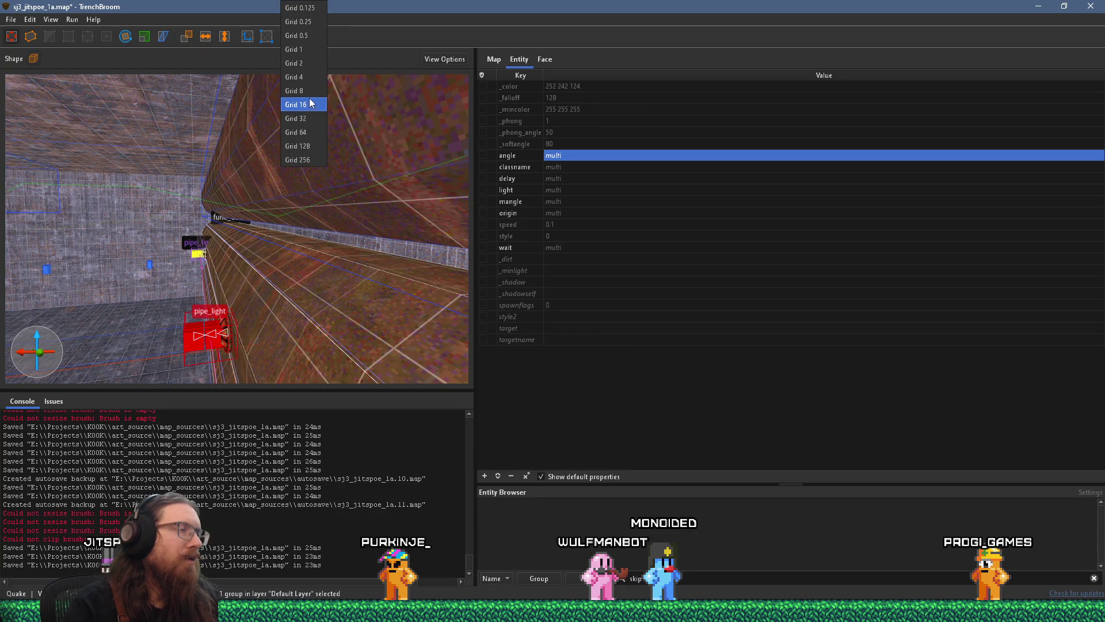
pyautogui.click(312, 105)
pyautogui.moveTo(315, 111)
pyautogui.mouseDown()
pyautogui.moveTo(284, 178)
pyautogui.moveTo(223, 156)
pyautogui.moveTo(301, 98)
pyautogui.moveTo(274, 141)
pyautogui.moveTo(306, 143)
pyautogui.moveTo(286, 139)
pyautogui.mouseUp()
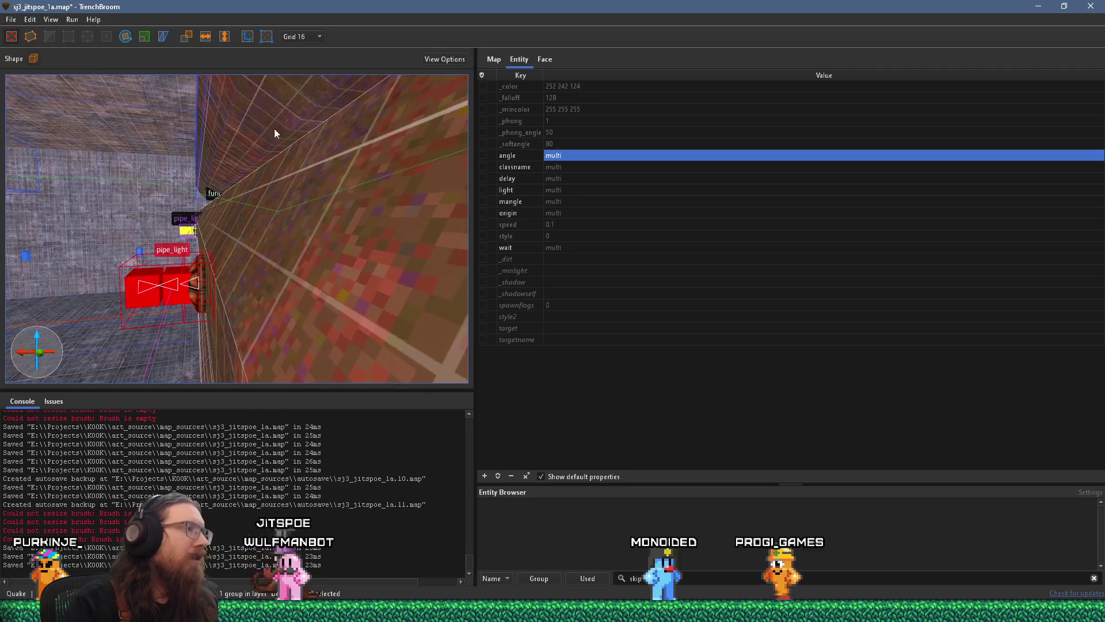
# Step: Switch to the Rotate tool and orbit the camera down the pipe corridor
pyautogui.press('r')
pyautogui.moveTo(180, 127)
pyautogui.mouseDown()
pyautogui.moveTo(147, 126)
pyautogui.moveTo(187, 292)
pyautogui.moveTo(316, 277)
pyautogui.mouseUp()
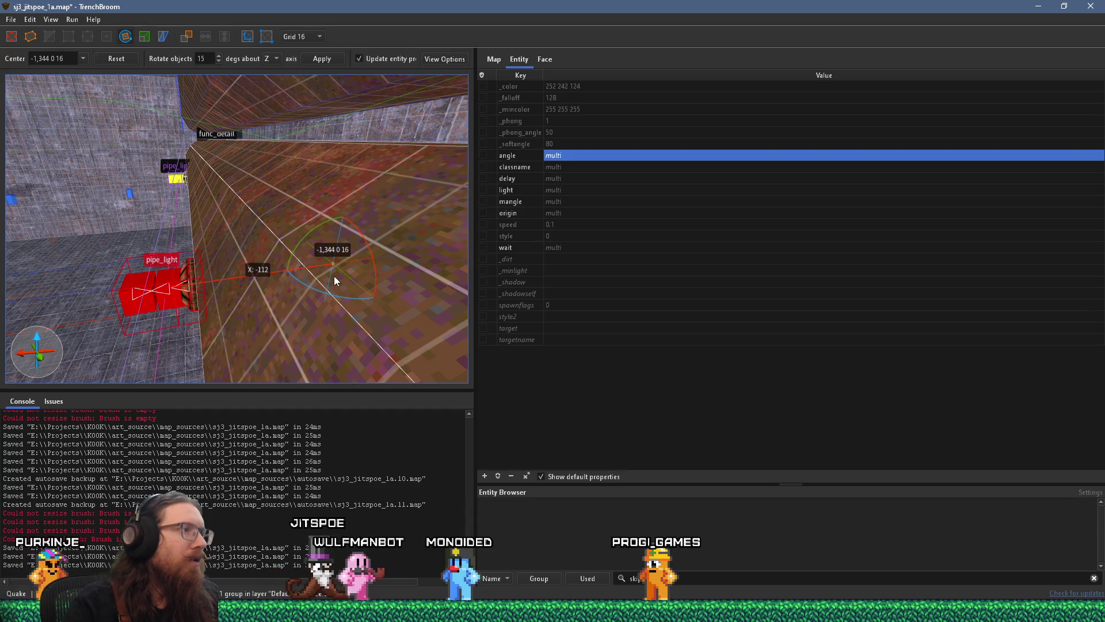
pyautogui.moveTo(334, 276)
pyautogui.mouseDown()
pyautogui.moveTo(236, 291)
pyautogui.moveTo(260, 333)
pyautogui.moveTo(284, 320)
pyautogui.moveTo(275, 309)
pyautogui.moveTo(268, 352)
pyautogui.moveTo(269, 292)
pyautogui.moveTo(256, 293)
pyautogui.moveTo(269, 253)
pyautogui.moveTo(227, 215)
pyautogui.moveTo(197, 226)
pyautogui.moveTo(299, 214)
pyautogui.moveTo(320, 170)
pyautogui.moveTo(256, 67)
pyautogui.moveTo(372, 89)
pyautogui.moveTo(348, 104)
pyautogui.moveTo(296, 105)
pyautogui.moveTo(415, 112)
pyautogui.moveTo(299, 138)
pyautogui.mouseUp()
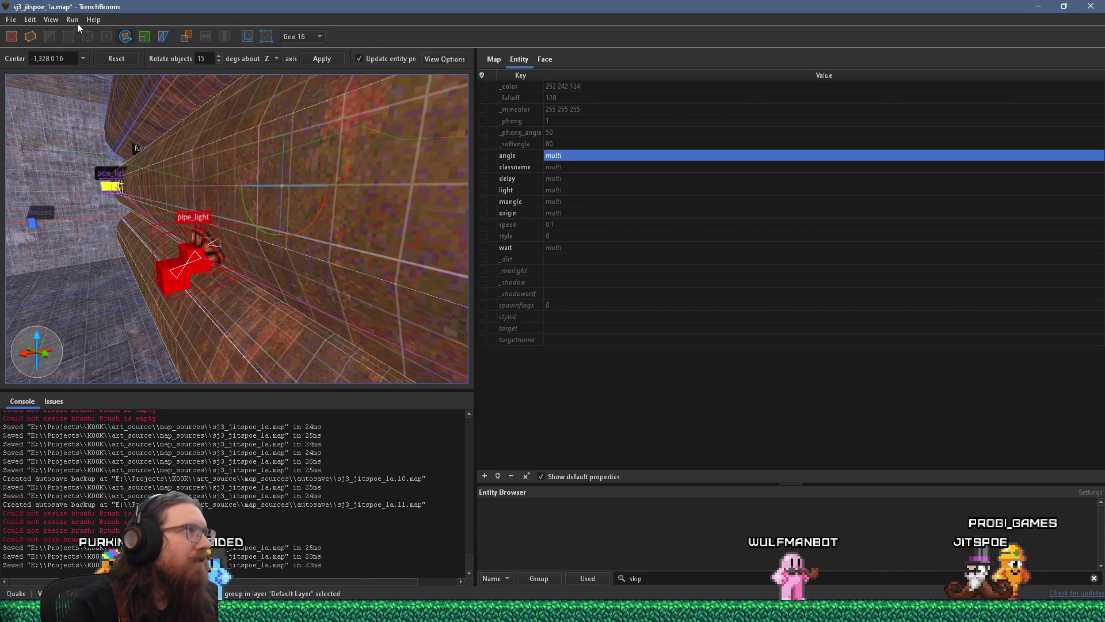
pyautogui.click(11, 20)
# Step: Save sj3_jitspoe_1a and run the alkaline dev compile profile to launch it in Ironwail
pyautogui.click(38, 78)
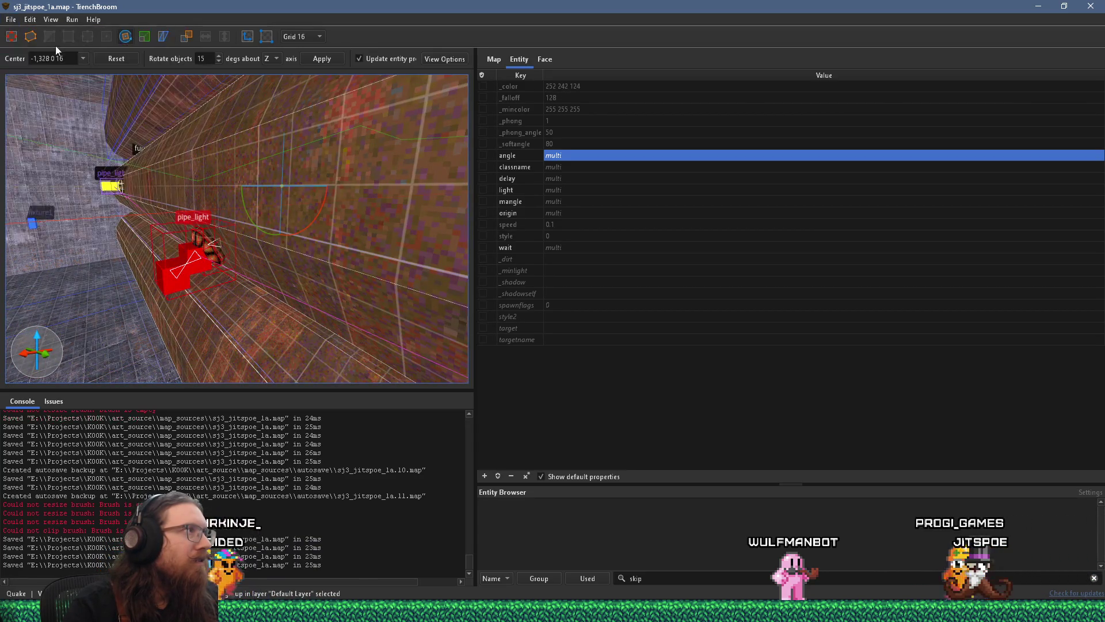
pyautogui.click(74, 34)
pyautogui.click(889, 553)
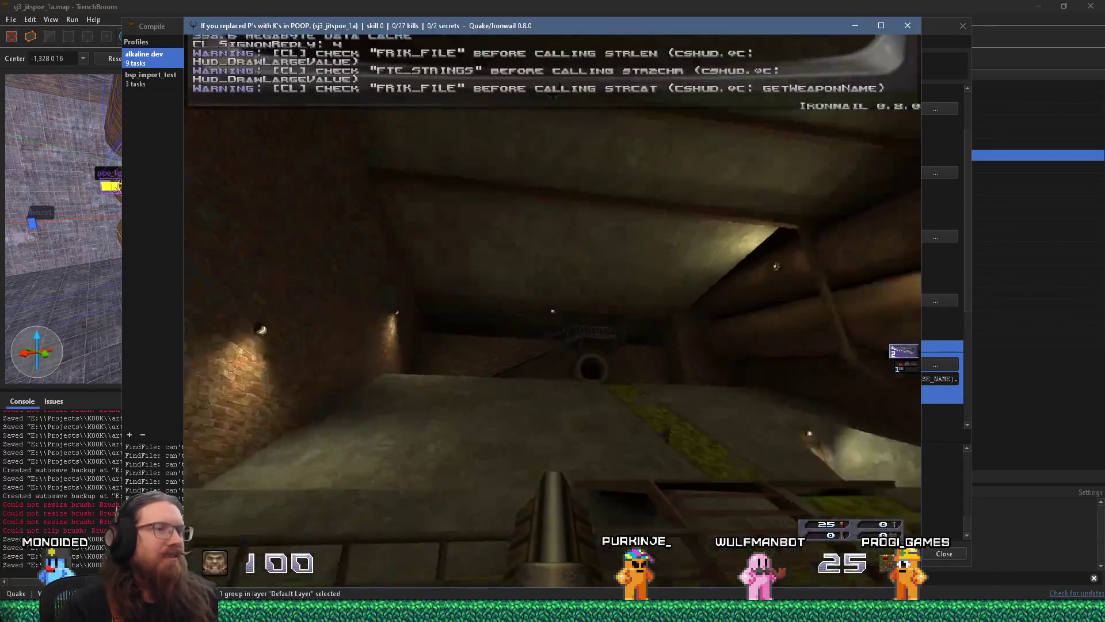
# Step: Walk toward the door past the stairs to view the lit pipe fixtures
pyautogui.moveTo(553, 311)
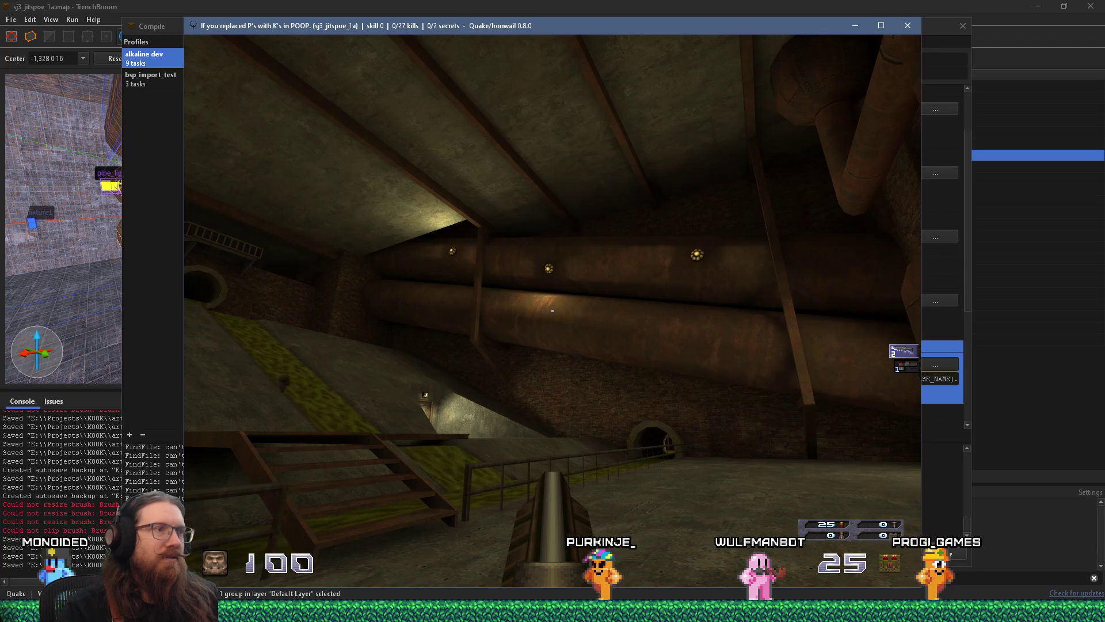
pyautogui.press('w')
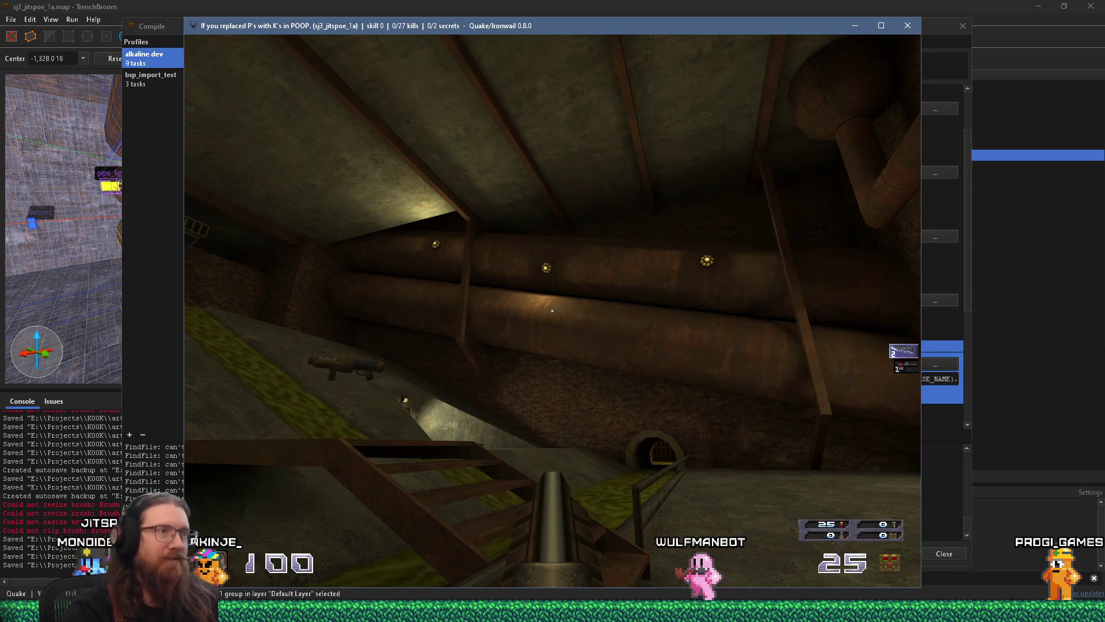
pyautogui.hotkey('alt', 'Tab')
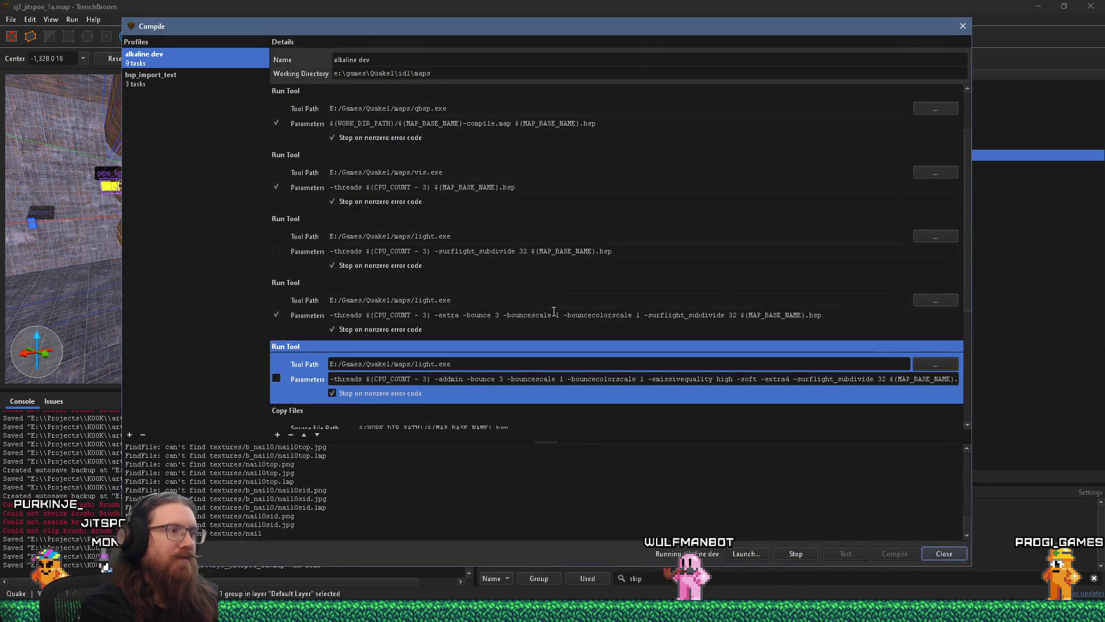
pyautogui.hotkey('alt', 'Tab')
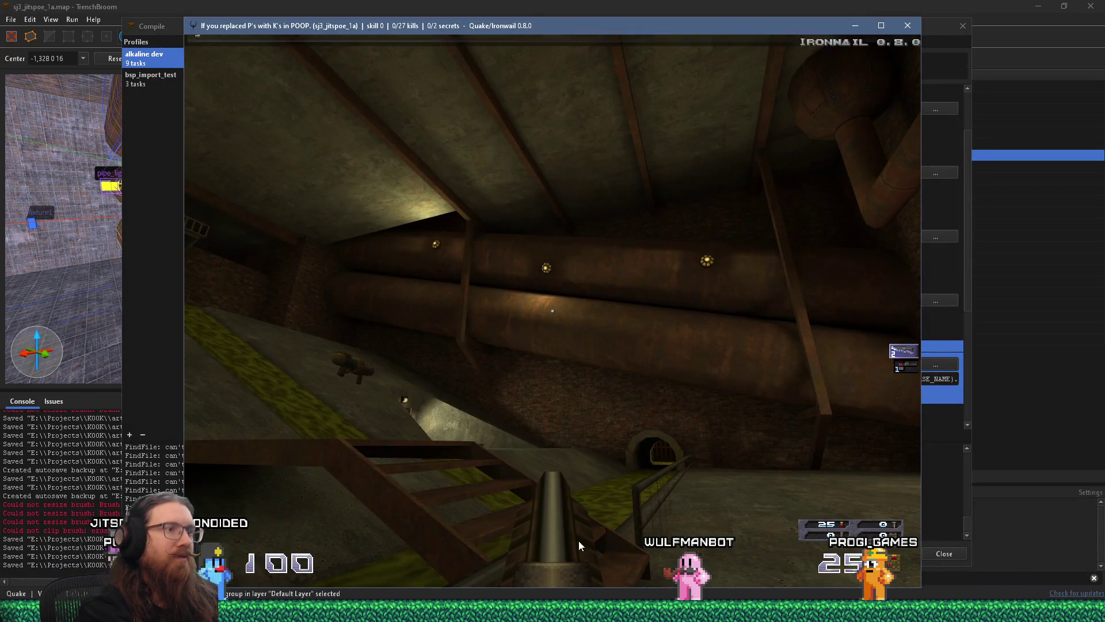
# Step: Quit the game with the console command quit and close the Compile dialog
pyautogui.press('`')
pyautogui.write('quit')
pyautogui.press('Return')
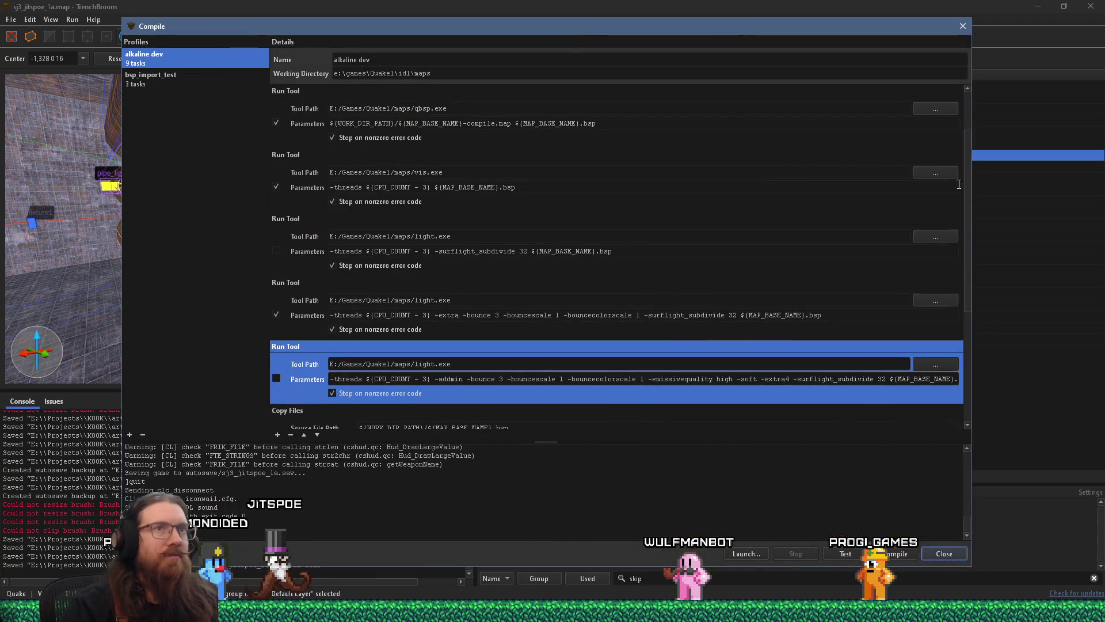
pyautogui.click(962, 27)
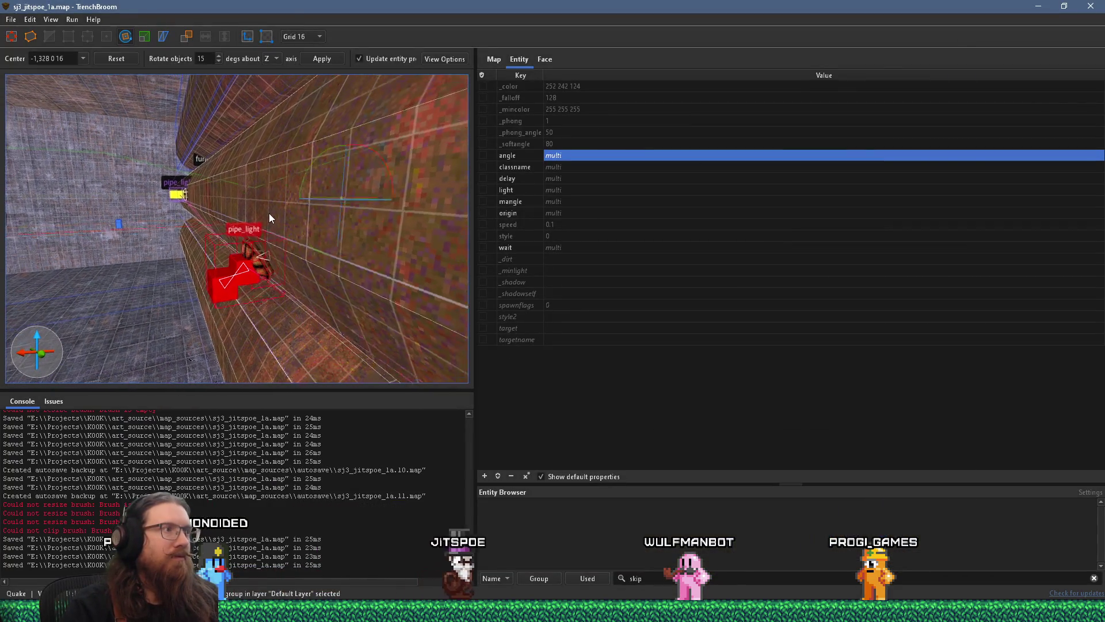
# Step: Nudge the red pipe_light one grid step further along the large pipe
pyautogui.moveTo(269, 219); pyautogui.dragTo(262, 269)
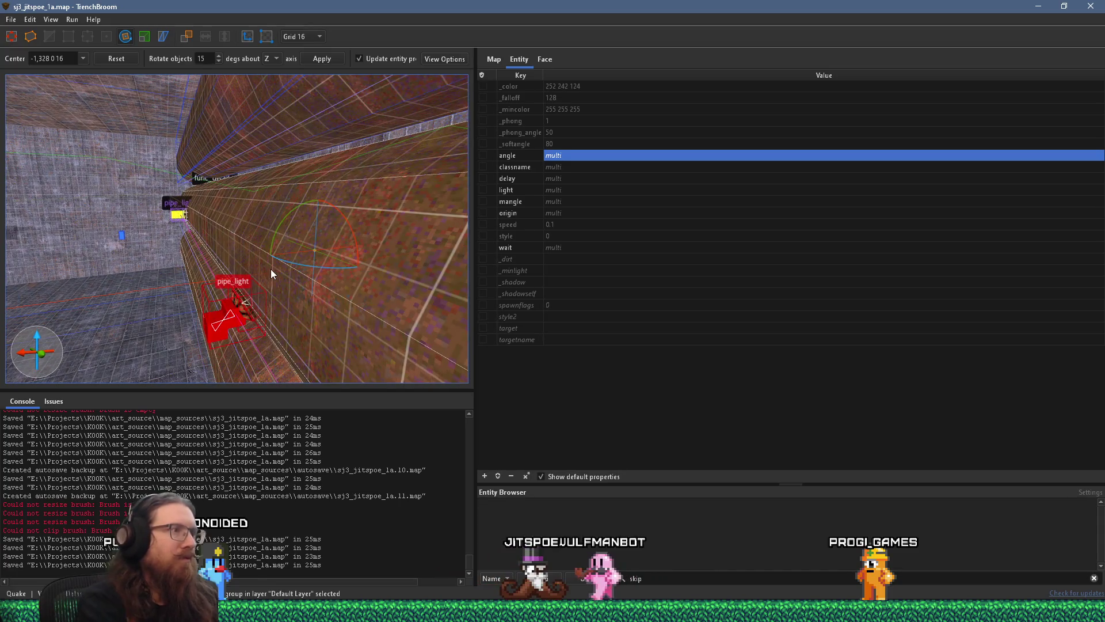
pyautogui.press('Up')
pyautogui.moveTo(321, 292); pyautogui.dragTo(285, 326)
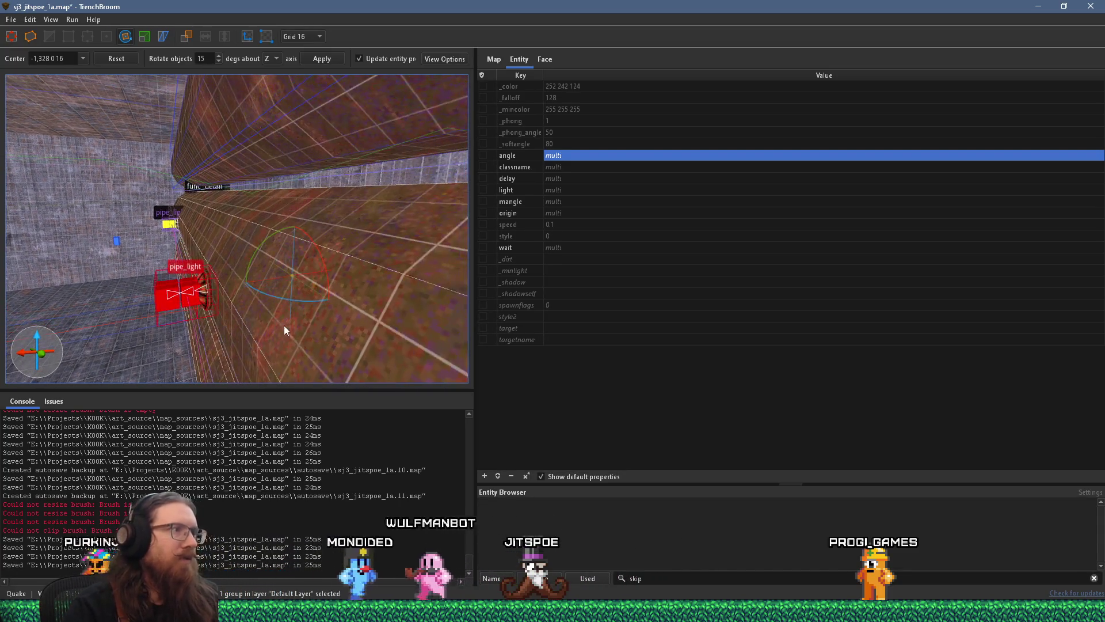
pyautogui.moveTo(206, 281)
pyautogui.mouseDown()
pyautogui.moveTo(64, 300)
pyautogui.moveTo(116, 247)
pyautogui.moveTo(310, 306)
pyautogui.moveTo(282, 321)
pyautogui.moveTo(298, 306)
pyautogui.moveTo(292, 292)
pyautogui.moveTo(445, 278)
pyautogui.moveTo(305, 285)
pyautogui.moveTo(118, 143)
pyautogui.mouseUp()
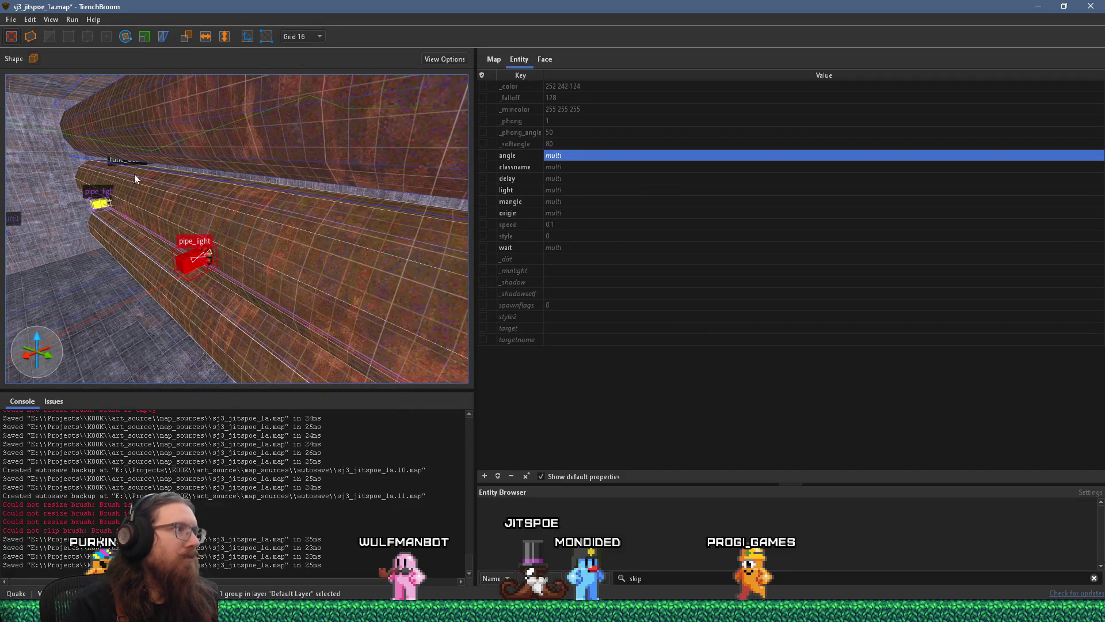
pyautogui.moveTo(201, 260)
pyautogui.mouseDown()
pyautogui.moveTo(180, 337)
pyautogui.moveTo(239, 340)
pyautogui.moveTo(244, 312)
pyautogui.mouseUp()
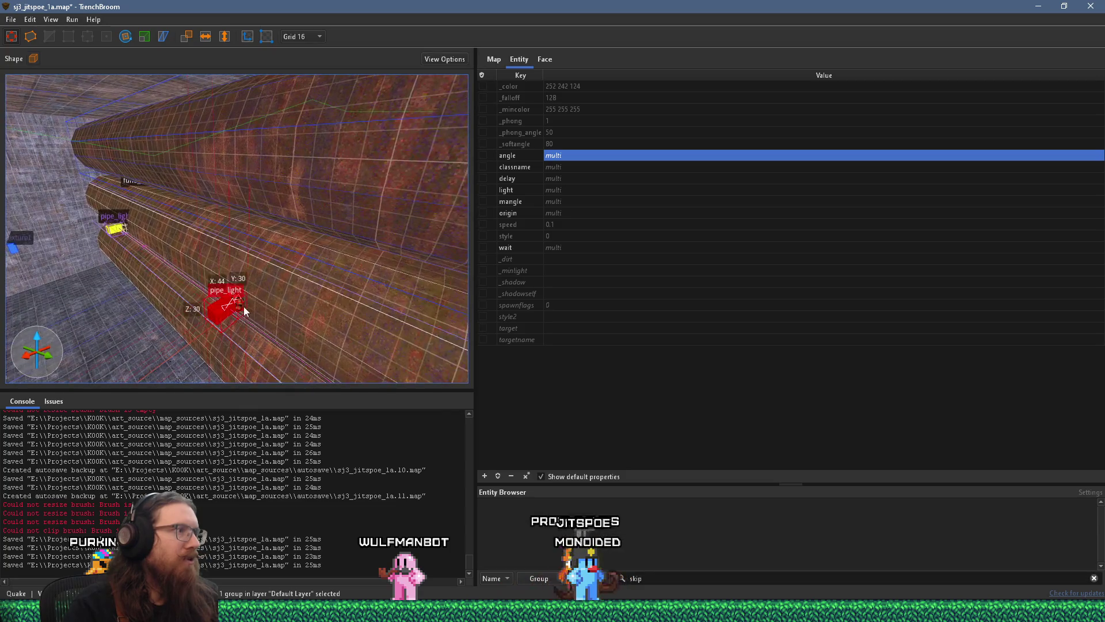
# Step: Open the pipe_light's grouping context menu, then view the pipe side-on with both lights
pyautogui.rightClick(242, 309)
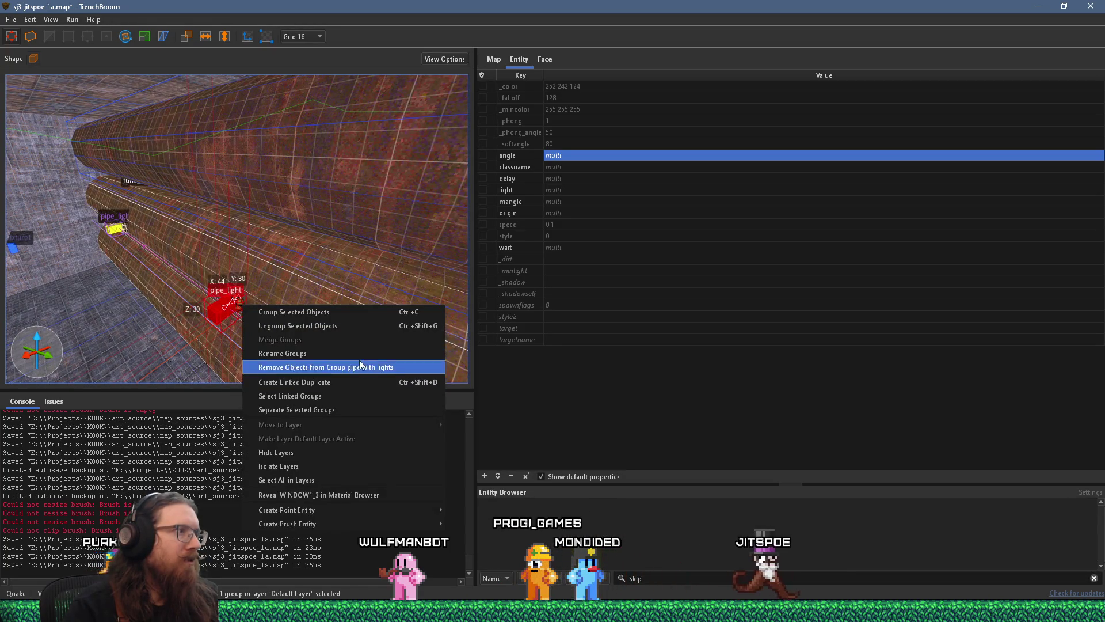
pyautogui.moveTo(311, 369)
pyautogui.mouseDown()
pyautogui.moveTo(268, 319)
pyautogui.moveTo(277, 327)
pyautogui.moveTo(260, 337)
pyautogui.moveTo(364, 300)
pyautogui.moveTo(303, 299)
pyautogui.moveTo(395, 241)
pyautogui.moveTo(310, 268)
pyautogui.moveTo(234, 271)
pyautogui.moveTo(178, 296)
pyautogui.moveTo(192, 283)
pyautogui.moveTo(294, 304)
pyautogui.moveTo(246, 275)
pyautogui.moveTo(426, 199)
pyautogui.moveTo(288, 216)
pyautogui.moveTo(250, 242)
pyautogui.moveTo(318, 299)
pyautogui.moveTo(199, 268)
pyautogui.moveTo(120, 216)
pyautogui.moveTo(234, 240)
pyautogui.moveTo(266, 213)
pyautogui.moveTo(353, 215)
pyautogui.moveTo(279, 222)
pyautogui.moveTo(99, 314)
pyautogui.moveTo(493, 293)
pyautogui.moveTo(343, 292)
pyautogui.mouseUp()
pyautogui.moveTo(138, 244)
pyautogui.mouseDown()
pyautogui.moveTo(376, 281)
pyautogui.moveTo(310, 304)
pyautogui.moveTo(490, 293)
pyautogui.moveTo(462, 303)
pyautogui.mouseUp()
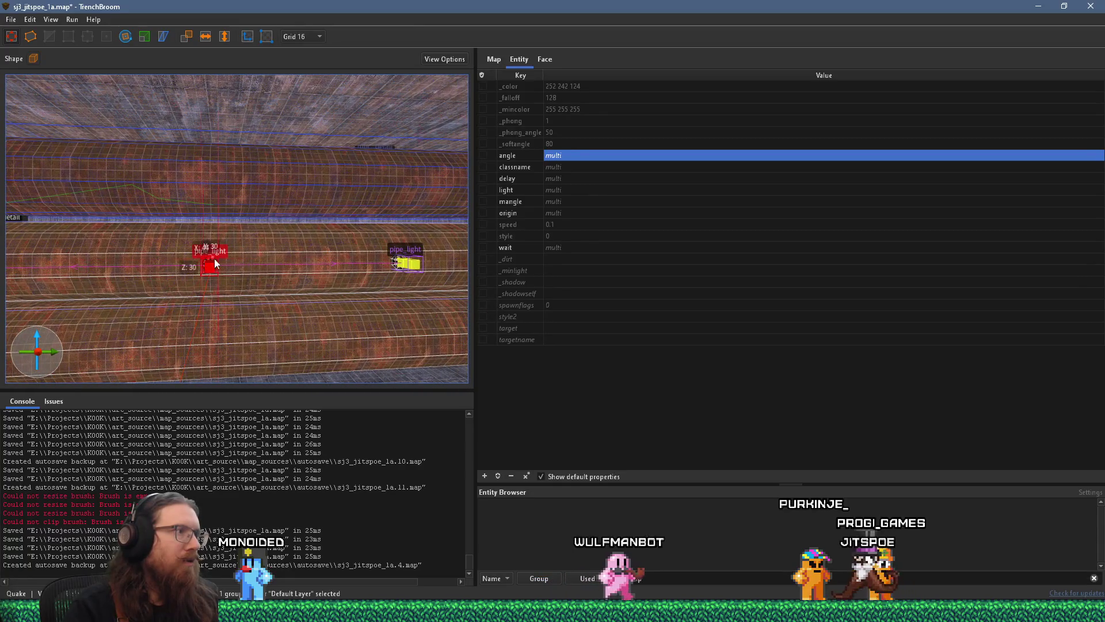
# Step: On a 64-unit grid, drag the pipe_light onto the side of the large pipe
pyautogui.click(309, 35)
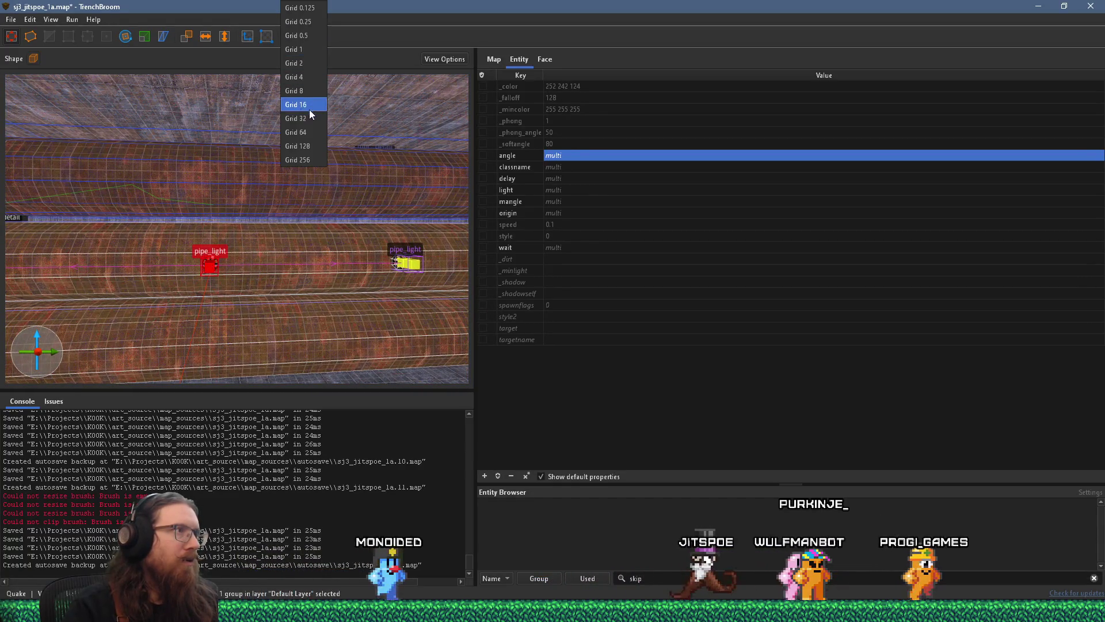
pyautogui.click(310, 132)
pyautogui.moveTo(310, 196); pyautogui.dragTo(188, 286)
pyautogui.moveTo(170, 203)
pyautogui.mouseDown()
pyautogui.moveTo(476, 237)
pyautogui.moveTo(167, 238)
pyautogui.moveTo(181, 238)
pyautogui.moveTo(451, 225)
pyautogui.moveTo(157, 265)
pyautogui.moveTo(395, 247)
pyautogui.mouseUp()
pyautogui.hotkey('ctrl', 'u')
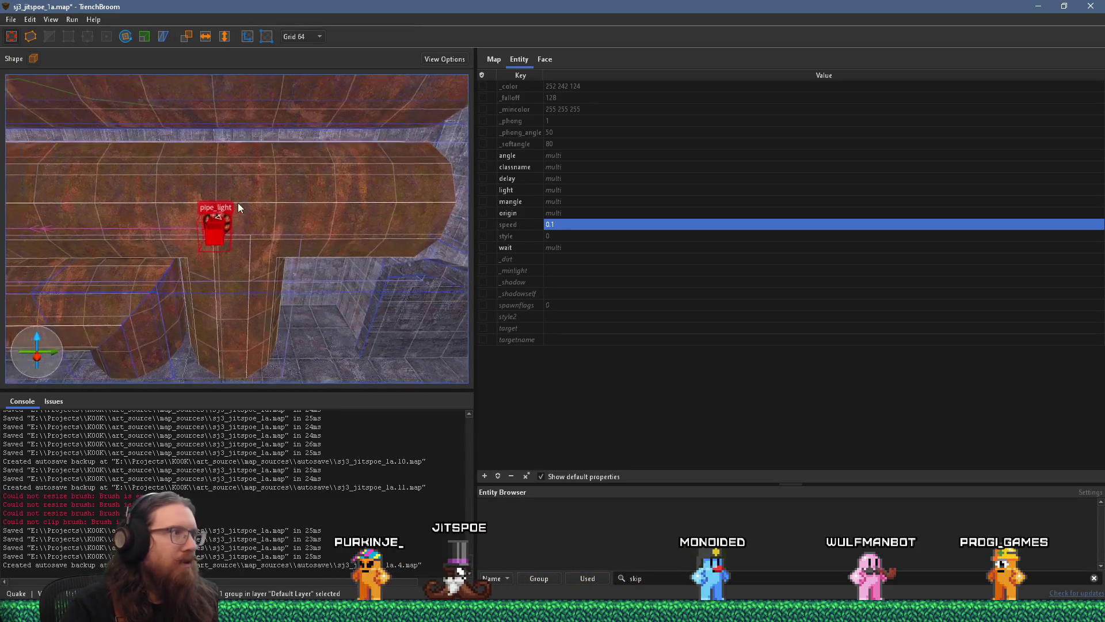
pyautogui.press('w')
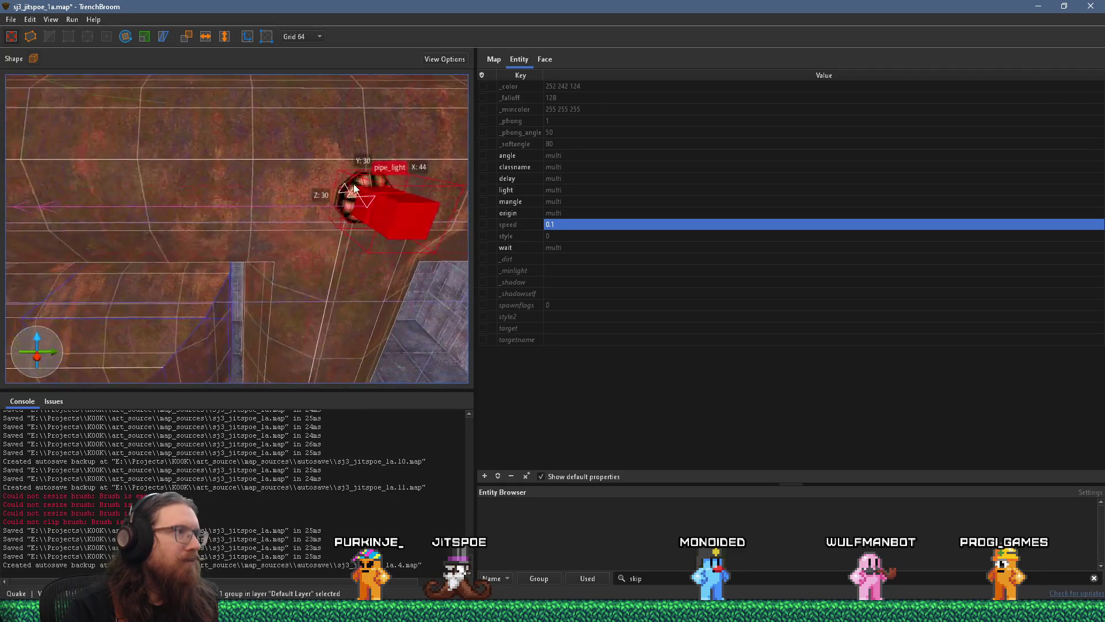
# Step: Switch the grid to 16, then to 128, while reframing the pipes
pyautogui.click(302, 36)
pyautogui.click(312, 61)
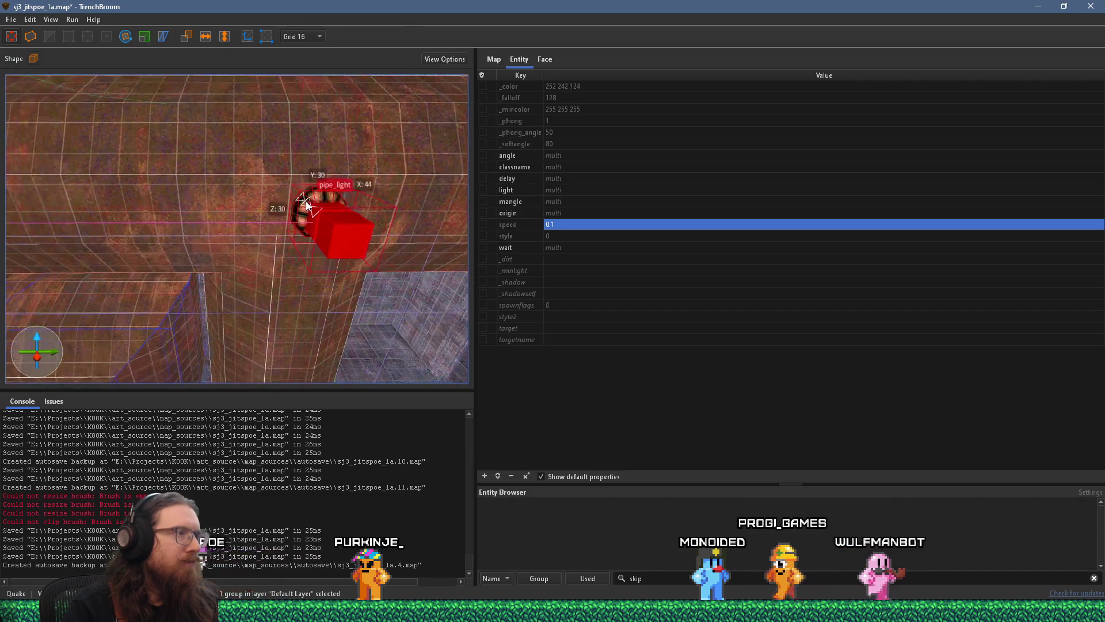
pyautogui.press('Escape')
pyautogui.press('d')
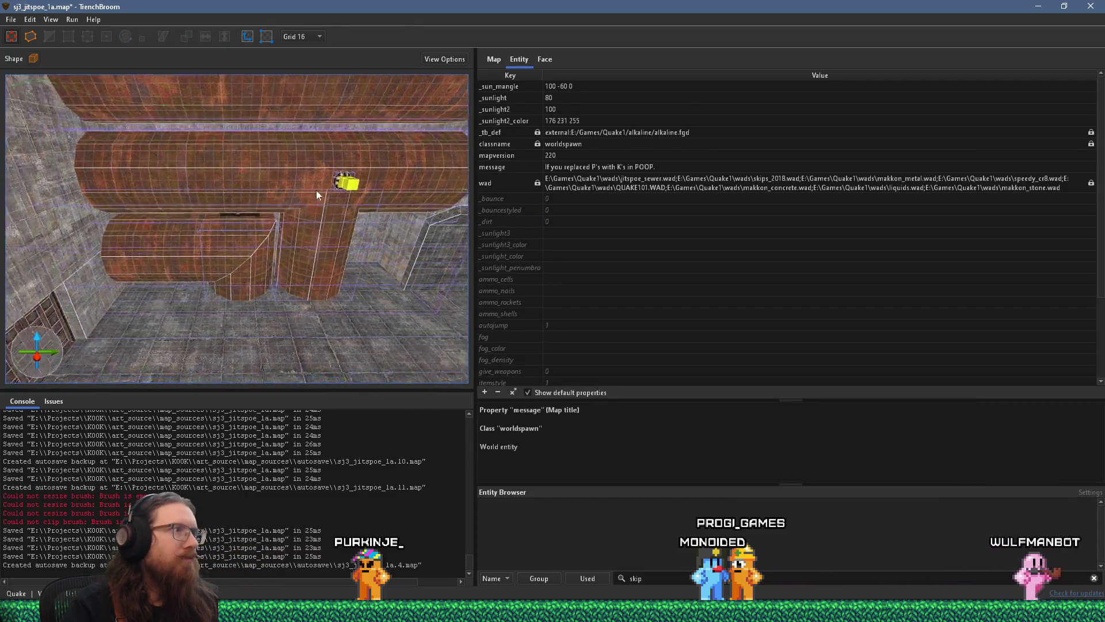
pyautogui.press('a')
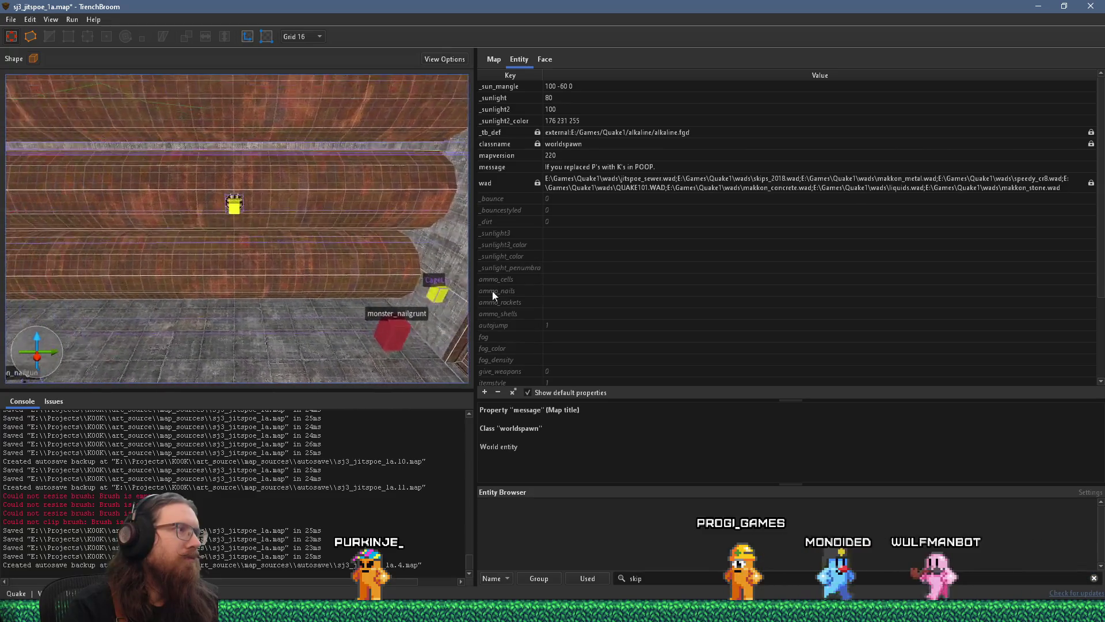
pyautogui.click(302, 36)
pyautogui.click(316, 146)
# Step: Select the large pipe brushes behind the yellow light, inspect them, then deselect
pyautogui.moveTo(185, 195)
pyautogui.mouseDown()
pyautogui.moveTo(424, 250)
pyautogui.moveTo(354, 237)
pyautogui.mouseUp()
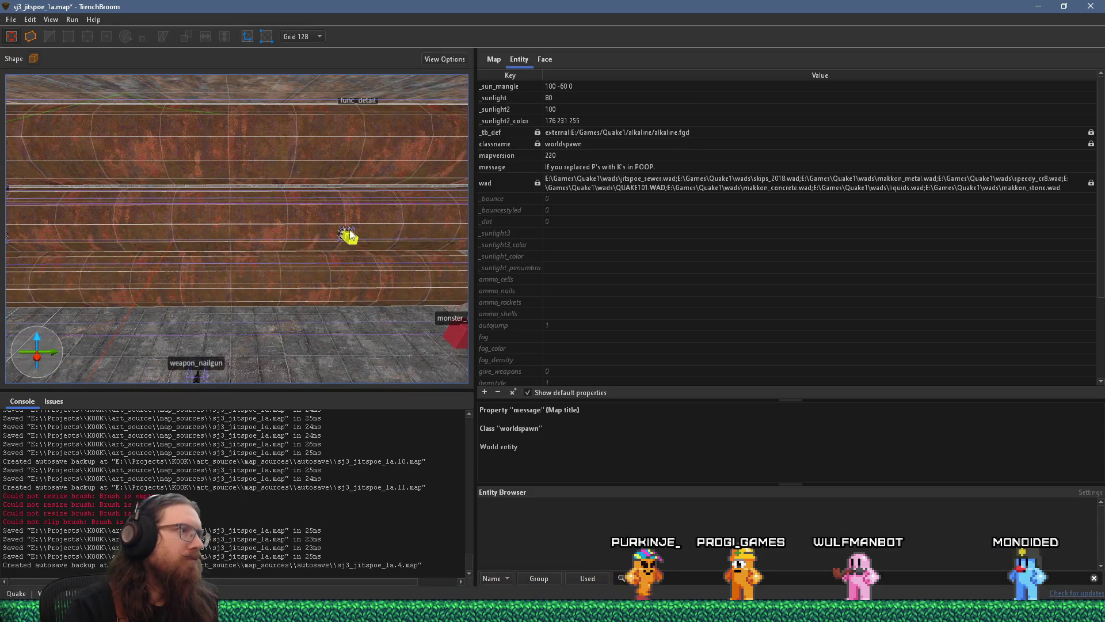
pyautogui.click(350, 230)
pyautogui.click(346, 231)
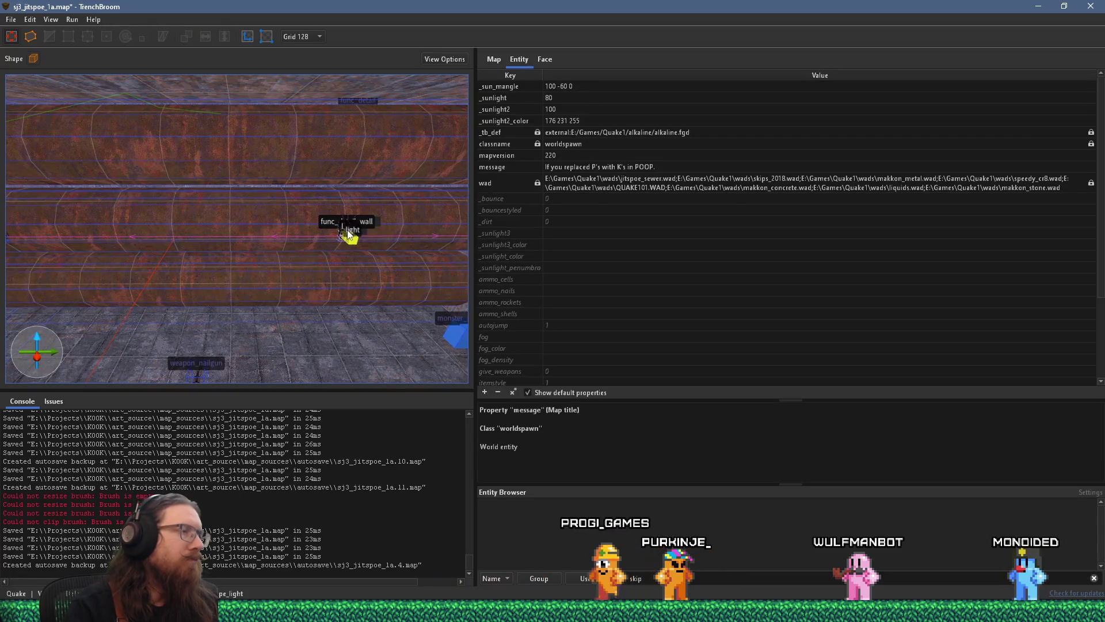
pyautogui.scroll(-2, 267, 254)
pyautogui.scroll(-2, 223, 271)
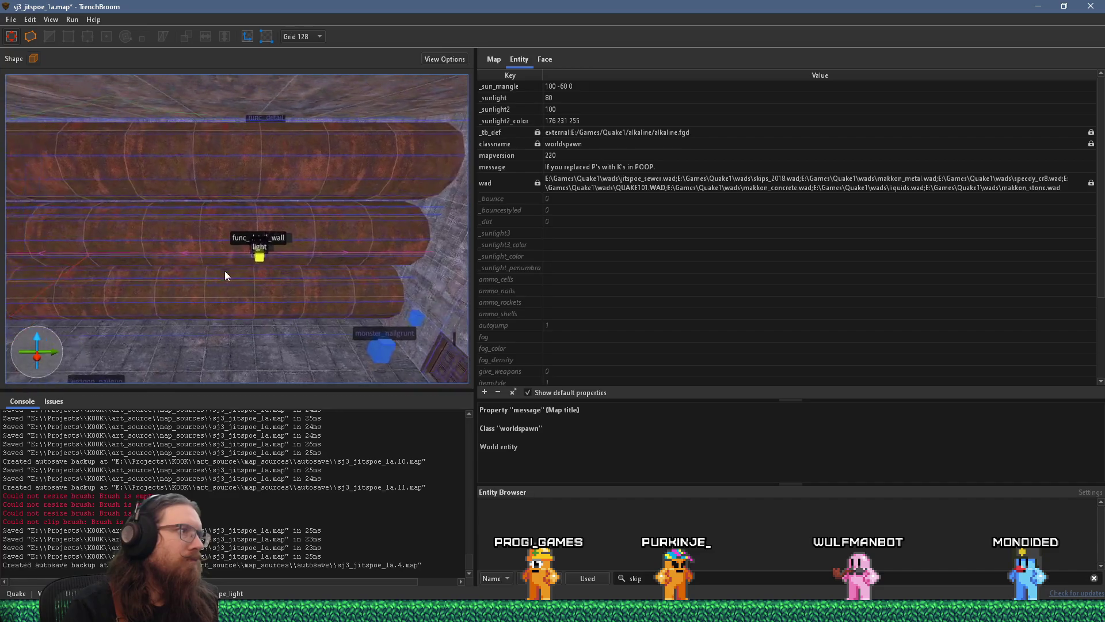
pyautogui.scroll(3, 223, 271)
pyautogui.click(343, 218)
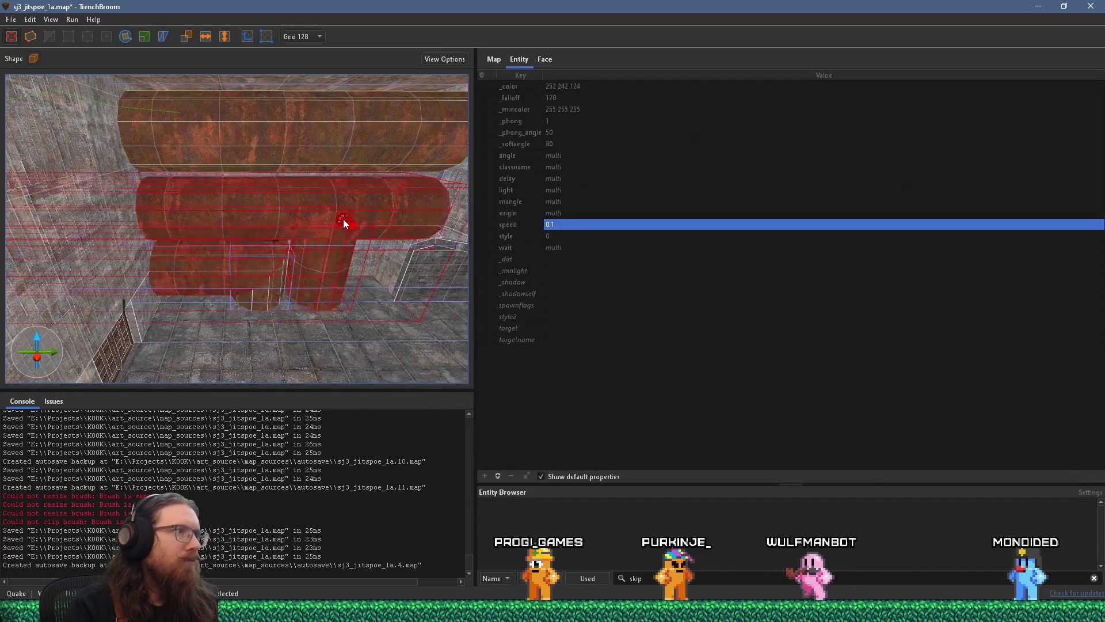
pyautogui.moveTo(226, 232)
pyautogui.mouseDown()
pyautogui.moveTo(401, 260)
pyautogui.moveTo(209, 223)
pyautogui.moveTo(130, 186)
pyautogui.moveTo(315, 215)
pyautogui.mouseUp()
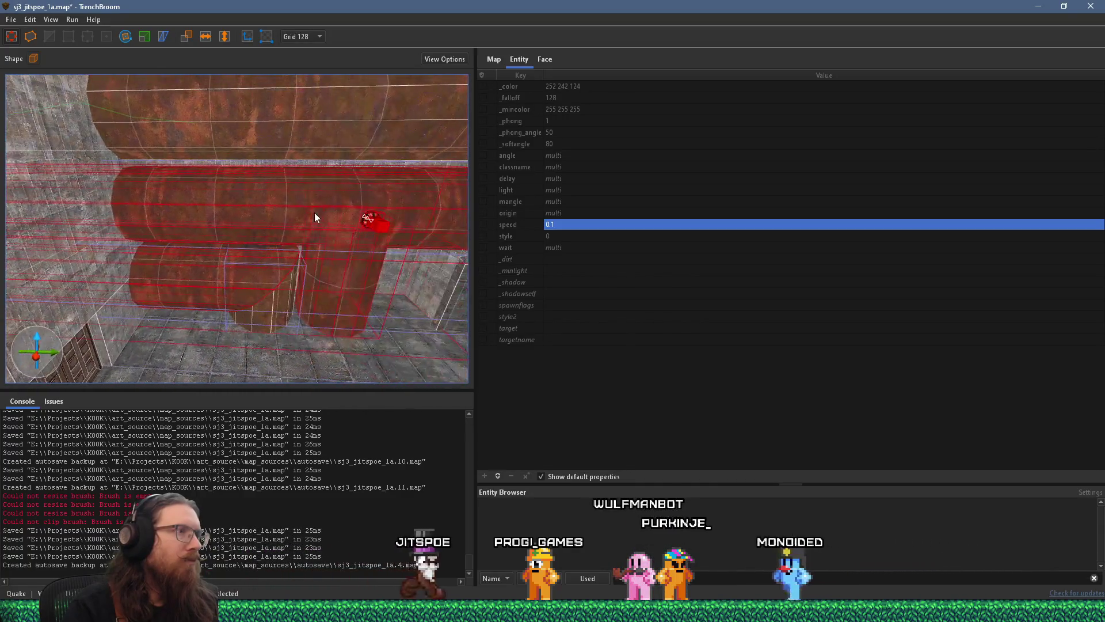
pyautogui.moveTo(192, 227)
pyautogui.mouseDown()
pyautogui.moveTo(318, 224)
pyautogui.moveTo(180, 243)
pyautogui.moveTo(258, 239)
pyautogui.moveTo(205, 243)
pyautogui.moveTo(218, 210)
pyautogui.moveTo(217, 249)
pyautogui.moveTo(344, 299)
pyautogui.moveTo(328, 304)
pyautogui.mouseUp()
pyautogui.press('Escape')
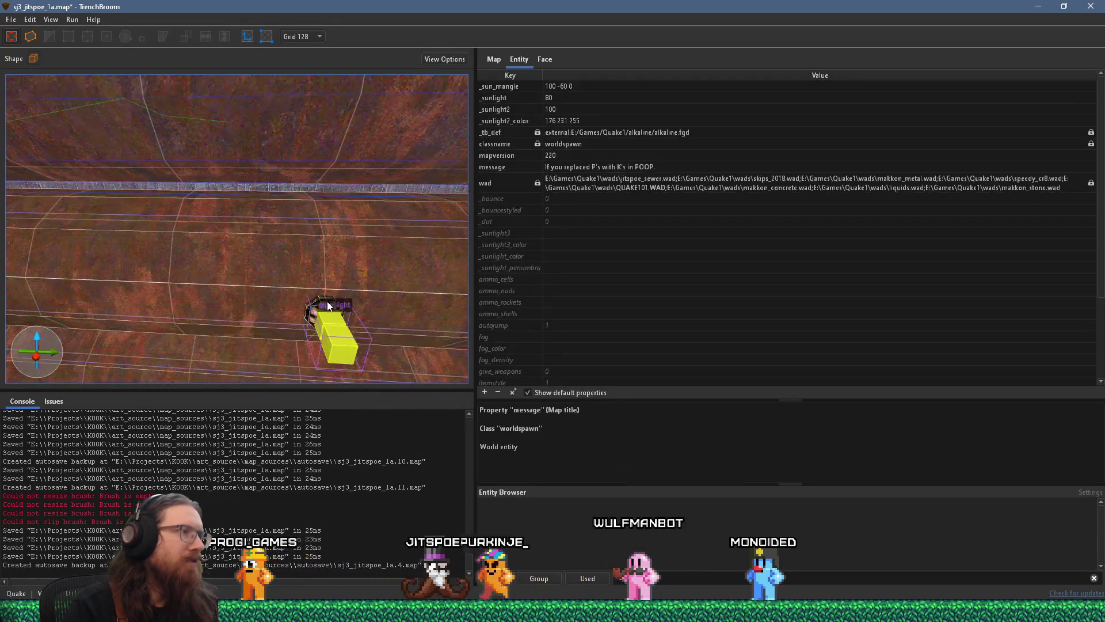
# Step: Select the pipe_light entity and remove it from the pipe group
pyautogui.click(328, 306)
pyautogui.press('Escape')
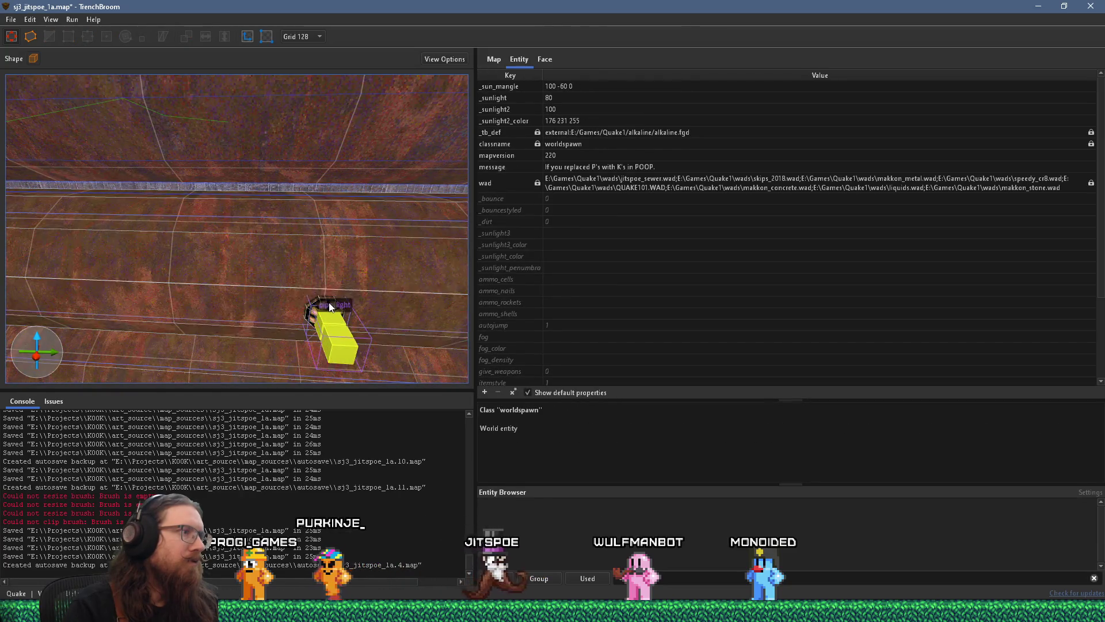
pyautogui.click(330, 307)
pyautogui.moveTo(277, 285)
pyautogui.mouseDown()
pyautogui.moveTo(372, 333)
pyautogui.moveTo(356, 295)
pyautogui.mouseUp()
pyautogui.rightClick(347, 270)
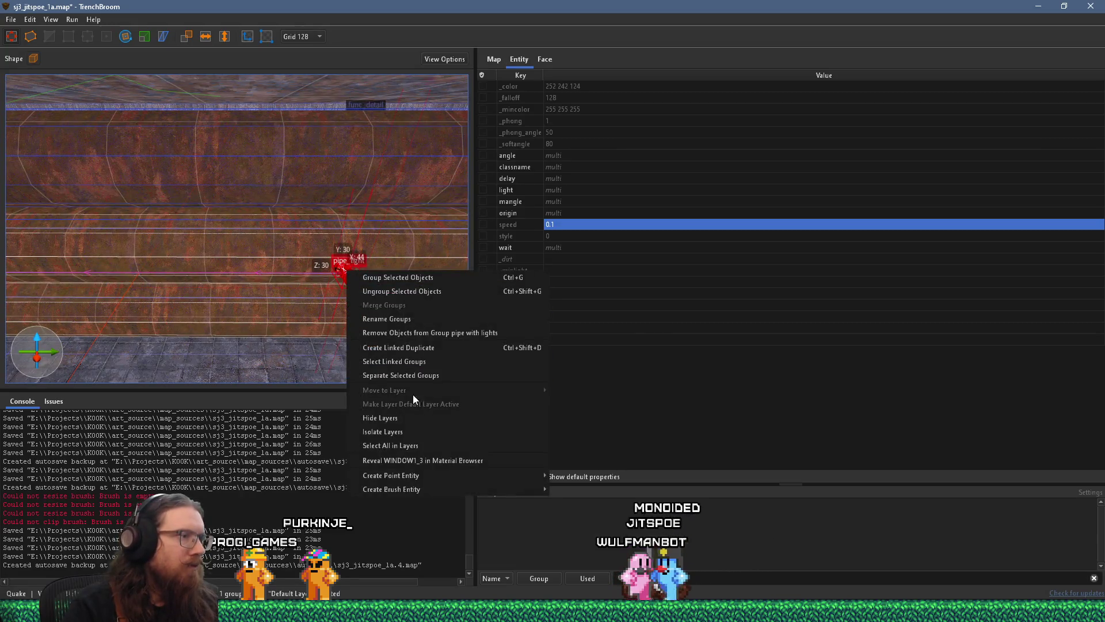
pyautogui.click(414, 333)
# Step: Add the second pipe_light group to the selection and look along the pipe at both
pyautogui.moveTo(420, 350)
pyautogui.mouseDown()
pyautogui.moveTo(360, 310)
pyautogui.moveTo(313, 334)
pyautogui.mouseUp()
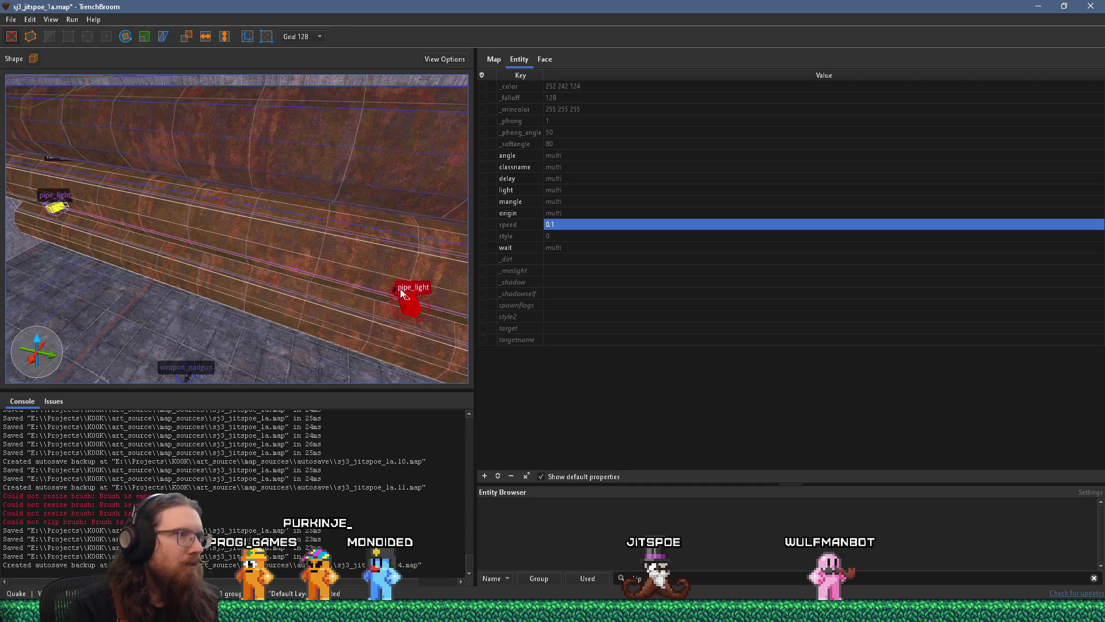
pyautogui.moveTo(186, 236)
pyautogui.mouseDown()
pyautogui.moveTo(276, 227)
pyautogui.moveTo(84, 246)
pyautogui.mouseUp()
pyautogui.keyDown('ctrl'); pyautogui.click(210, 165); pyautogui.keyUp('ctrl')
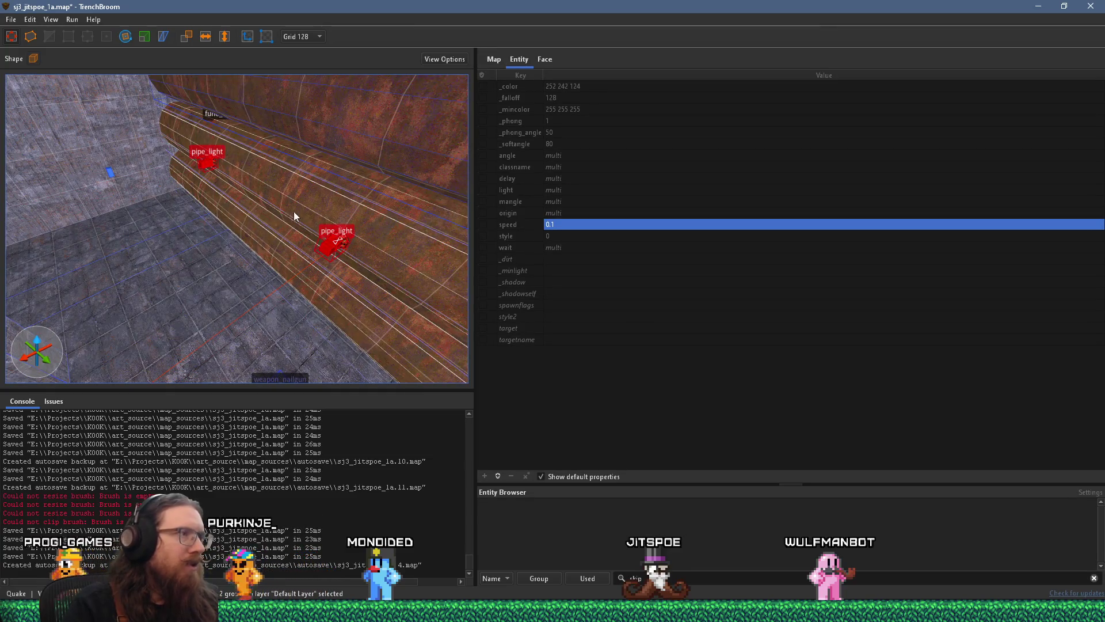
pyautogui.moveTo(293, 209); pyautogui.dragTo(339, 219)
pyautogui.press('d')
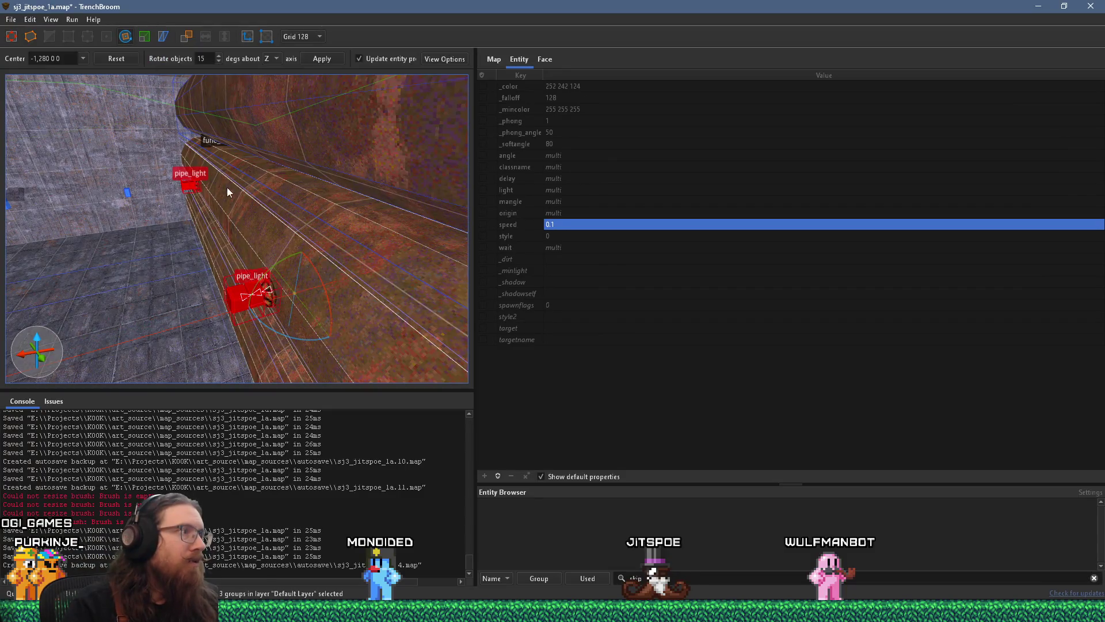
# Step: Set the grid size to 16 and frame the pipe fixtures
pyautogui.press('w')
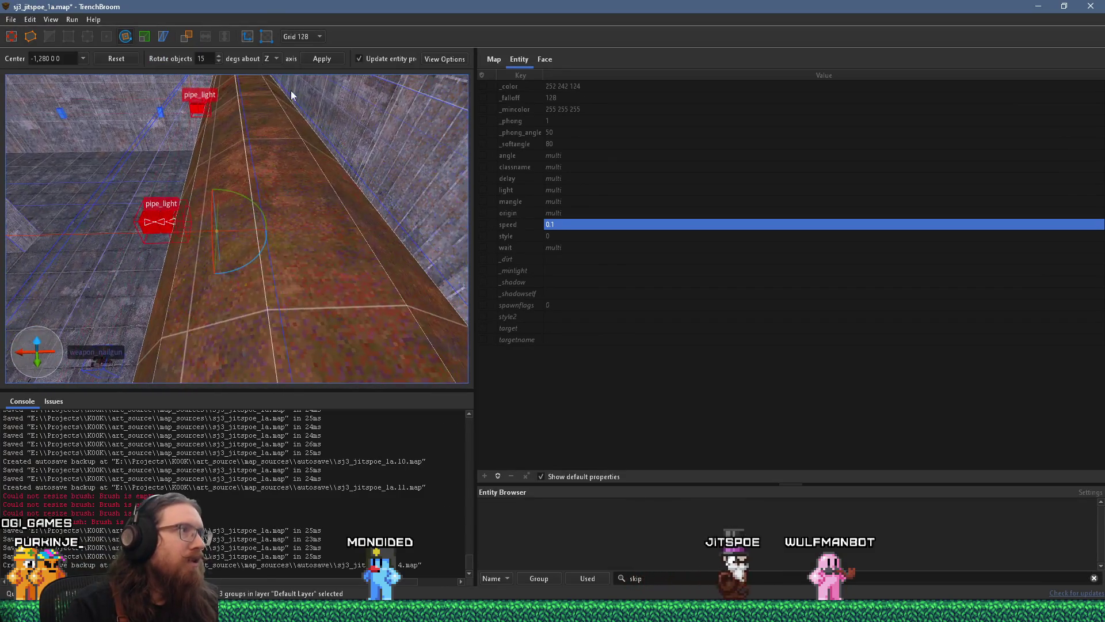
pyautogui.click(315, 38)
pyautogui.click(312, 104)
pyautogui.click(303, 36)
pyautogui.click(311, 113)
pyautogui.press('w')
pyautogui.moveTo(281, 181)
pyautogui.mouseDown()
pyautogui.moveTo(251, 287)
pyautogui.moveTo(269, 317)
pyautogui.moveTo(261, 256)
pyautogui.moveTo(282, 143)
pyautogui.moveTo(296, 134)
pyautogui.mouseUp()
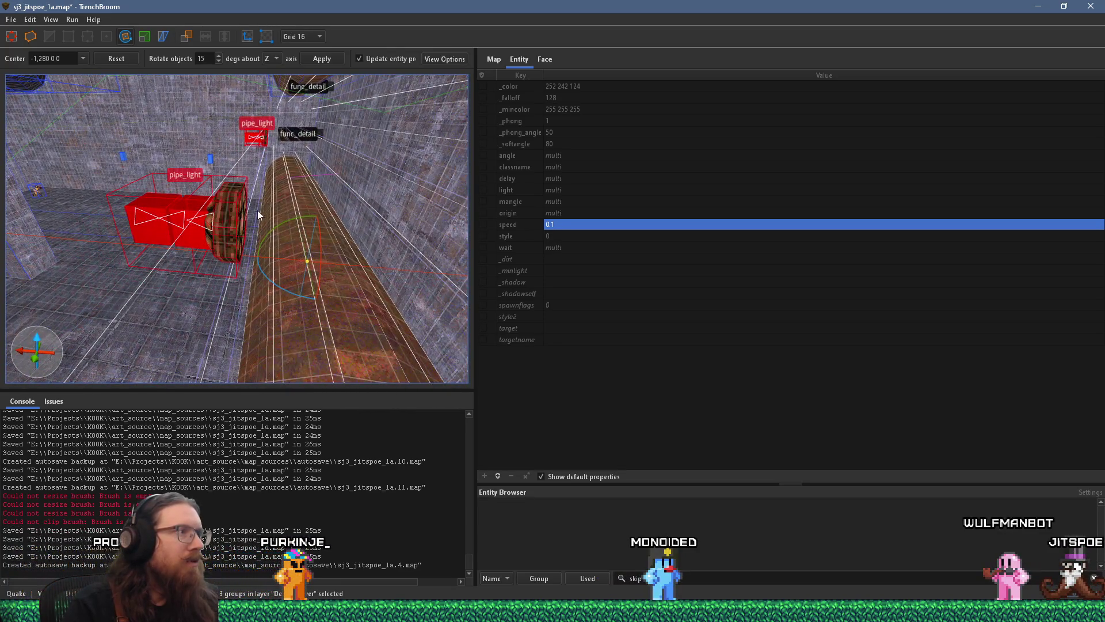
pyautogui.scroll(3, 259, 215)
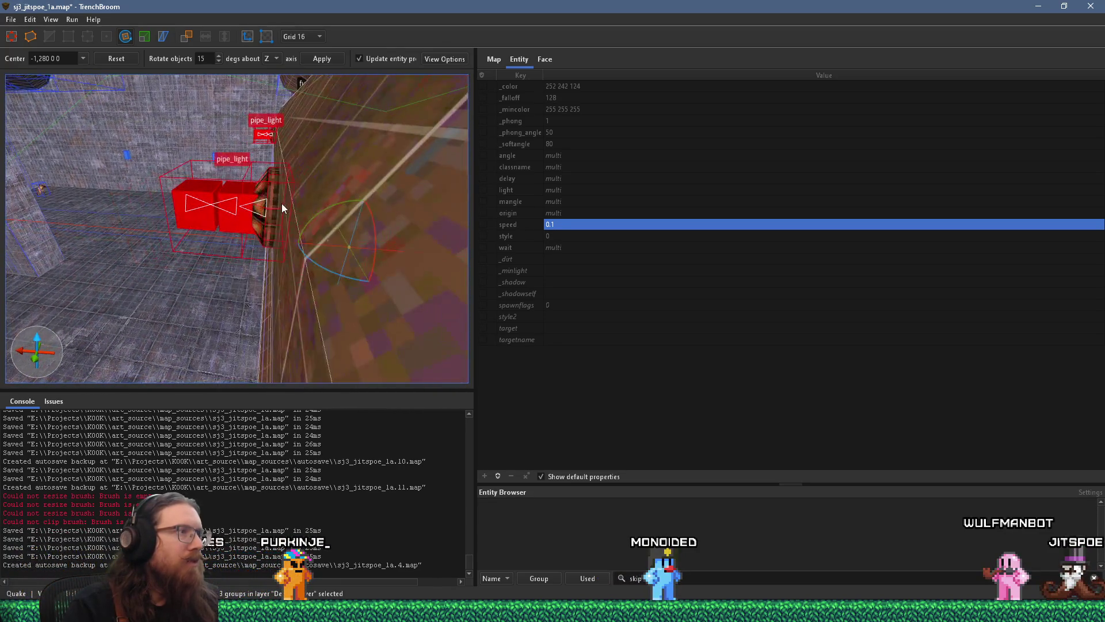
# Step: Reselect both pipe_light fixtures and view them from the wall side
pyautogui.press('Escape')
pyautogui.moveTo(279, 161); pyautogui.dragTo(291, 194)
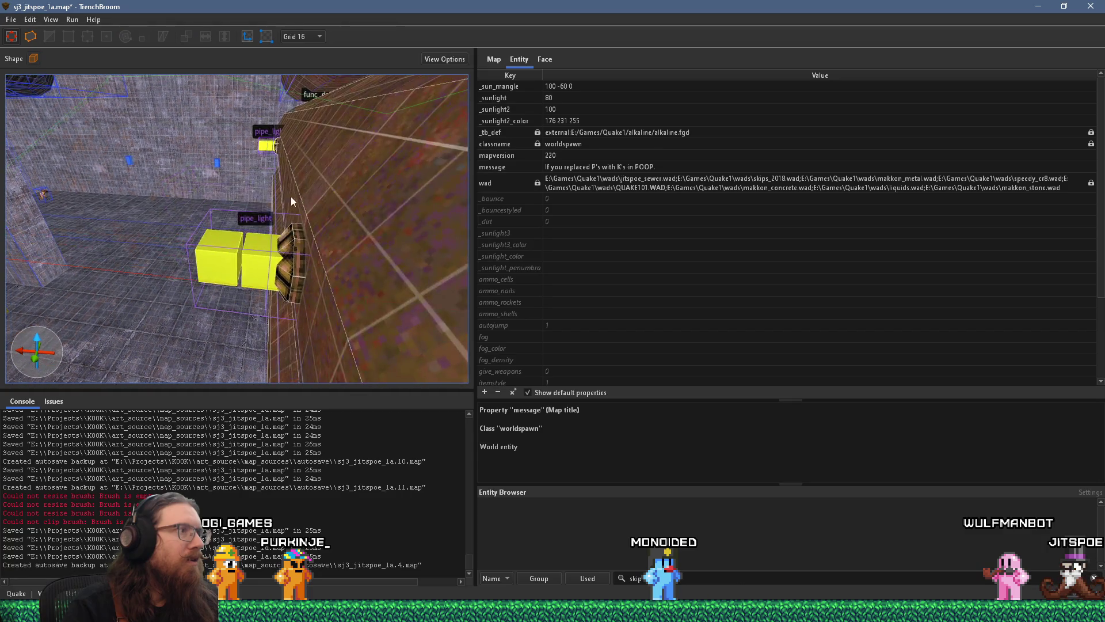
pyautogui.click(285, 253)
pyautogui.keyDown('ctrl'); pyautogui.click(275, 148); pyautogui.keyUp('ctrl')
pyautogui.moveTo(274, 148)
pyautogui.mouseDown()
pyautogui.moveTo(419, 175)
pyautogui.moveTo(234, 161)
pyautogui.mouseUp()
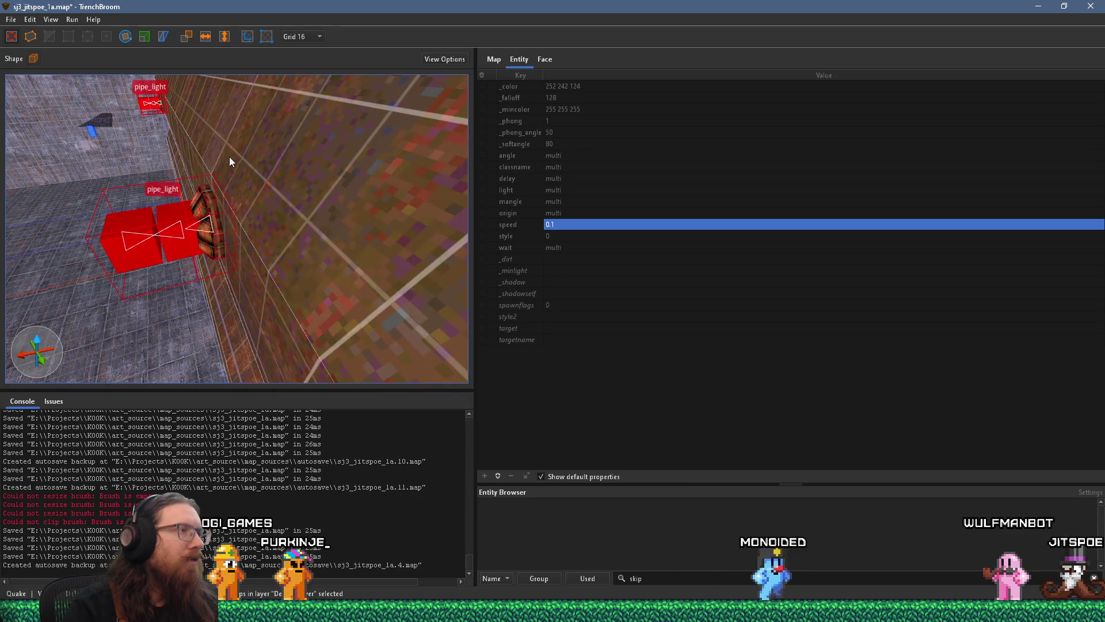
pyautogui.moveTo(216, 111)
pyautogui.mouseDown()
pyautogui.moveTo(222, 167)
pyautogui.moveTo(196, 216)
pyautogui.moveTo(153, 244)
pyautogui.moveTo(187, 285)
pyautogui.moveTo(278, 205)
pyautogui.moveTo(261, 213)
pyautogui.mouseUp()
pyautogui.rightClick(132, 288)
# Step: Place the rotation centre on the pipe, rotate the fixtures 30 degrees around it, then deselect
pyautogui.moveTo(124, 275)
pyautogui.mouseDown()
pyautogui.moveTo(147, 233)
pyautogui.moveTo(412, 233)
pyautogui.moveTo(372, 233)
pyautogui.moveTo(361, 277)
pyautogui.moveTo(344, 292)
pyautogui.mouseUp()
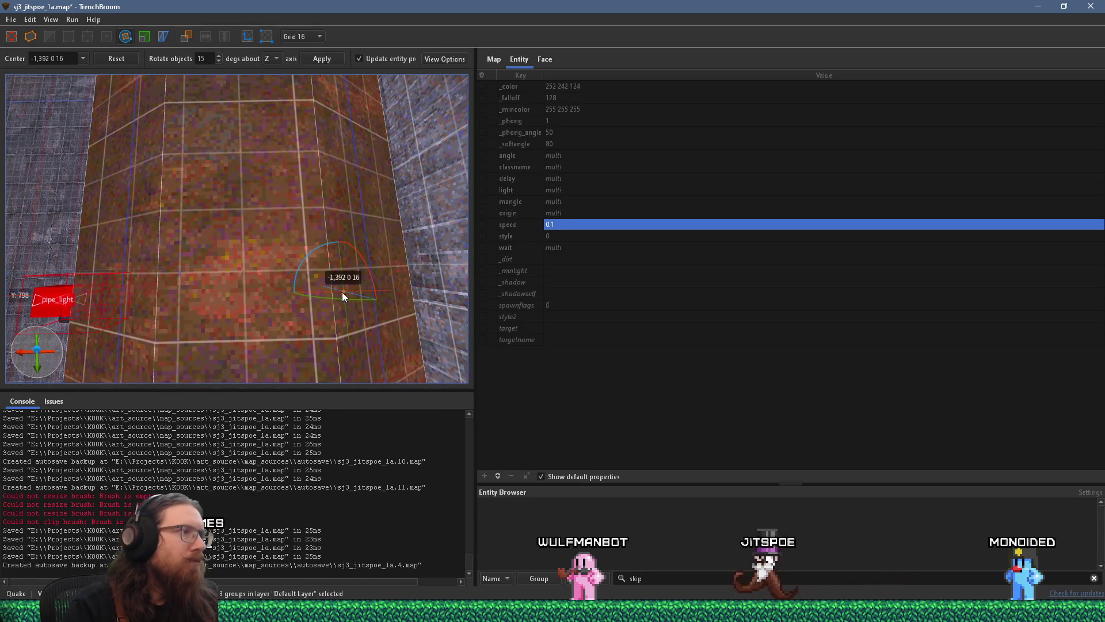
pyautogui.moveTo(262, 295)
pyautogui.mouseDown()
pyautogui.moveTo(249, 292)
pyautogui.moveTo(238, 202)
pyautogui.moveTo(196, 227)
pyautogui.moveTo(183, 136)
pyautogui.moveTo(168, 144)
pyautogui.moveTo(232, 163)
pyautogui.moveTo(309, 148)
pyautogui.moveTo(318, 182)
pyautogui.mouseUp()
pyautogui.scroll(3, 250, 280)
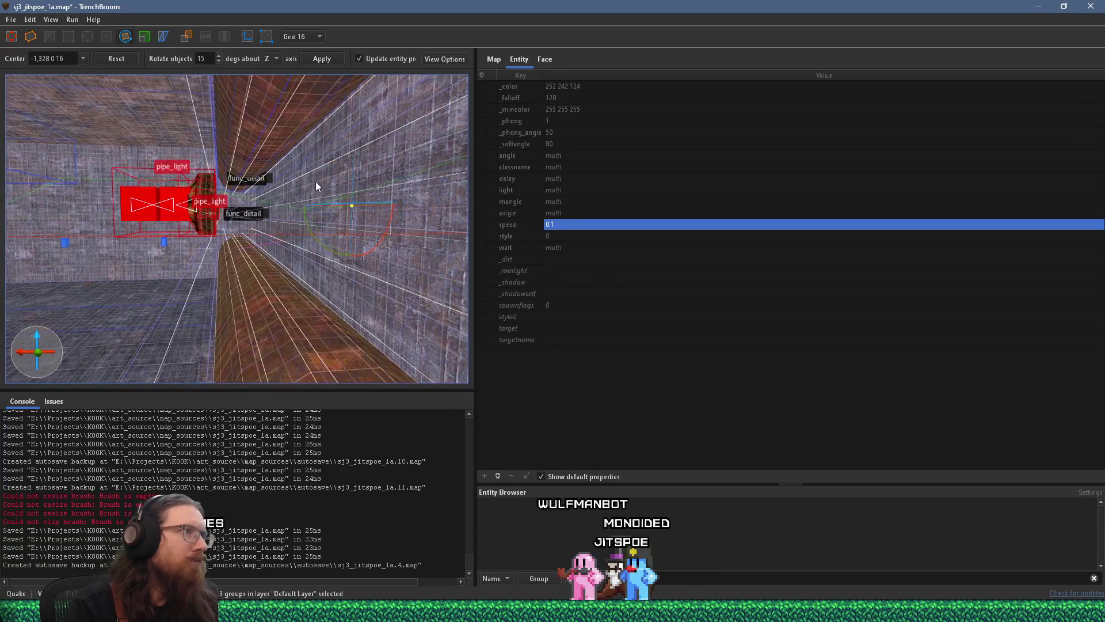
pyautogui.moveTo(307, 228)
pyautogui.mouseDown()
pyautogui.moveTo(325, 248)
pyautogui.moveTo(304, 209)
pyautogui.moveTo(319, 191)
pyautogui.moveTo(296, 134)
pyautogui.mouseUp()
pyautogui.press('Escape')
pyautogui.moveTo(221, 220)
pyautogui.mouseDown()
pyautogui.moveTo(268, 214)
pyautogui.moveTo(324, 265)
pyautogui.moveTo(350, 264)
pyautogui.moveTo(253, 267)
pyautogui.moveTo(230, 253)
pyautogui.mouseUp()
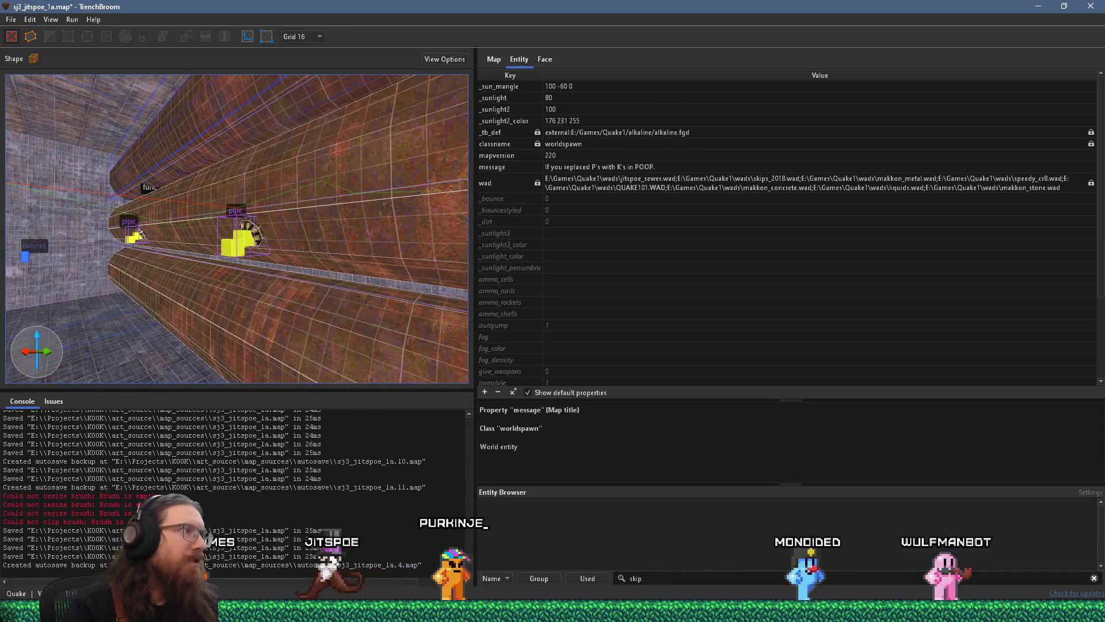
pyautogui.click(10, 17)
# Step: Save the map, then raise the pipe_light's inner light brightness from 2000 to 3000
pyautogui.click(32, 70)
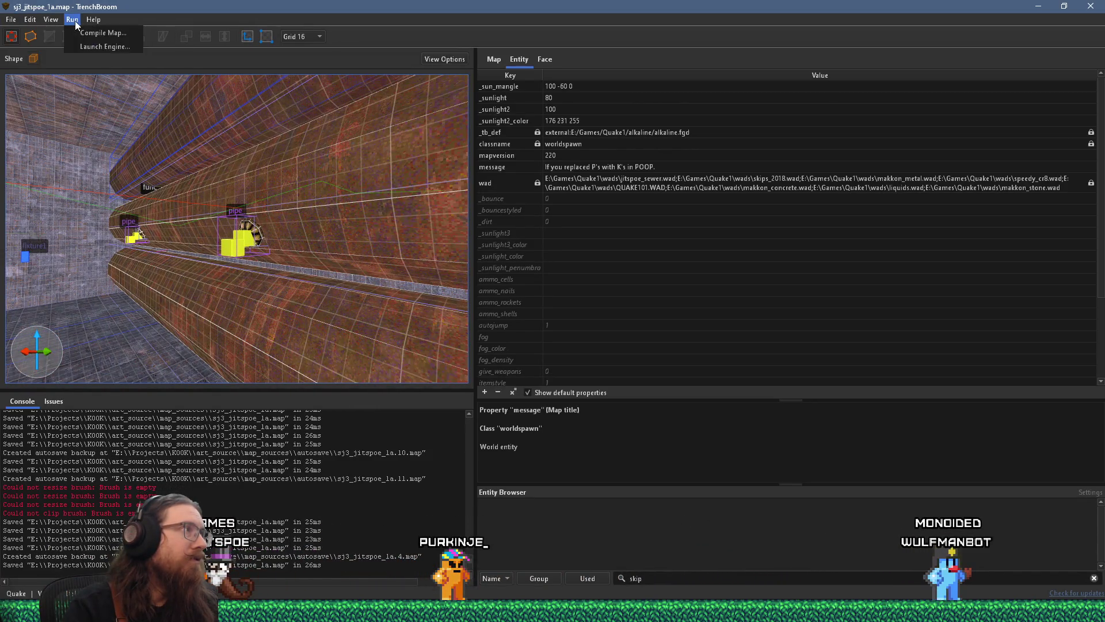
pyautogui.scroll(5, 191, 188)
pyautogui.click(234, 240)
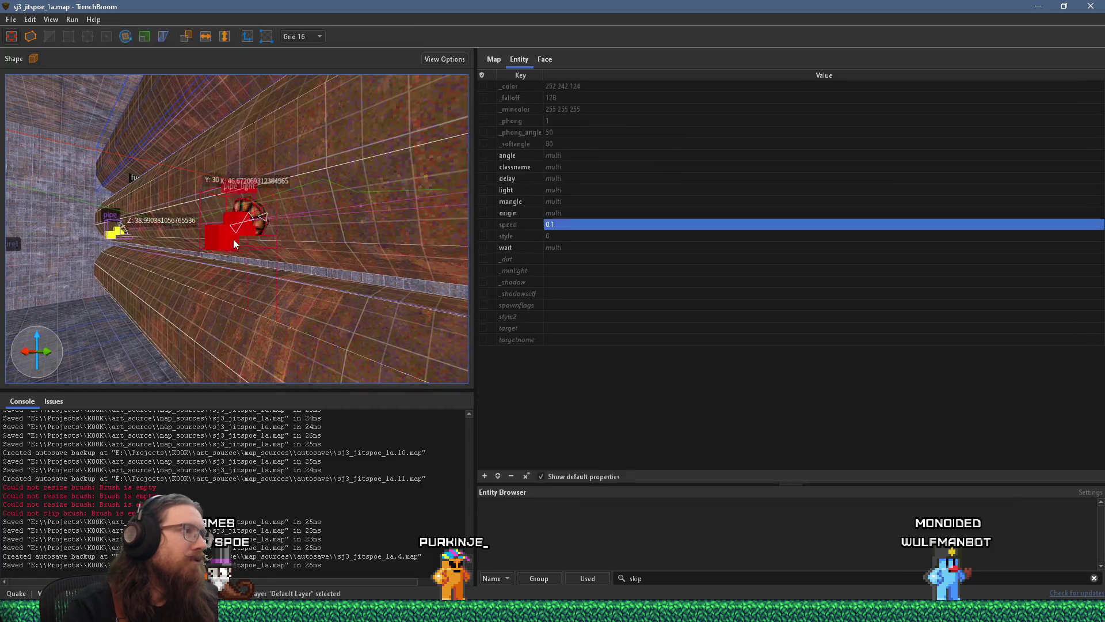
pyautogui.click(229, 239)
pyautogui.click(230, 238)
pyautogui.click(226, 241)
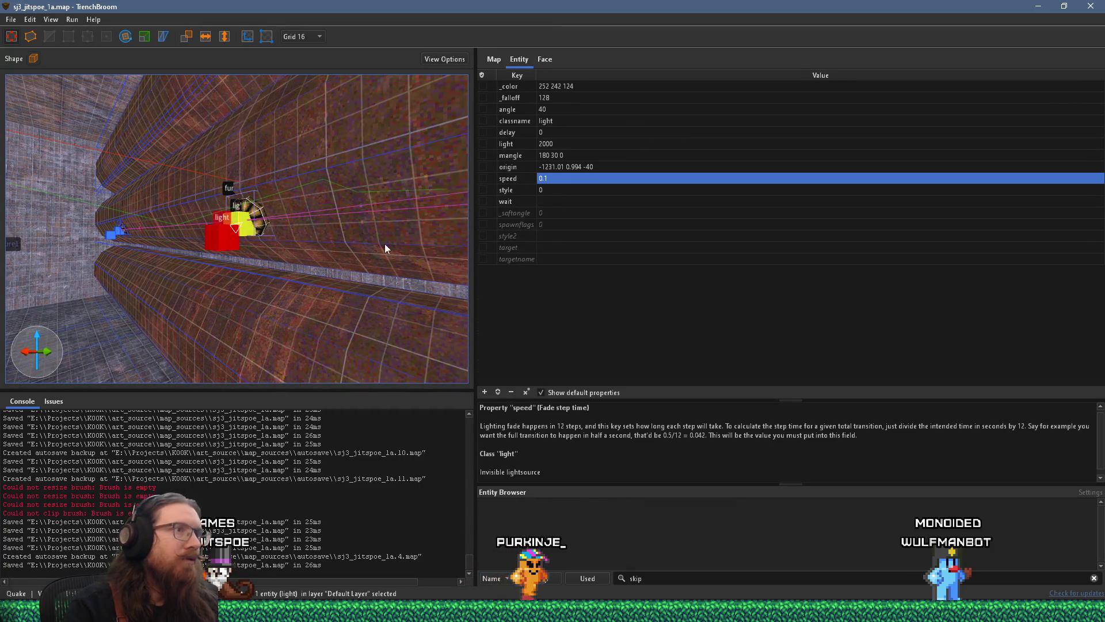
pyautogui.click(541, 144)
pyautogui.click(541, 144)
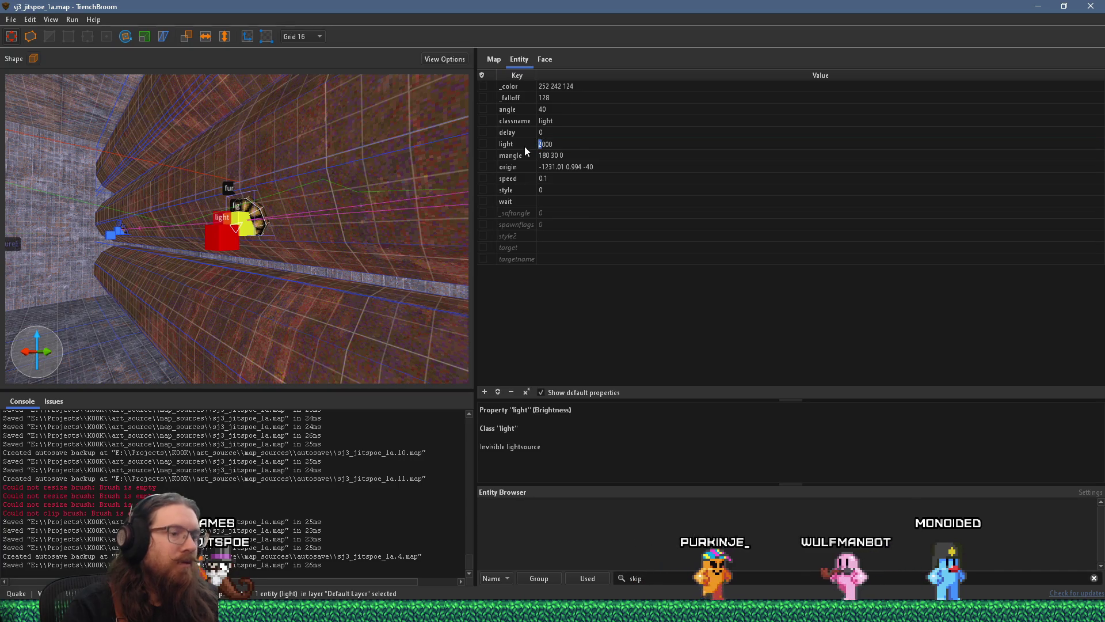
pyautogui.write('3')
pyautogui.press('Return')
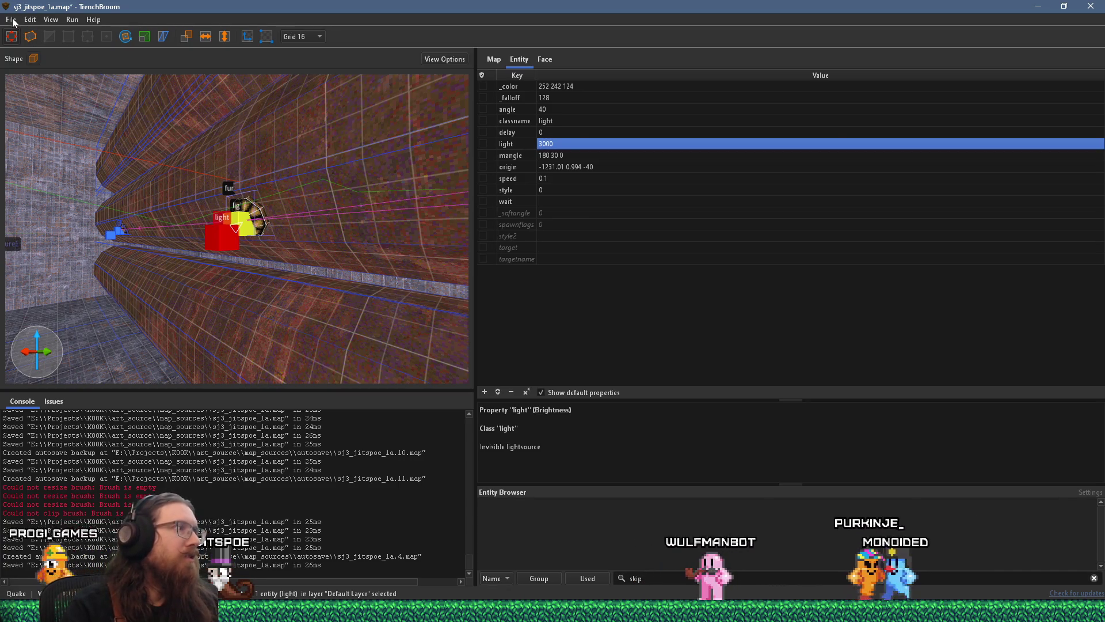
# Step: Save the map again and bring up the Compile Map settings
pyautogui.click(11, 20)
pyautogui.click(42, 74)
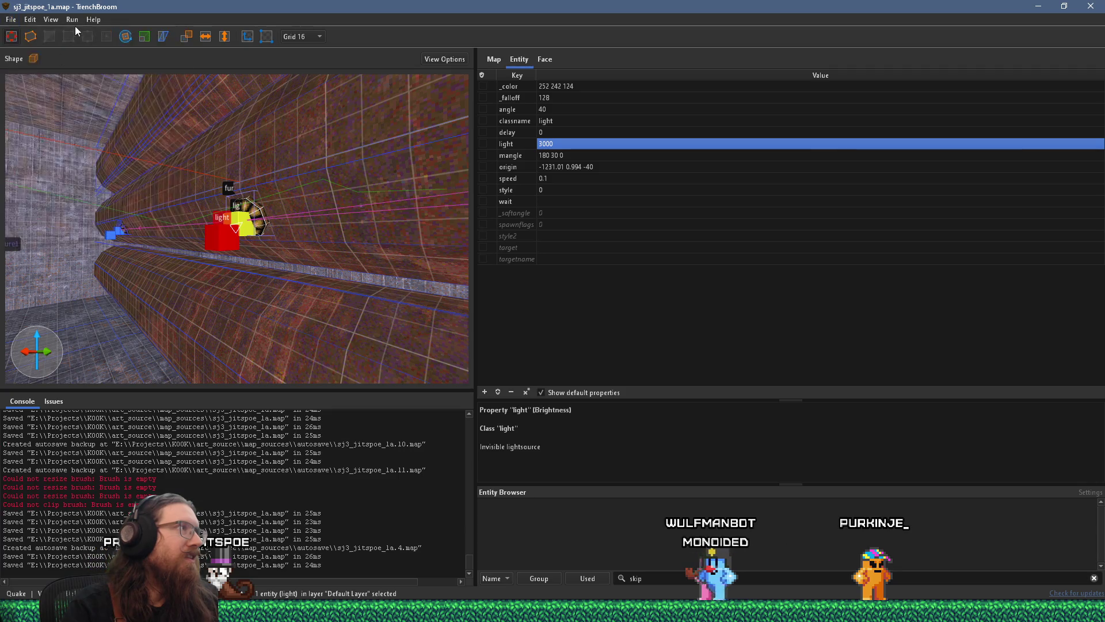
pyautogui.click(77, 19)
pyautogui.click(95, 33)
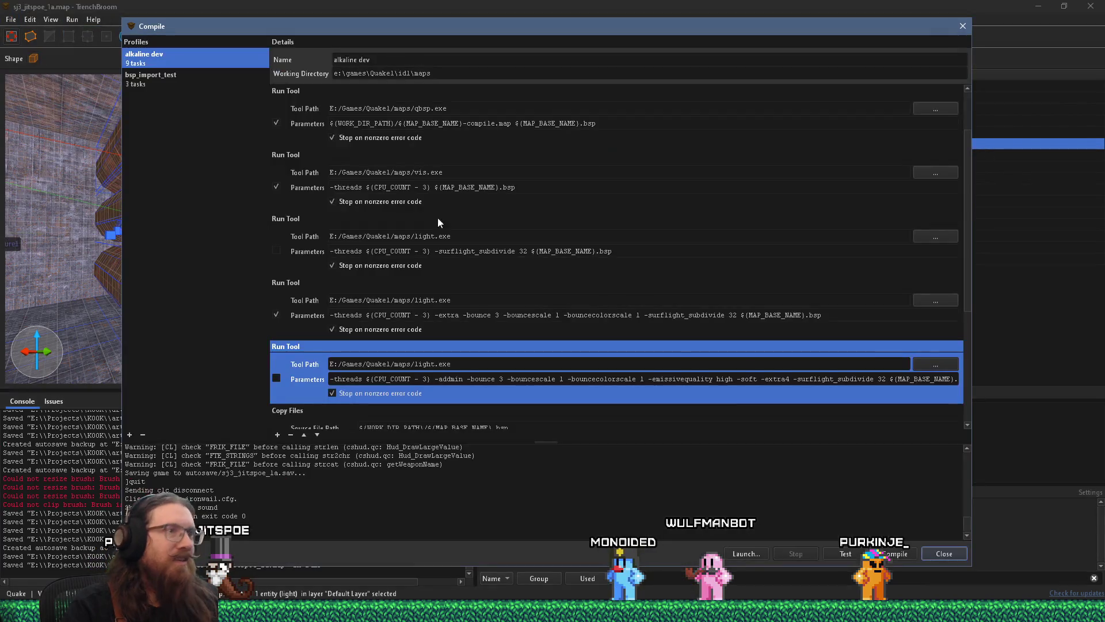
# Step: Compile with the alkaline dev profile, review the vis empty-portal-file error (exit code 1), and close the dialog
pyautogui.click(893, 551)
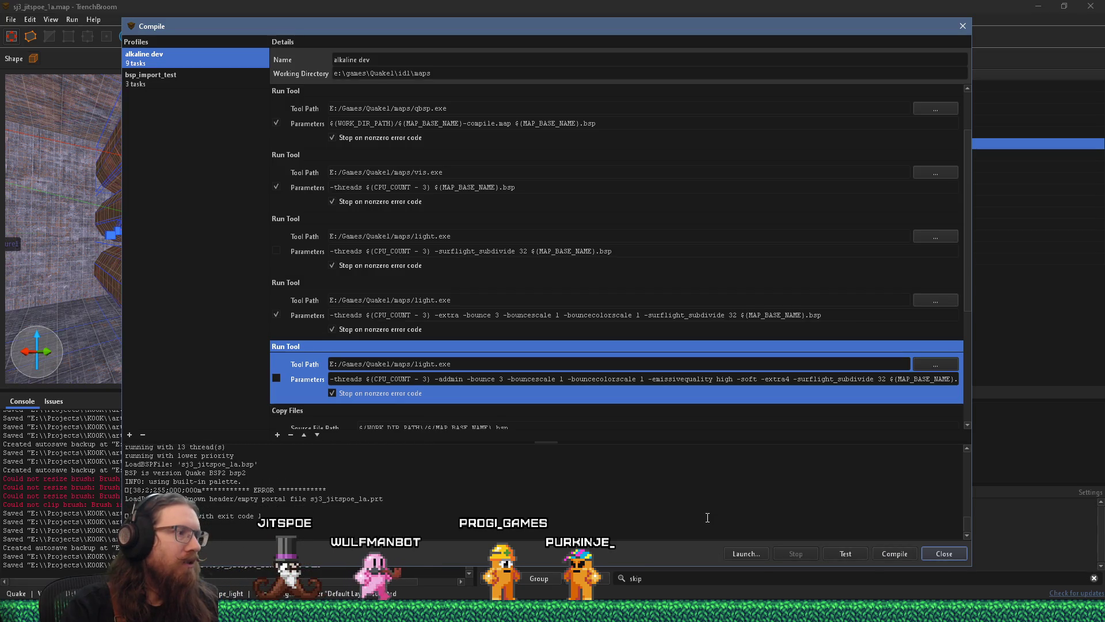
pyautogui.click(963, 26)
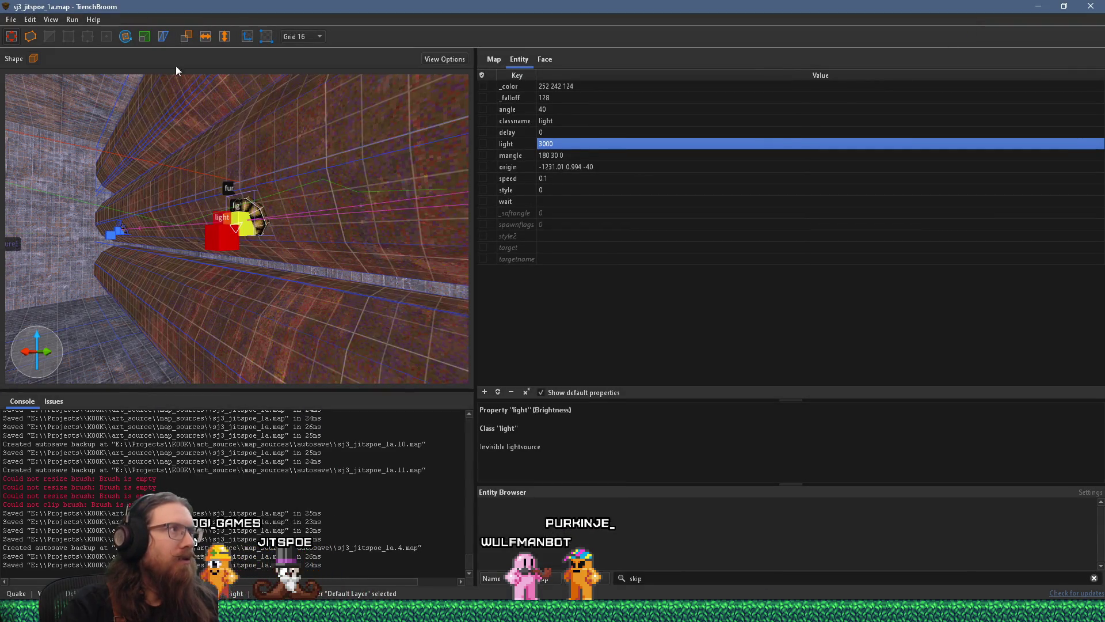
pyautogui.click(77, 26)
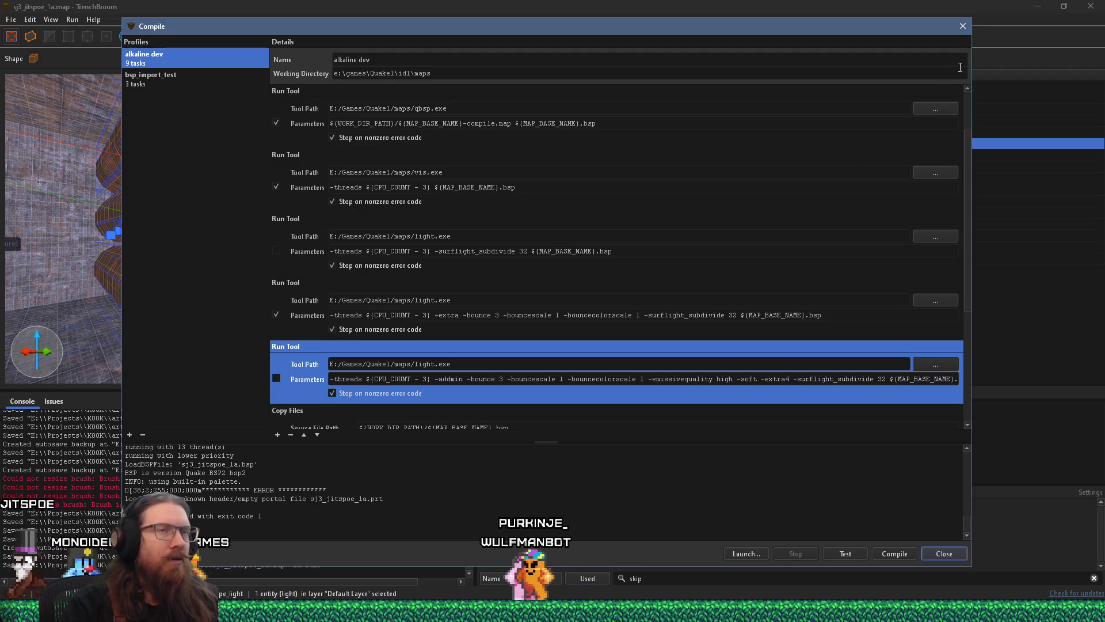
pyautogui.click(961, 28)
pyautogui.click(665, 247)
# Step: Load the leak point file sj3_jitspoe_1a.pts into the sewer map
pyautogui.press('w')
pyautogui.click(30, 20)
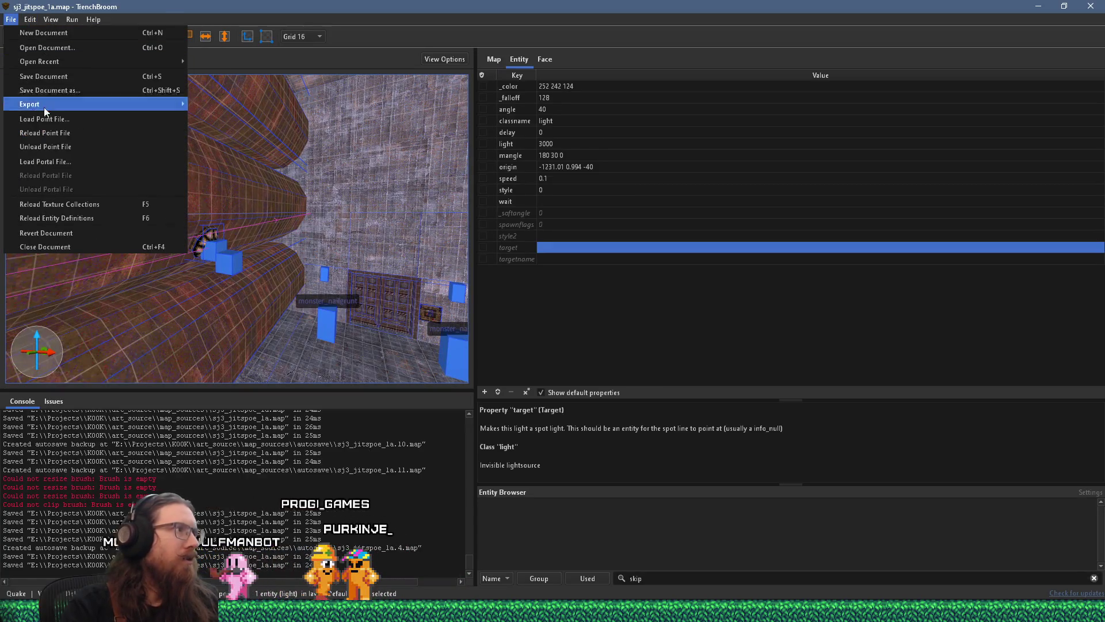
pyautogui.click(88, 137)
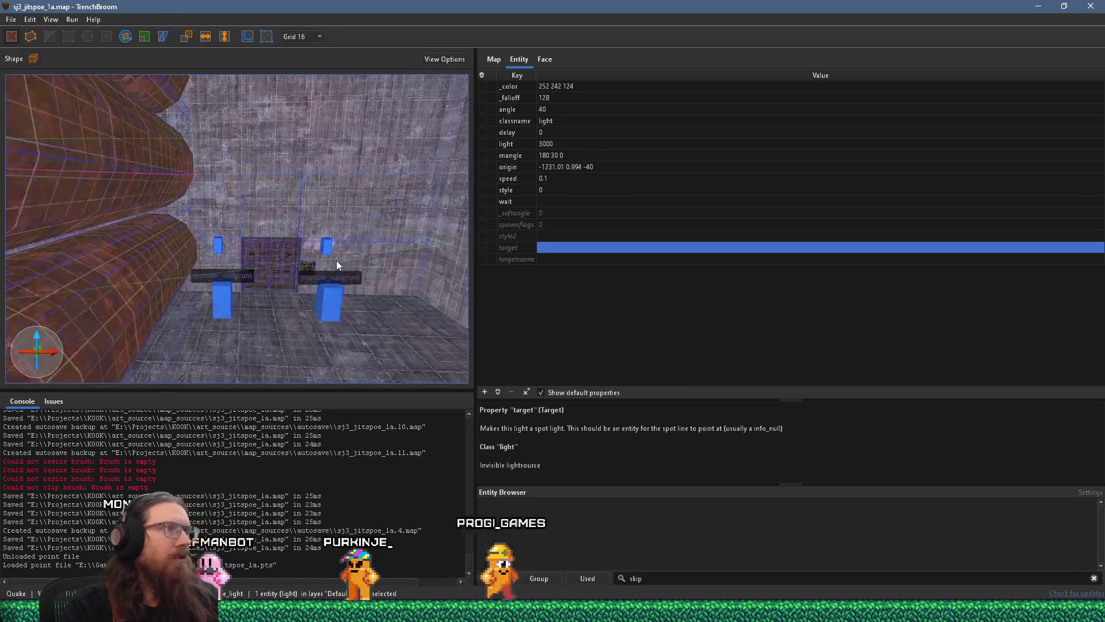
# Step: Step along the leak trail toward the large pipes, then clear the selection
pyautogui.hotkey('ctrl', '.')
pyautogui.hotkey('ctrl', '.')
pyautogui.hotkey('ctrl', '.')
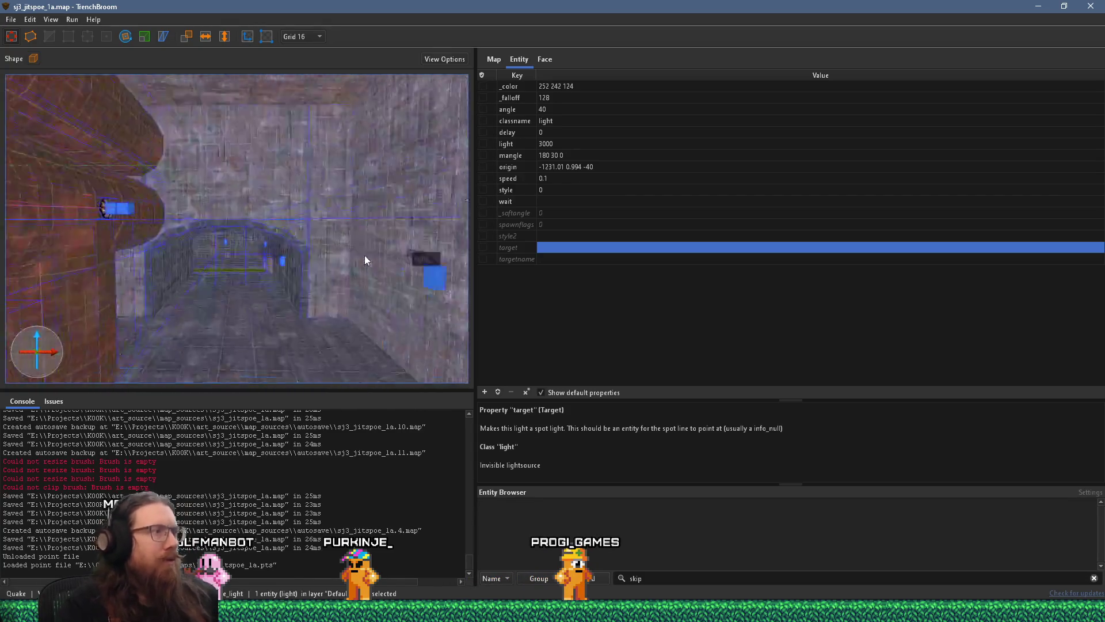
pyautogui.hotkey('ctrl', '.')
pyautogui.hotkey('ctrl', '.')
pyautogui.hotkey('ctrl', '.')
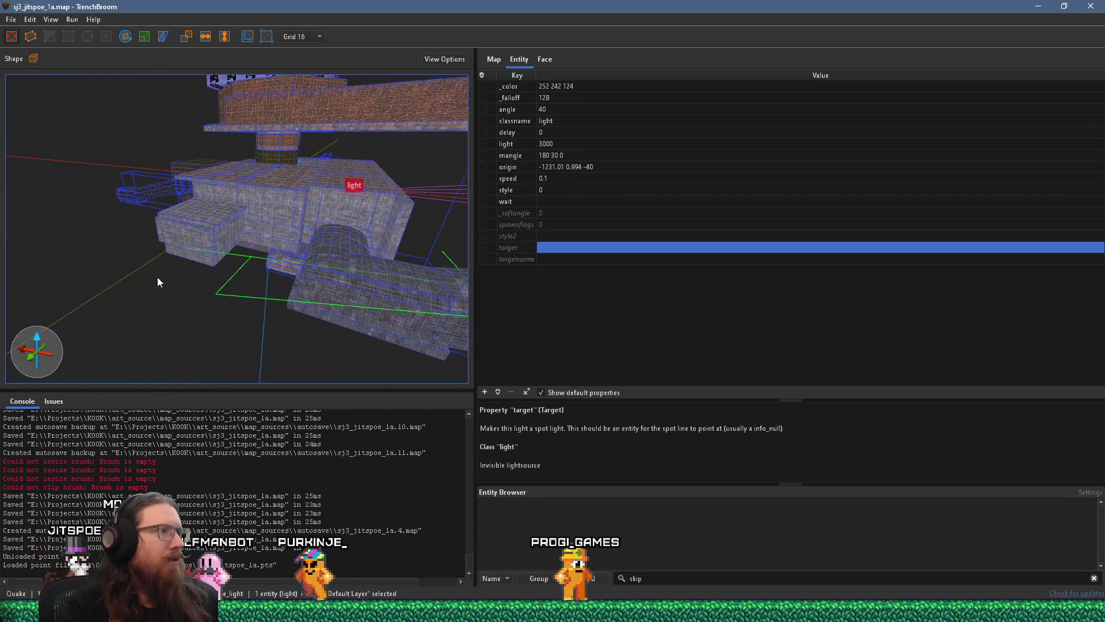
pyautogui.hotkey('ctrl', '.')
pyautogui.hotkey('ctrl', '.')
pyautogui.hotkey('ctrl', '.')
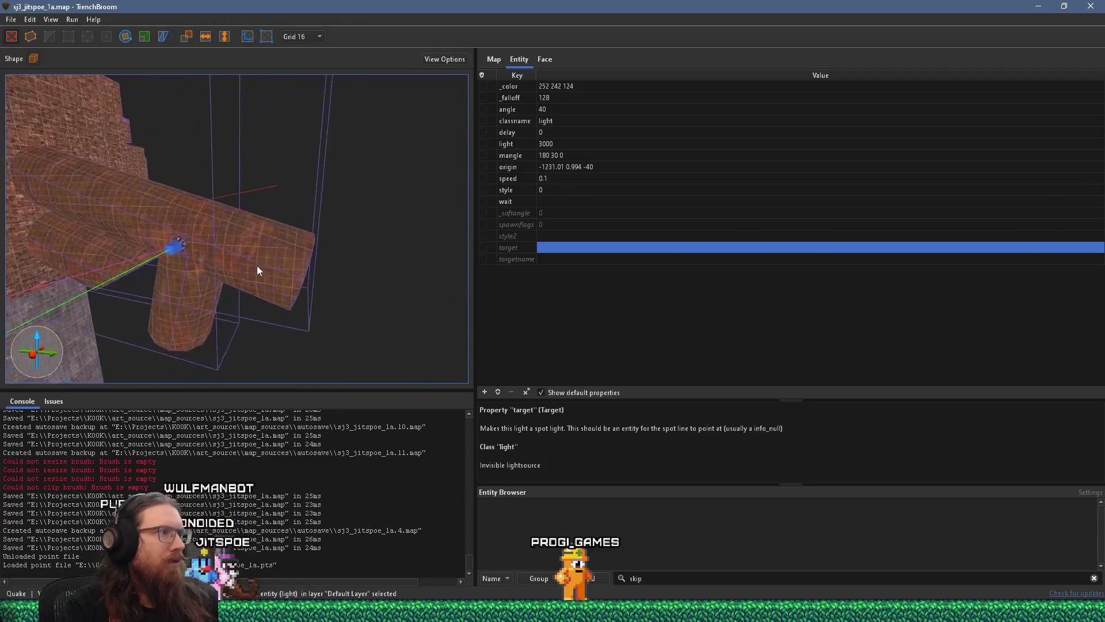
pyautogui.hotkey('ctrl', '.')
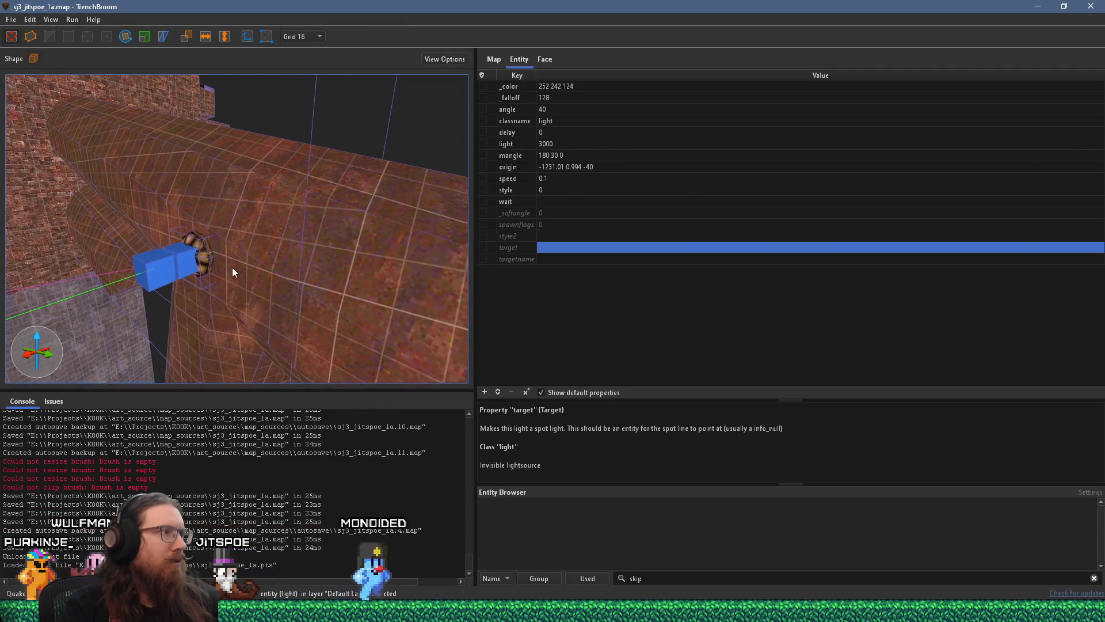
pyautogui.hotkey('ctrl', '.')
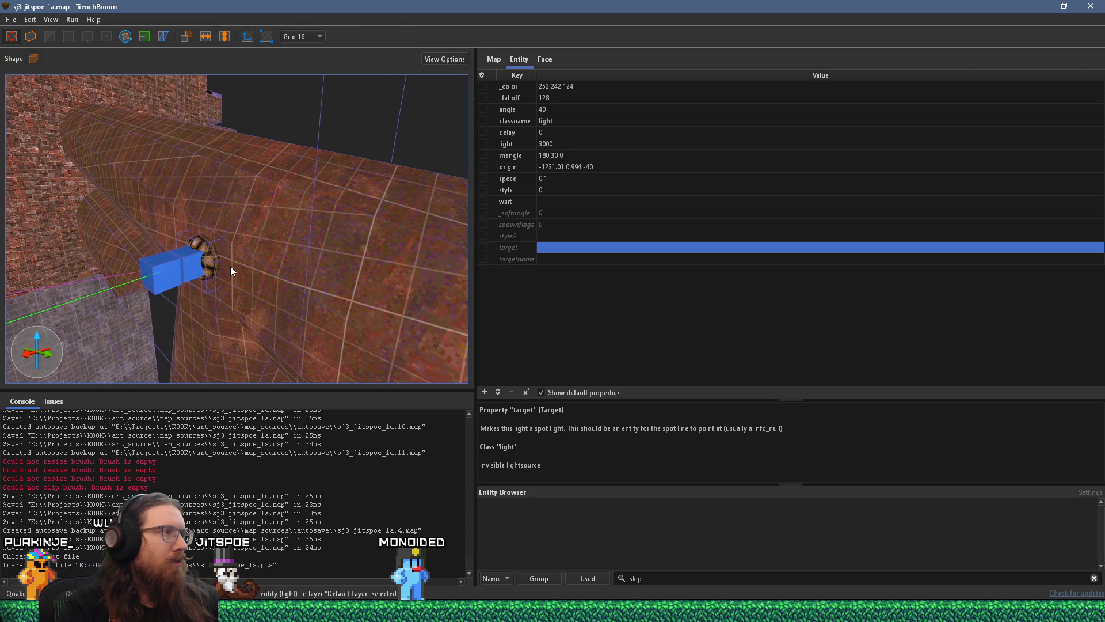
pyautogui.hotkey('ctrl', '.')
pyautogui.hotkey('ctrl', '.')
pyautogui.hotkey('ctrl', '.')
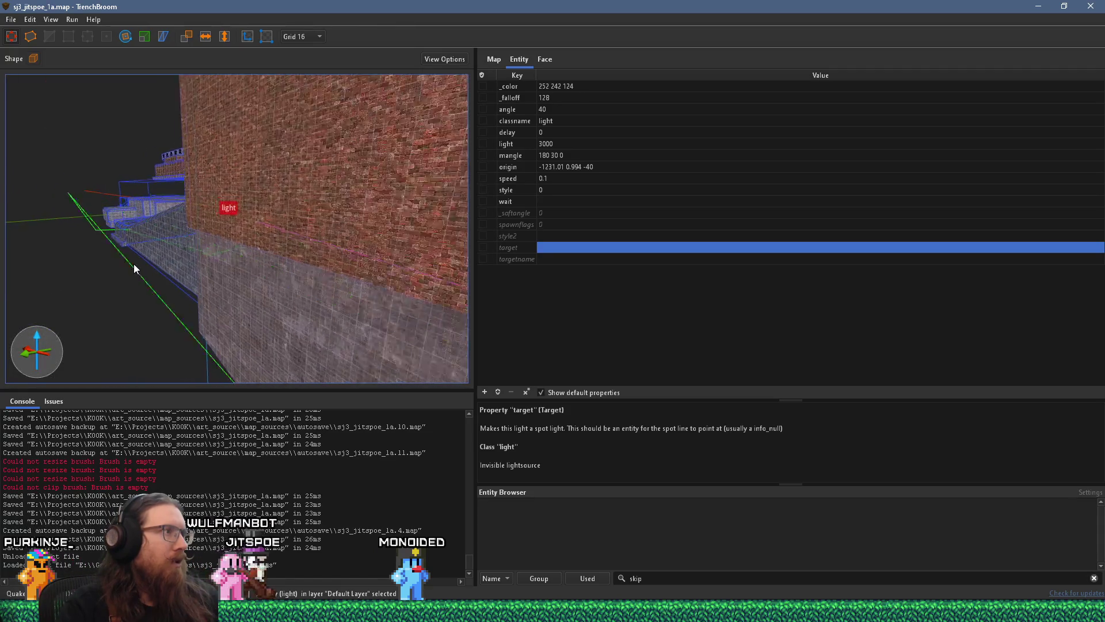
pyautogui.hotkey('ctrl', '.')
pyautogui.hotkey('ctrl', '.')
pyautogui.hotkey('ctrl', '.')
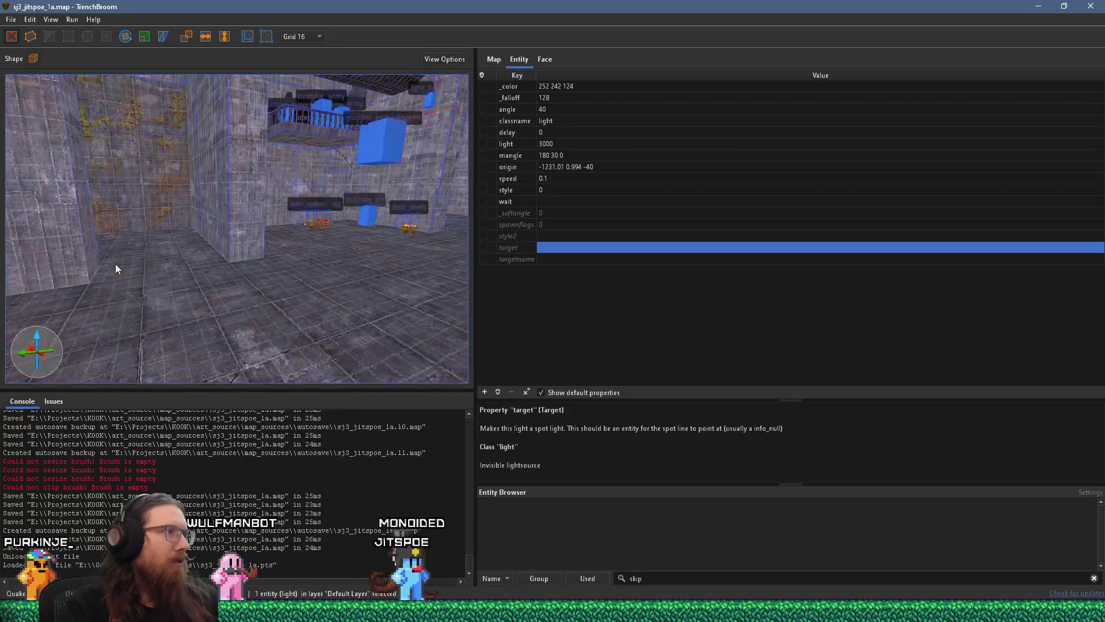
pyautogui.hotkey('ctrl', '.')
pyautogui.hotkey('ctrl', '.')
pyautogui.hotkey('ctrl', '.')
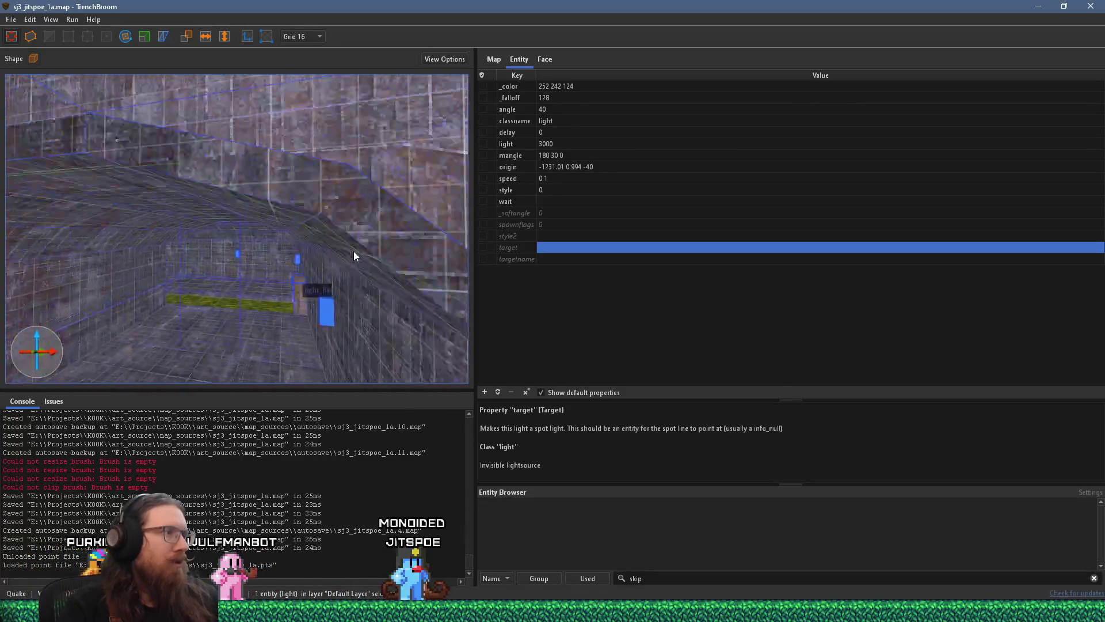
pyautogui.hotkey('ctrl', '.')
pyautogui.hotkey('ctrl', '.')
pyautogui.hotkey('ctrl', '.')
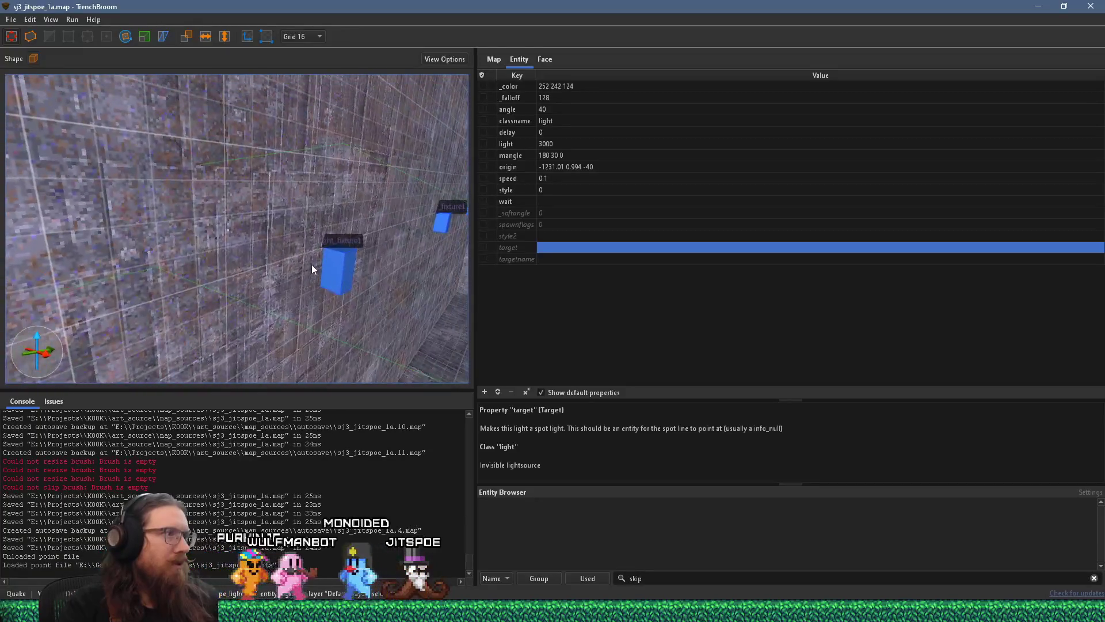
pyautogui.hotkey('ctrl', '.')
pyautogui.hotkey('ctrl', '.')
pyautogui.hotkey('ctrl', '.')
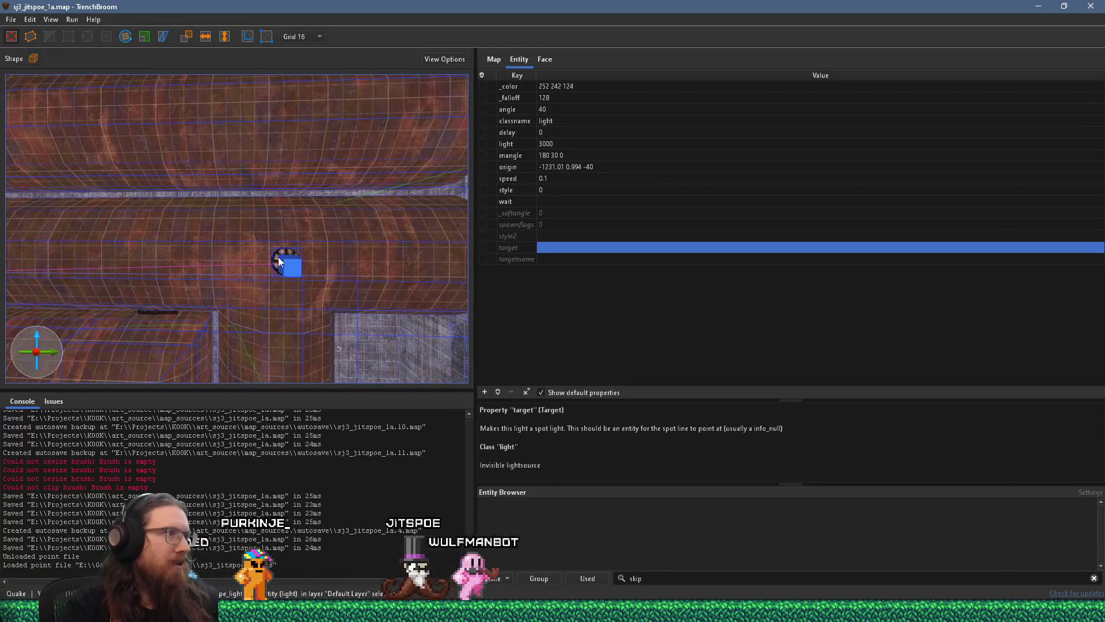
pyautogui.press('Escape')
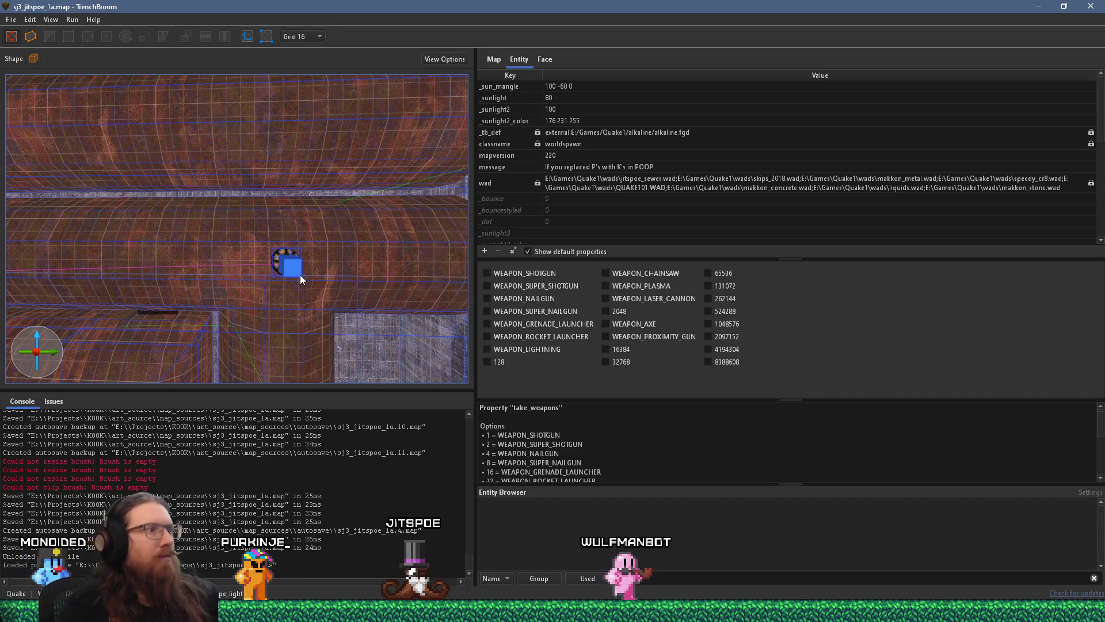
# Step: Remove the pipe_light fixture from the pipe with lights group
pyautogui.click(296, 274)
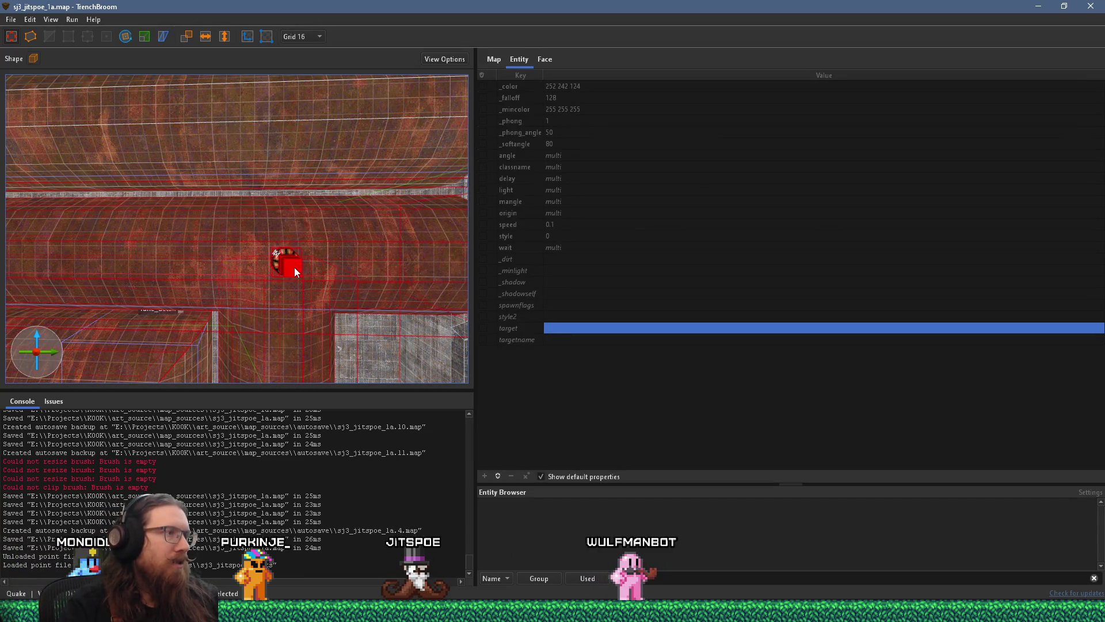
pyautogui.click(294, 268)
pyautogui.click(294, 268)
pyautogui.rightClick(295, 269)
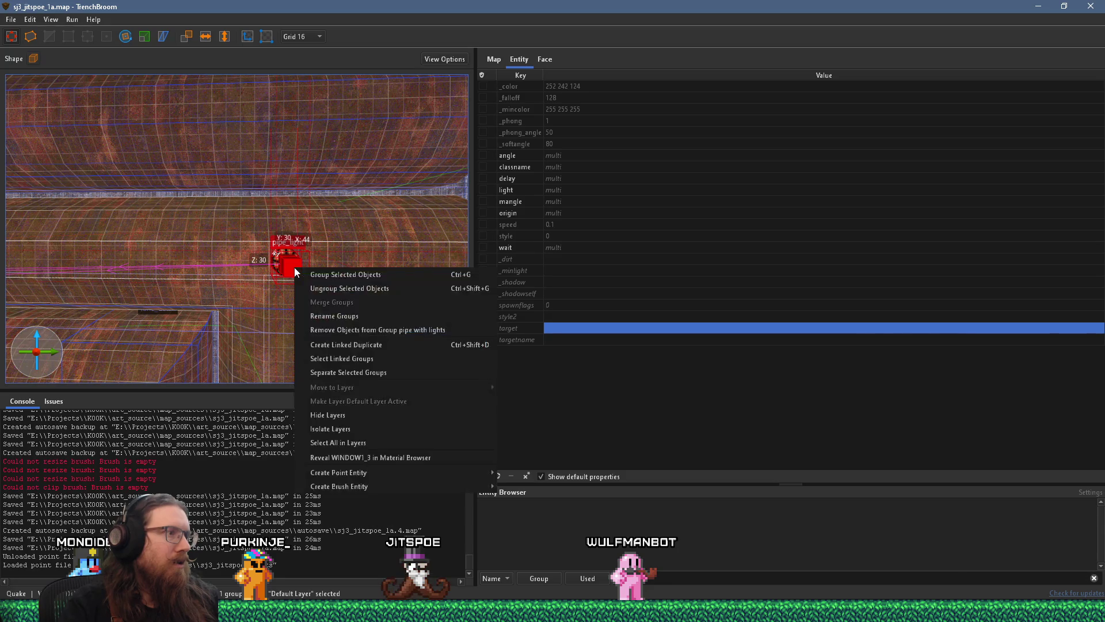
pyautogui.click(345, 330)
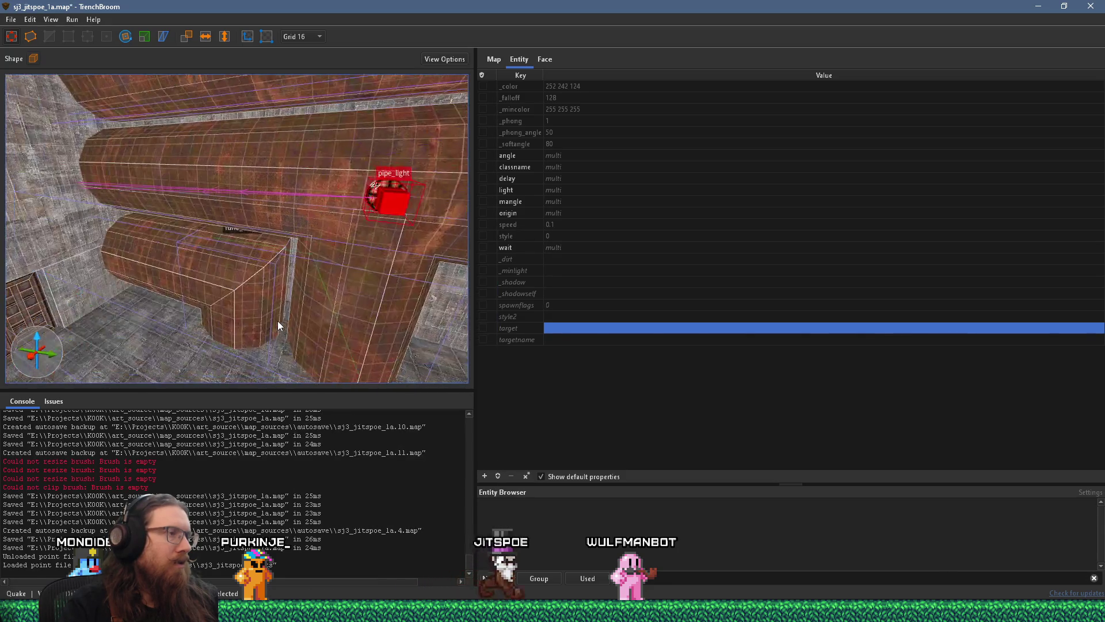
pyautogui.press('Escape')
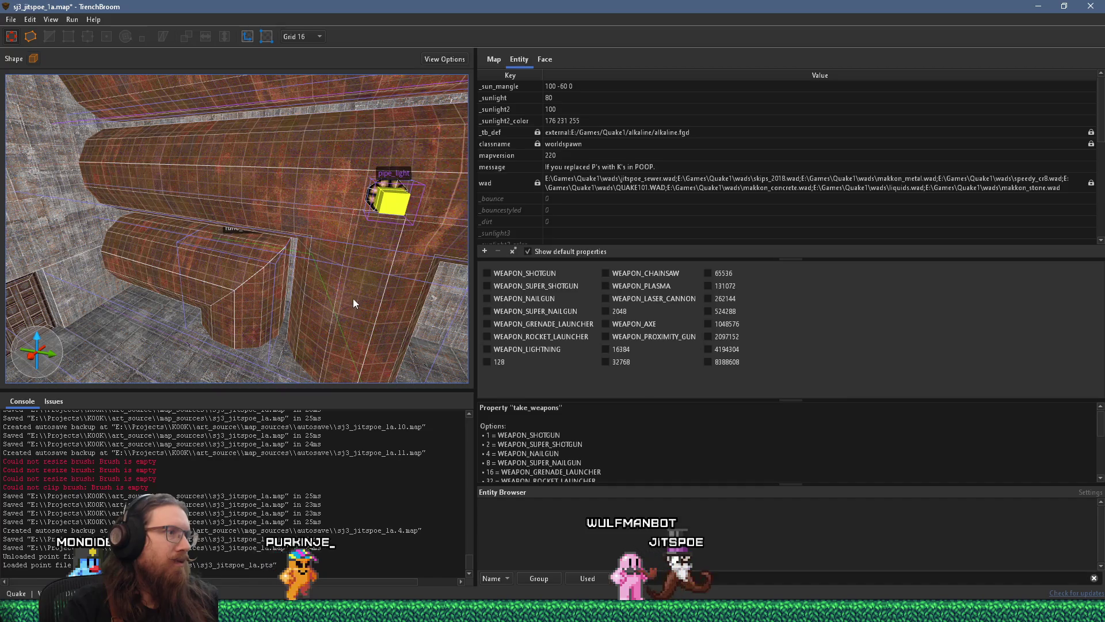
# Step: Remove the func_detail pipe brush from the pipe with lights group
pyautogui.click(353, 298)
pyautogui.click(358, 294)
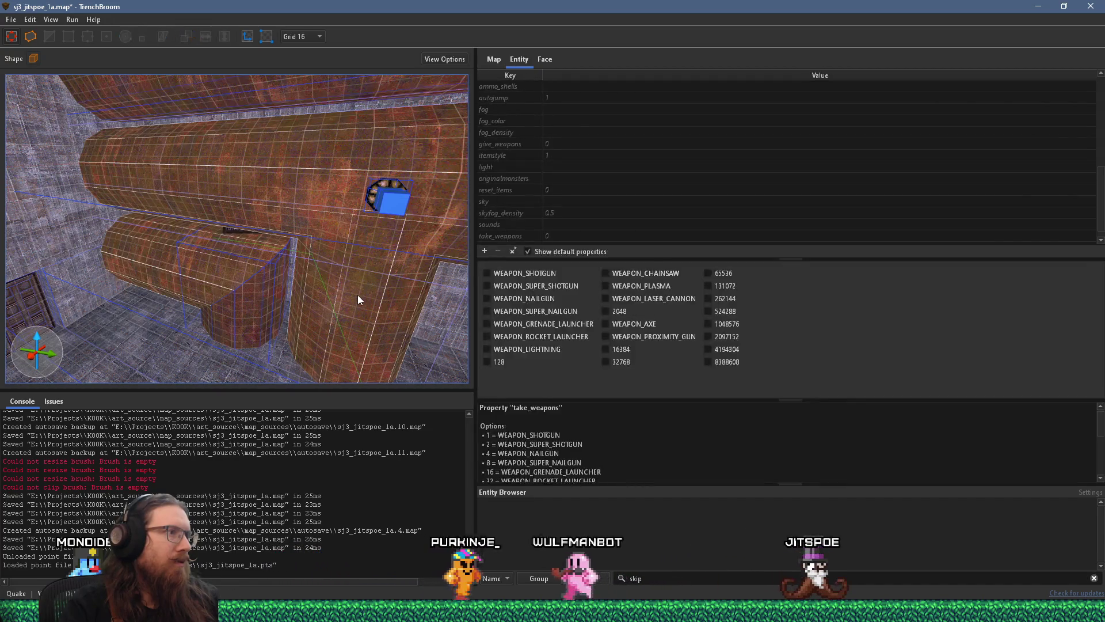
pyautogui.rightClick(357, 295)
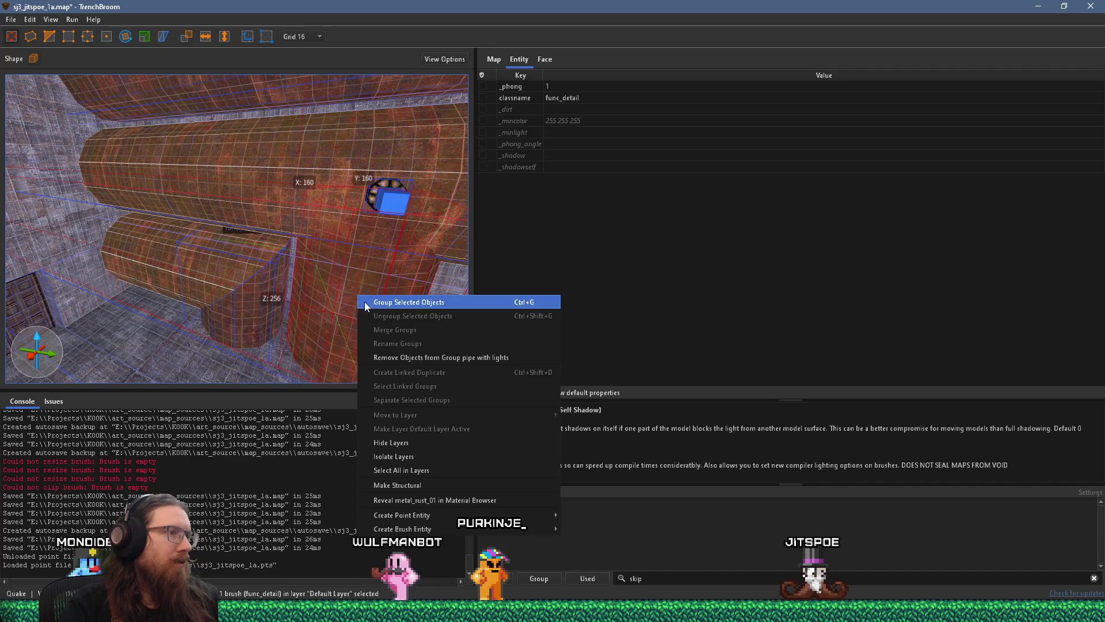
pyautogui.click(433, 357)
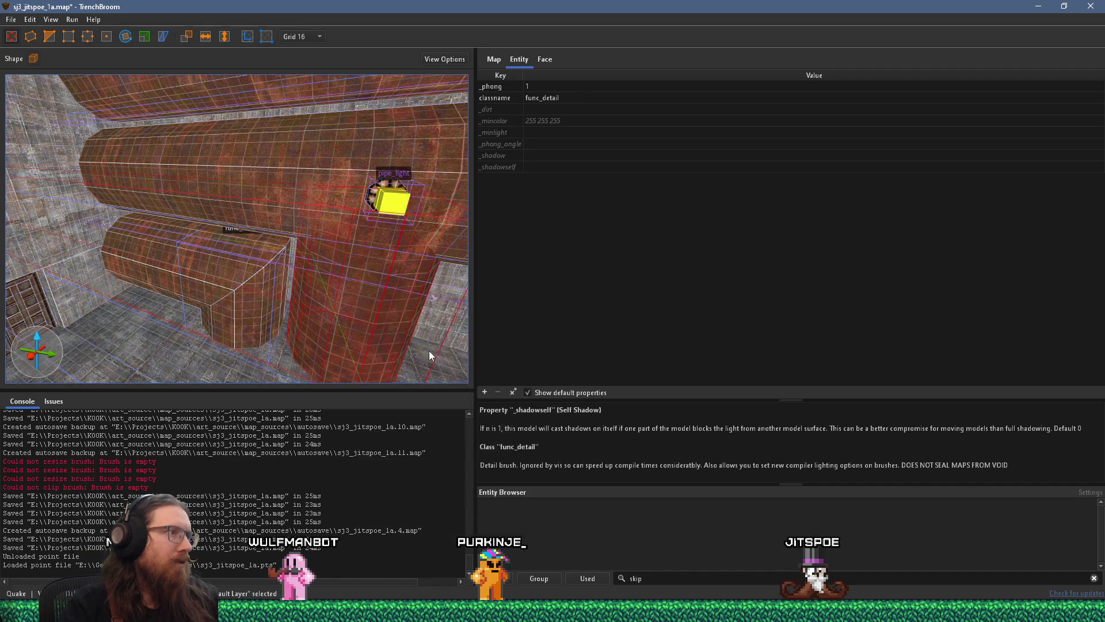
# Step: Select the lights along the pipe and turn the view to look along the pipes
pyautogui.scroll(-3, 237, 260)
pyautogui.click(281, 256)
pyautogui.scroll(-2, 358, 302)
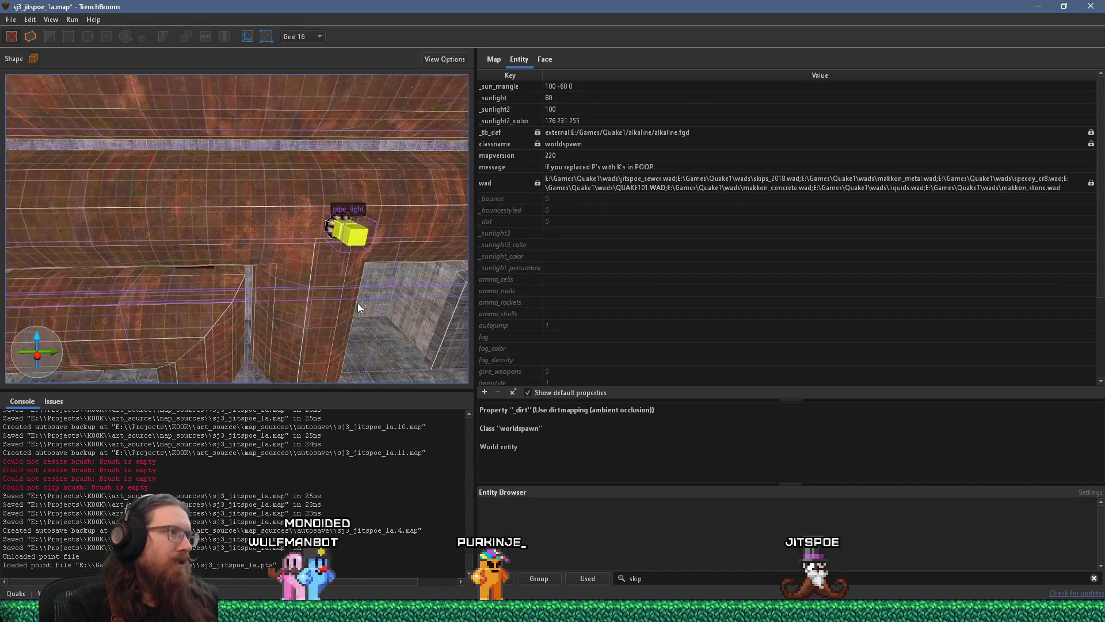
pyautogui.moveTo(244, 227)
pyautogui.mouseDown()
pyautogui.moveTo(196, 247)
pyautogui.moveTo(161, 220)
pyautogui.mouseUp()
pyautogui.click(11, 19)
pyautogui.click(11, 19)
# Step: Run the alkaline dev compile and drag the compile window aside while it runs
pyautogui.click(72, 19)
pyautogui.click(88, 29)
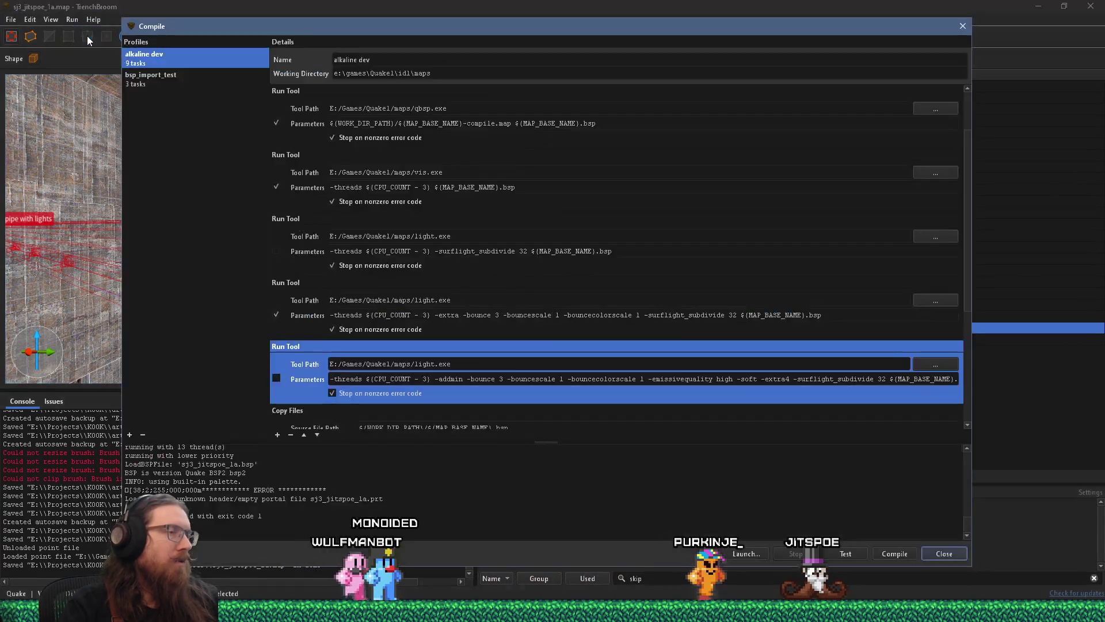
pyautogui.click(899, 556)
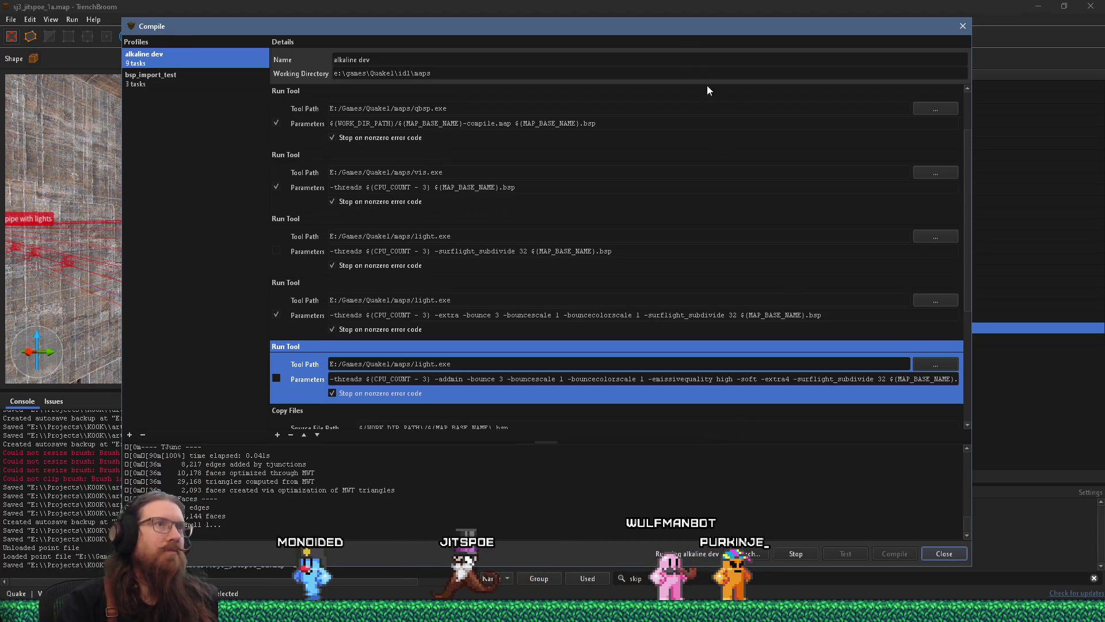
pyautogui.click(676, 5)
pyautogui.moveTo(652, 34); pyautogui.dragTo(749, 78)
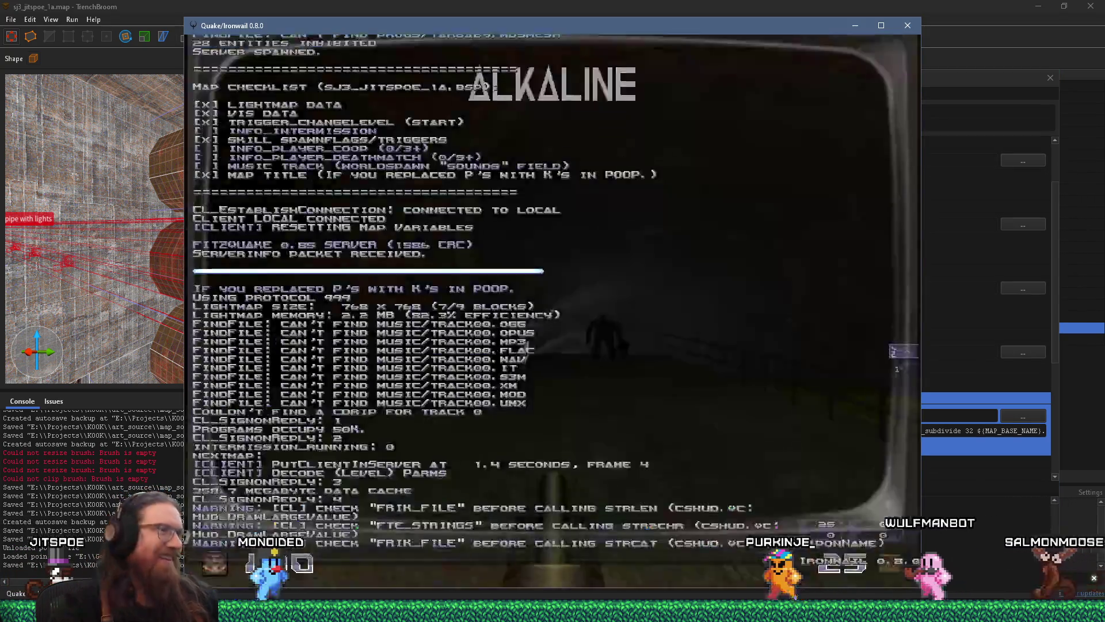
# Step: Walk forward through the large pipe room toward the stairs, then return to TrenchBroom's compile window
pyautogui.press('w')
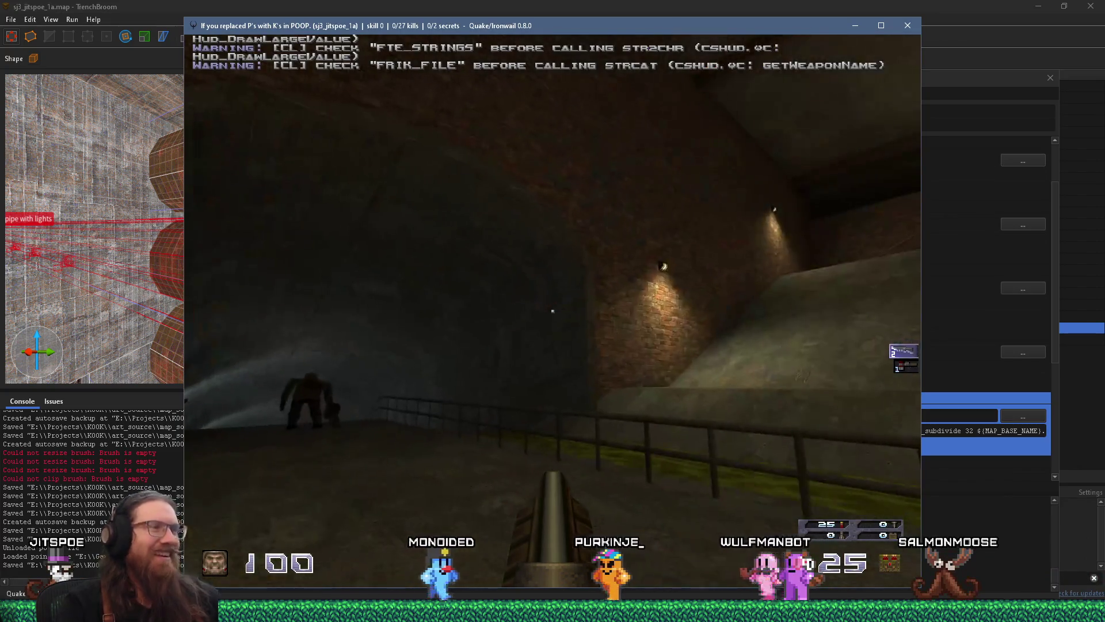
pyautogui.press('w')
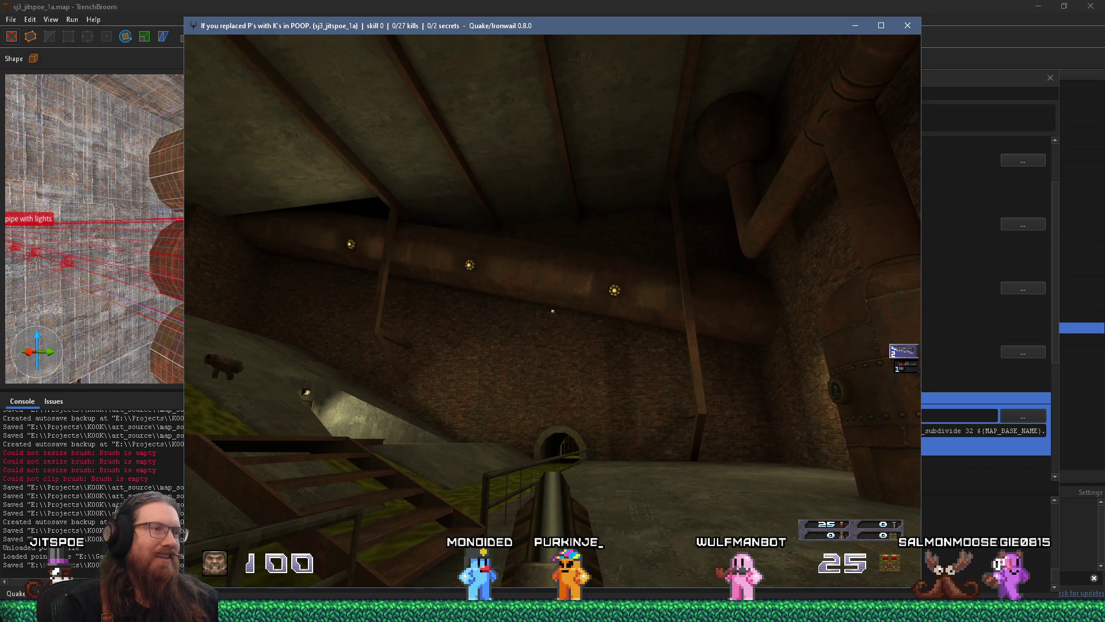
pyautogui.hotkey('alt', 'Tab')
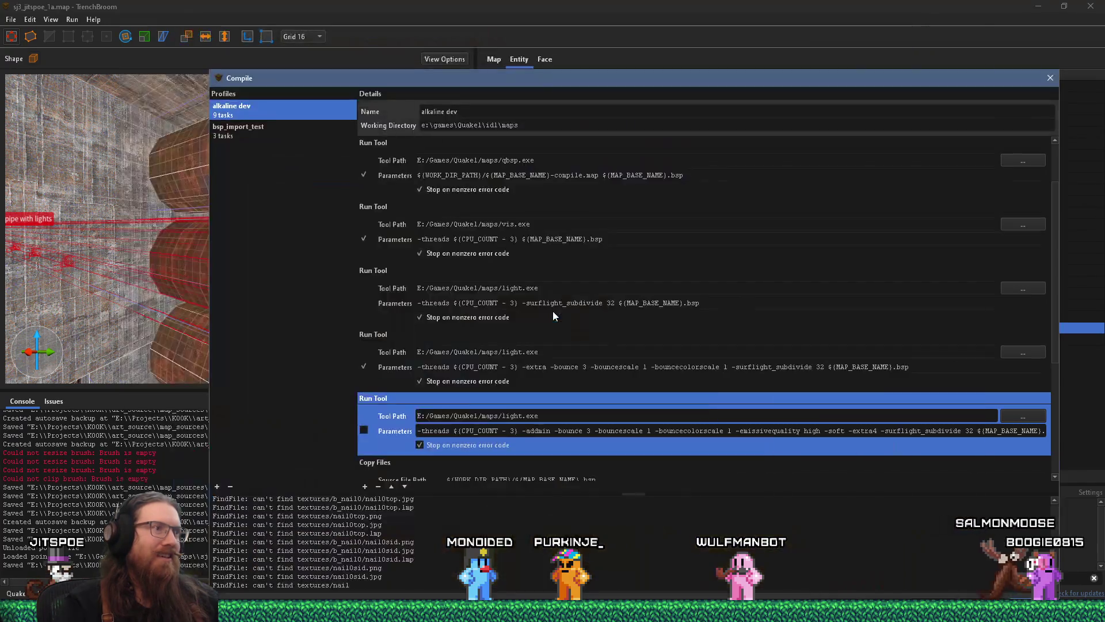
pyautogui.click(204, 294)
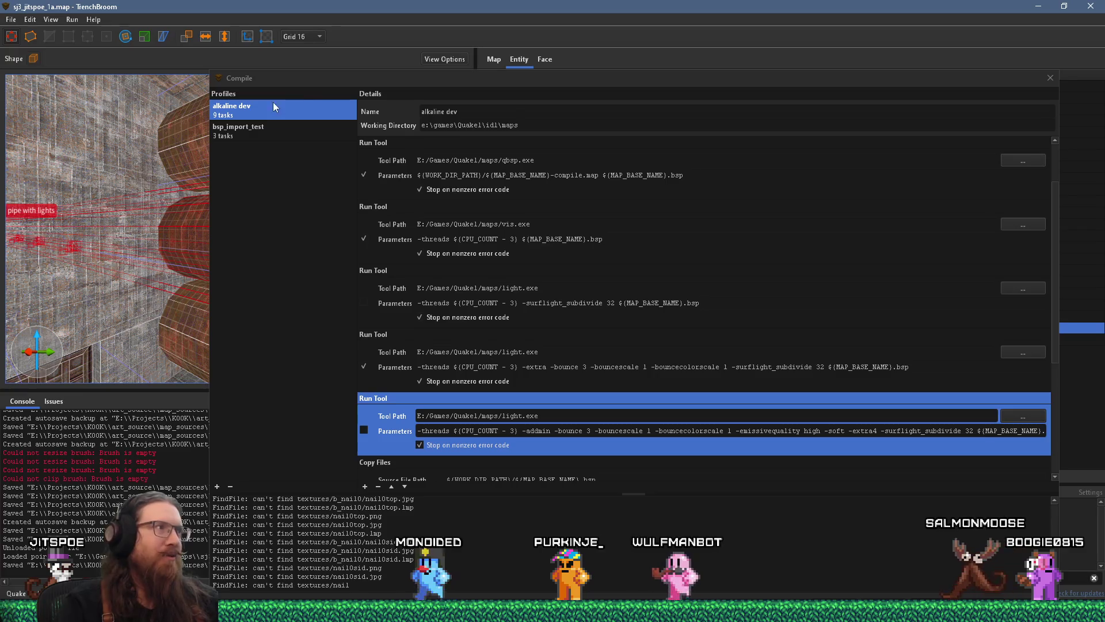
# Step: Close the Compile dialog, confirming to stop the running compile
pyautogui.click(1050, 78)
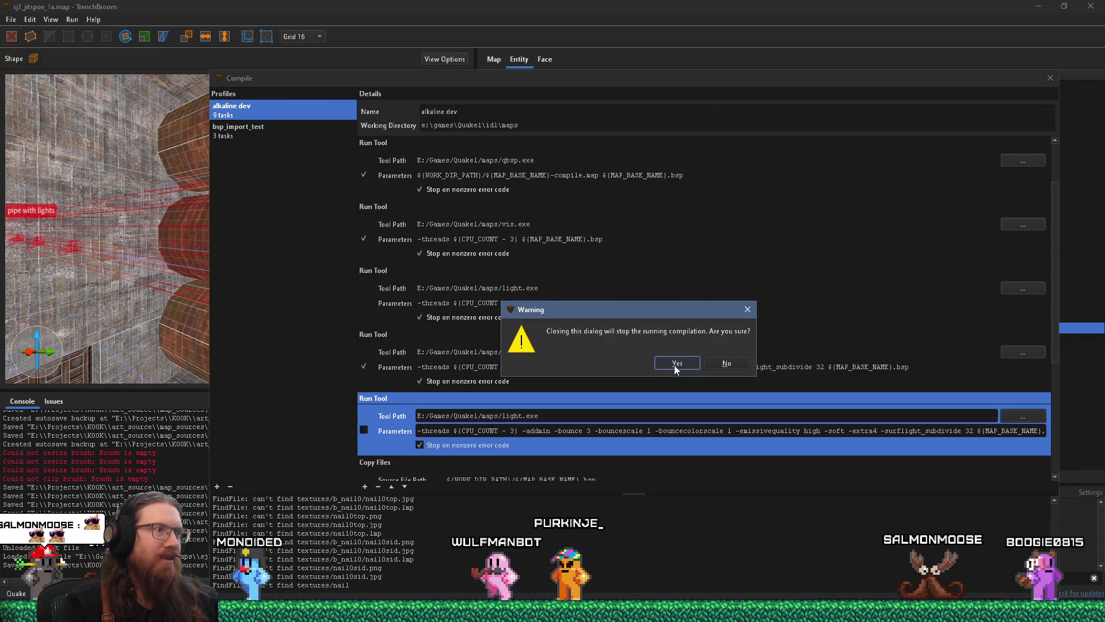
pyautogui.click(675, 365)
pyautogui.press('Escape')
# Step: Add the lower func_detail pipe to the pipe with lights group
pyautogui.click(286, 338)
pyautogui.rightClick(274, 236)
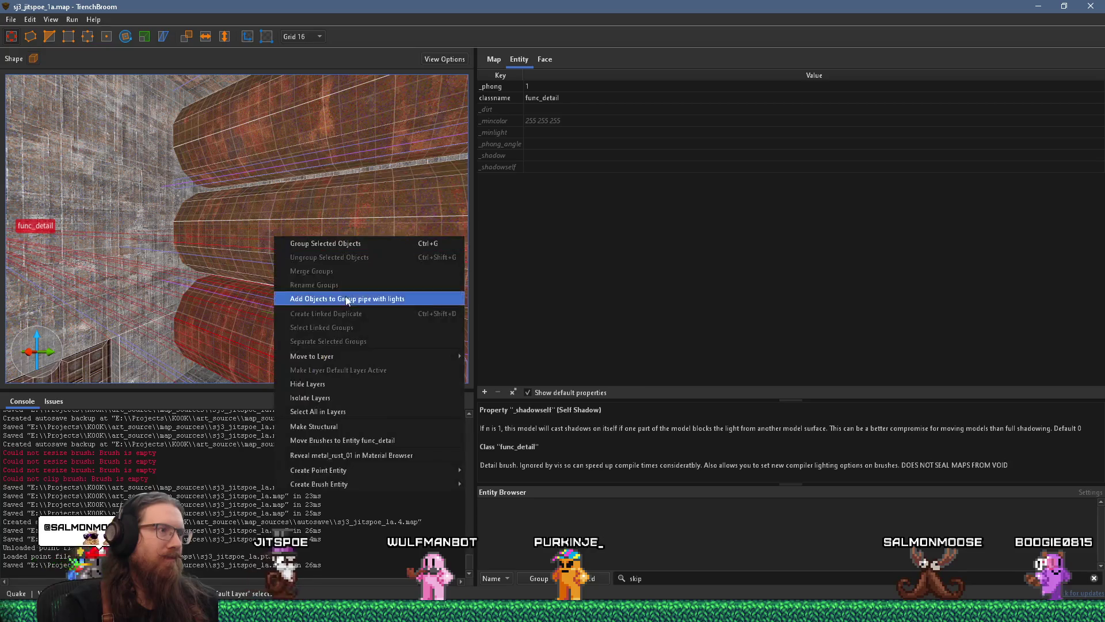
pyautogui.click(373, 300)
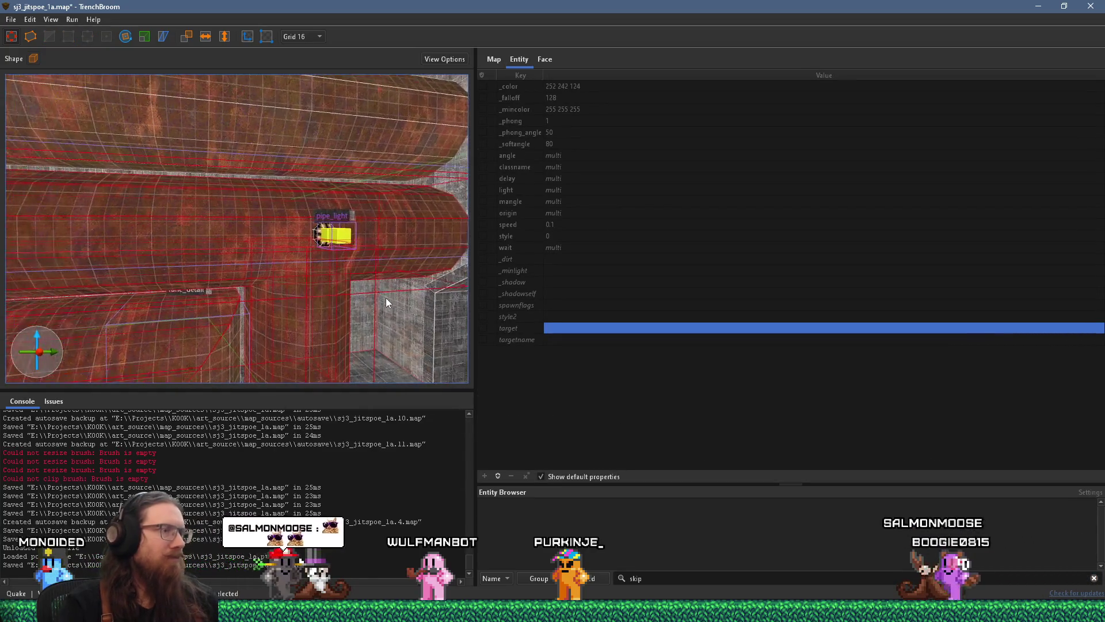
pyautogui.scroll(-3, 378, 302)
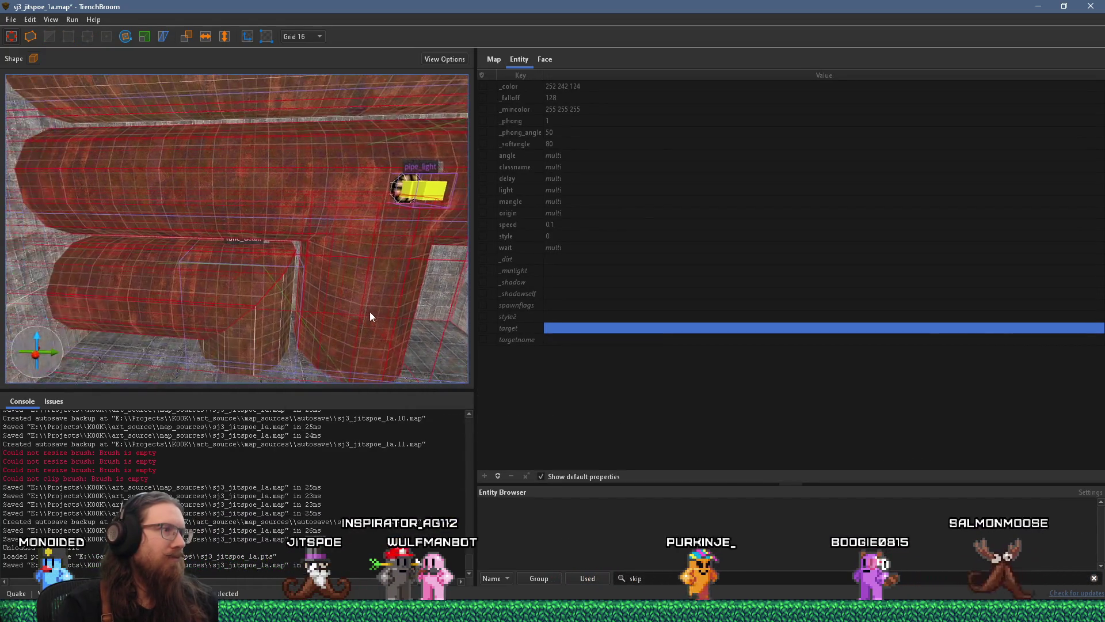
pyautogui.moveTo(375, 316); pyautogui.dragTo(334, 299)
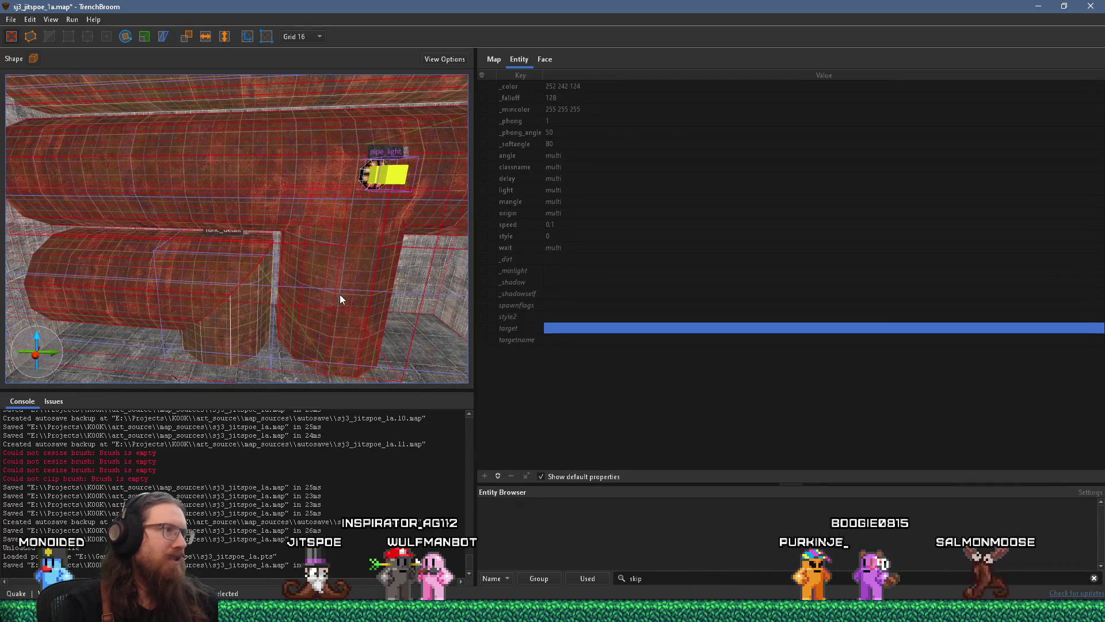
# Step: Remove the vertical pipe brush from the pipe with lights group
pyautogui.click(192, 276)
pyautogui.click(333, 287)
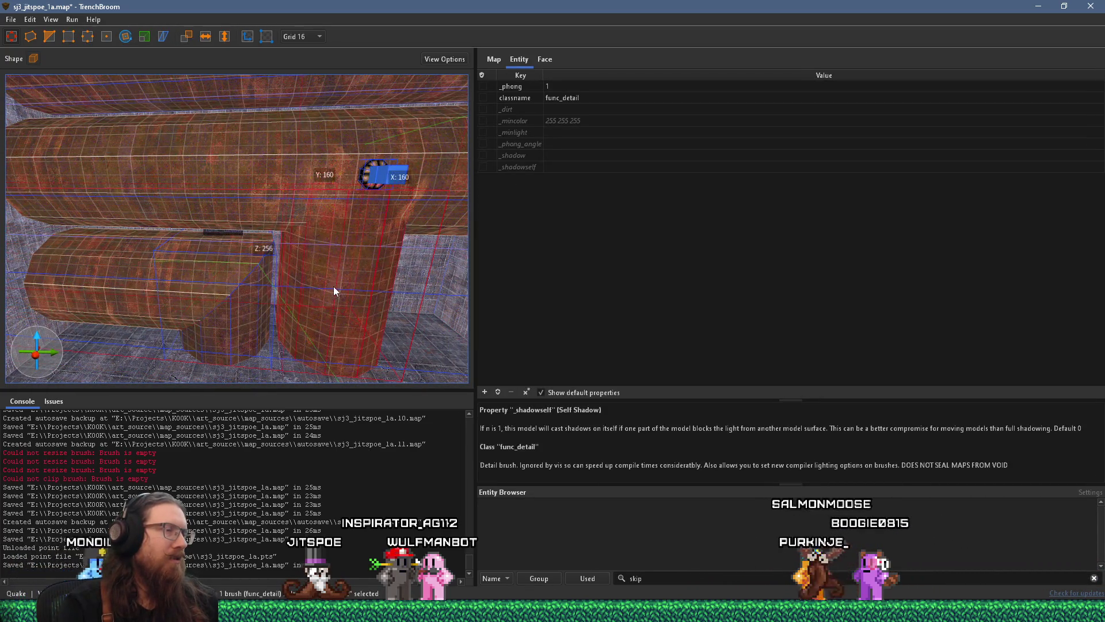
pyautogui.click(336, 285)
pyautogui.rightClick(336, 284)
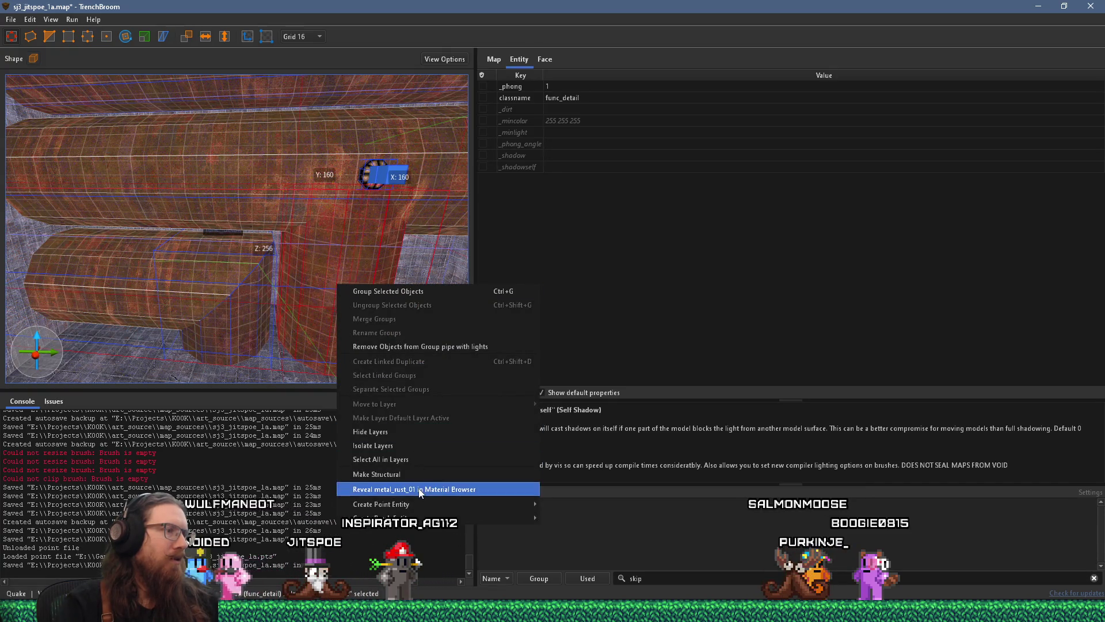
pyautogui.click(373, 445)
pyautogui.hotkey('ctrl', 'a')
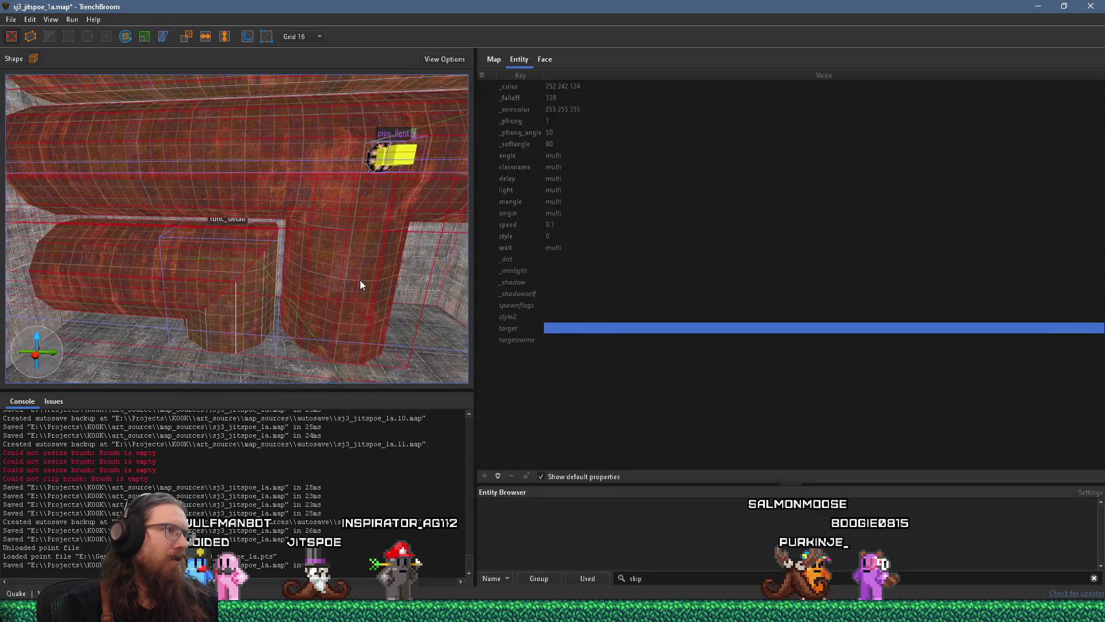
pyautogui.click(360, 280)
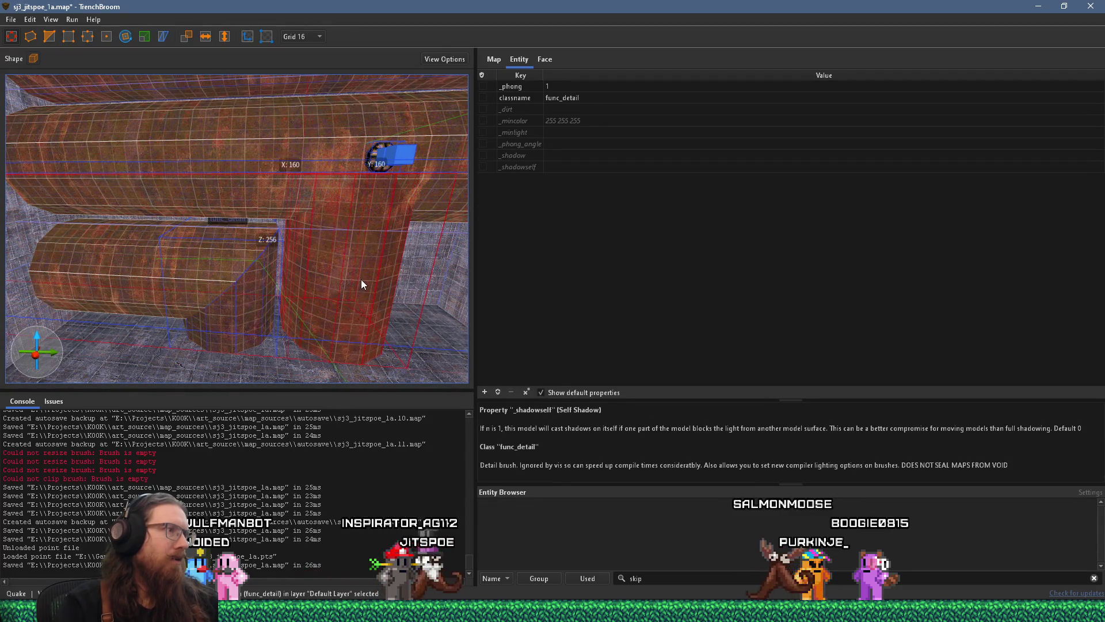
pyautogui.rightClick(361, 278)
pyautogui.click(432, 342)
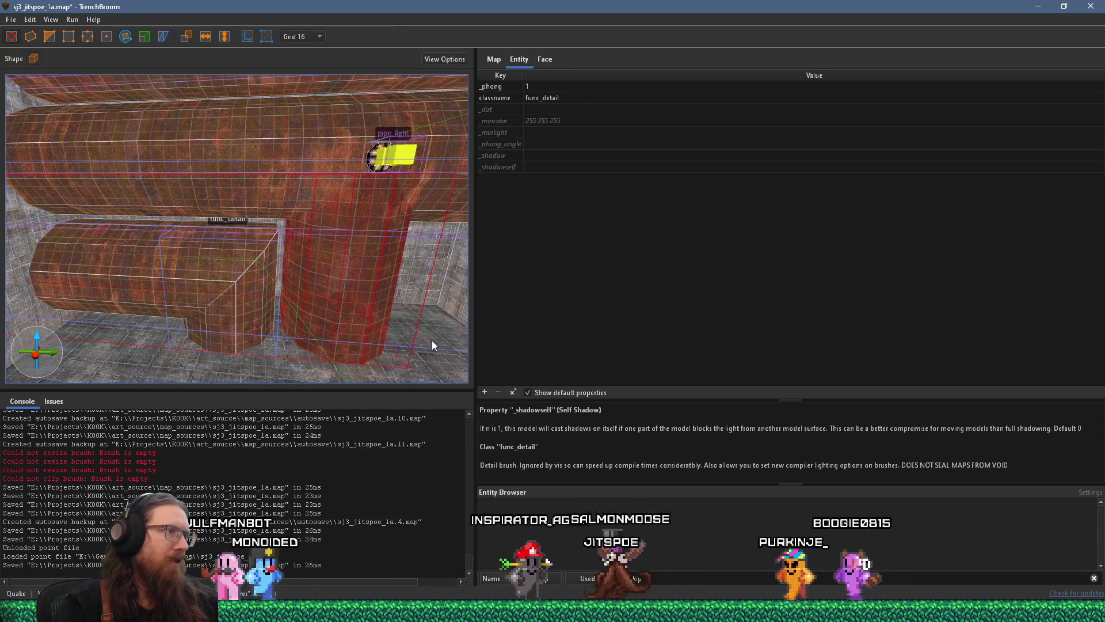
# Step: Check the lower and upper pipes, ending with the lower func_detail pipe selected
pyautogui.click(139, 265)
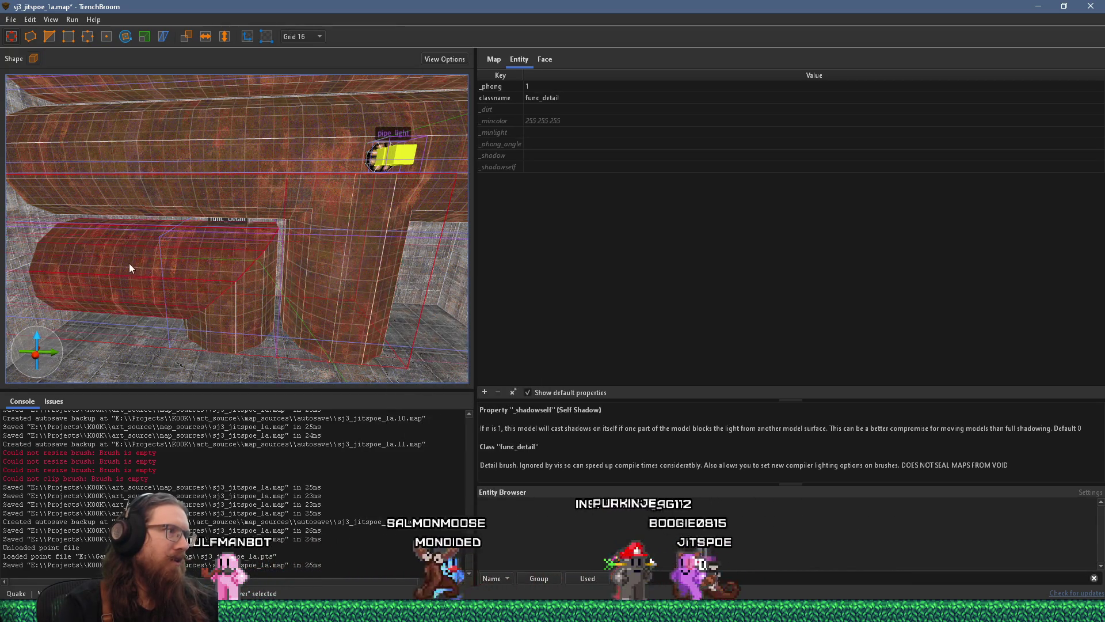
pyautogui.click(145, 168)
pyautogui.click(143, 258)
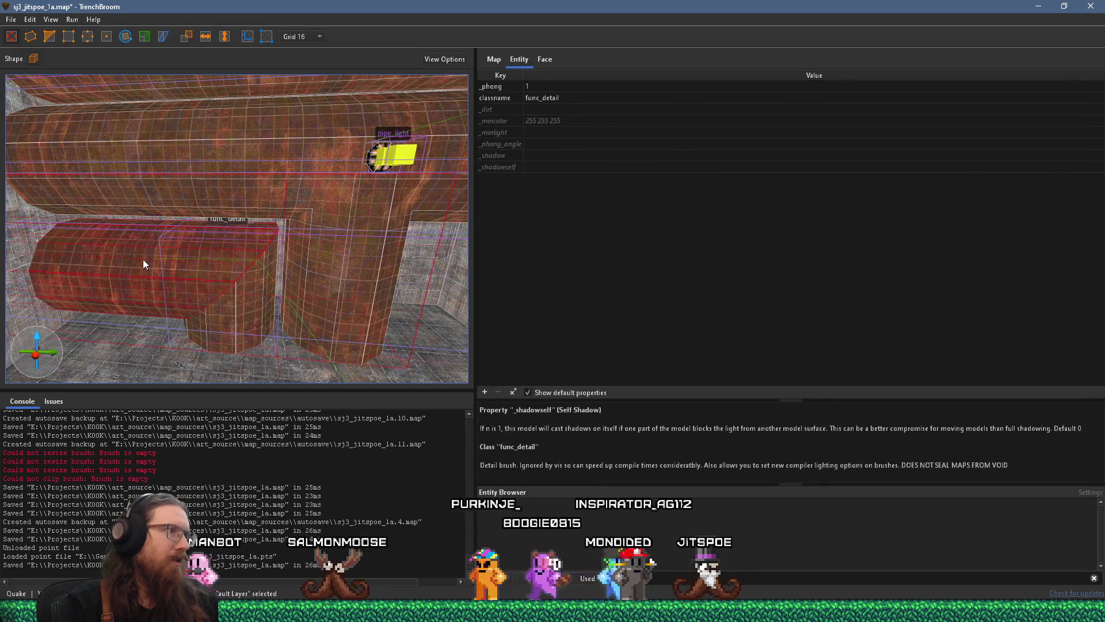